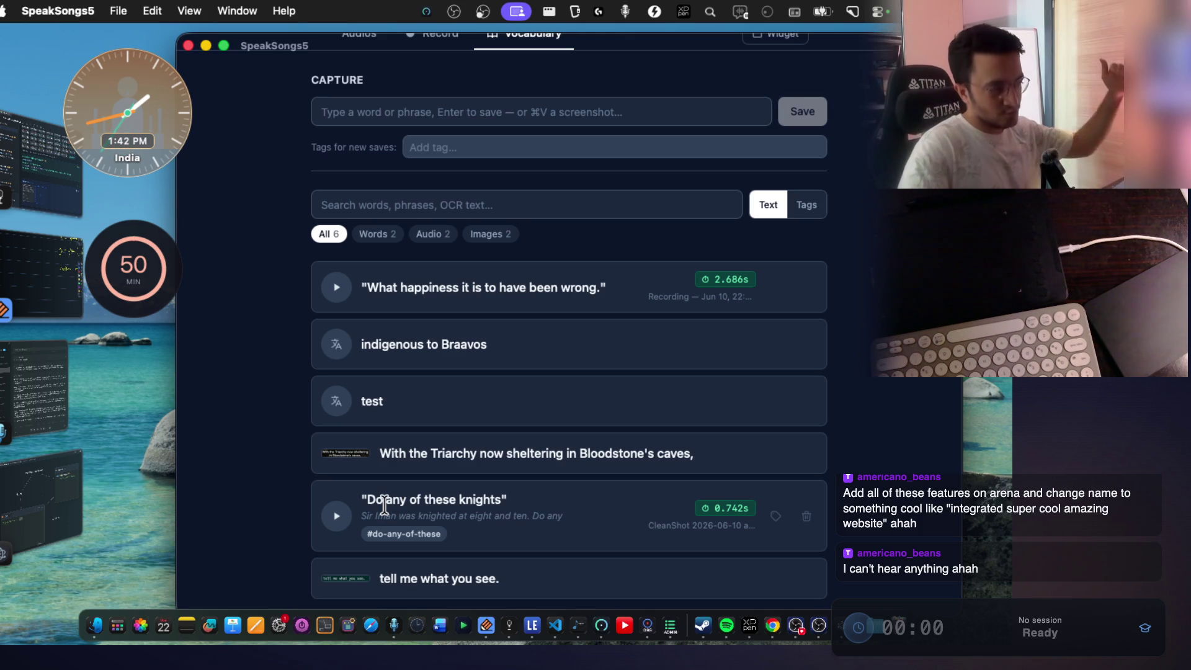
Select the saved phrase 'Do any of these knights', play its clip, then switch to VS Code.
double_click(500, 499)
drag(445, 504, 364, 499)
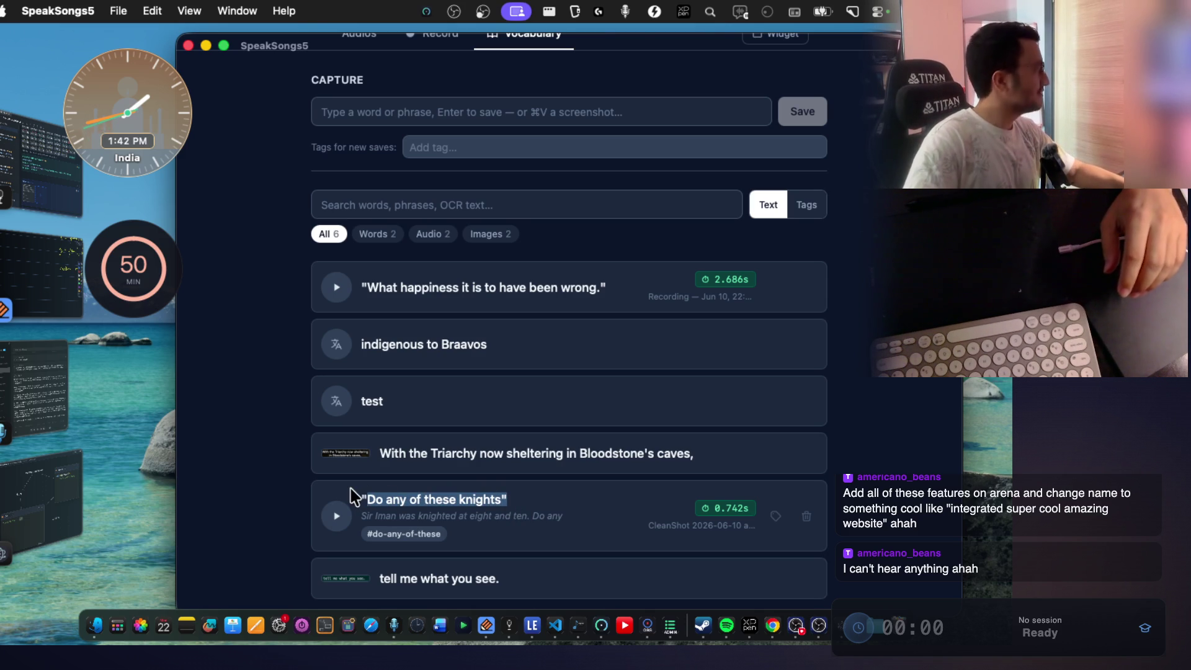
click(339, 514)
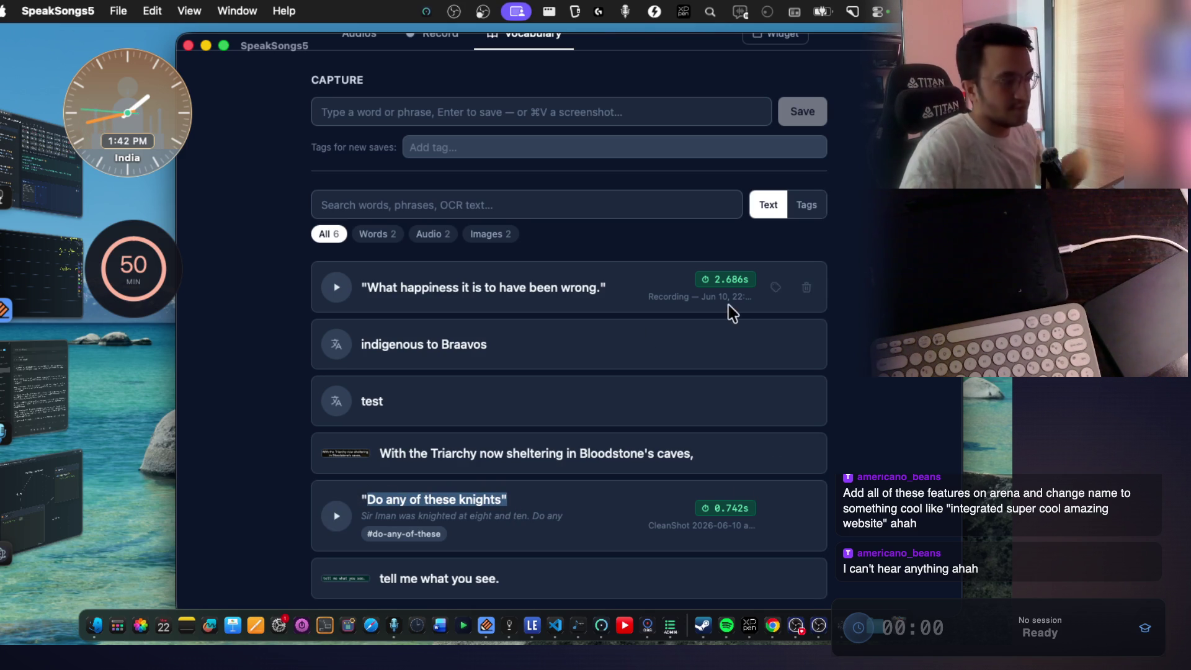
key(super+Tab)
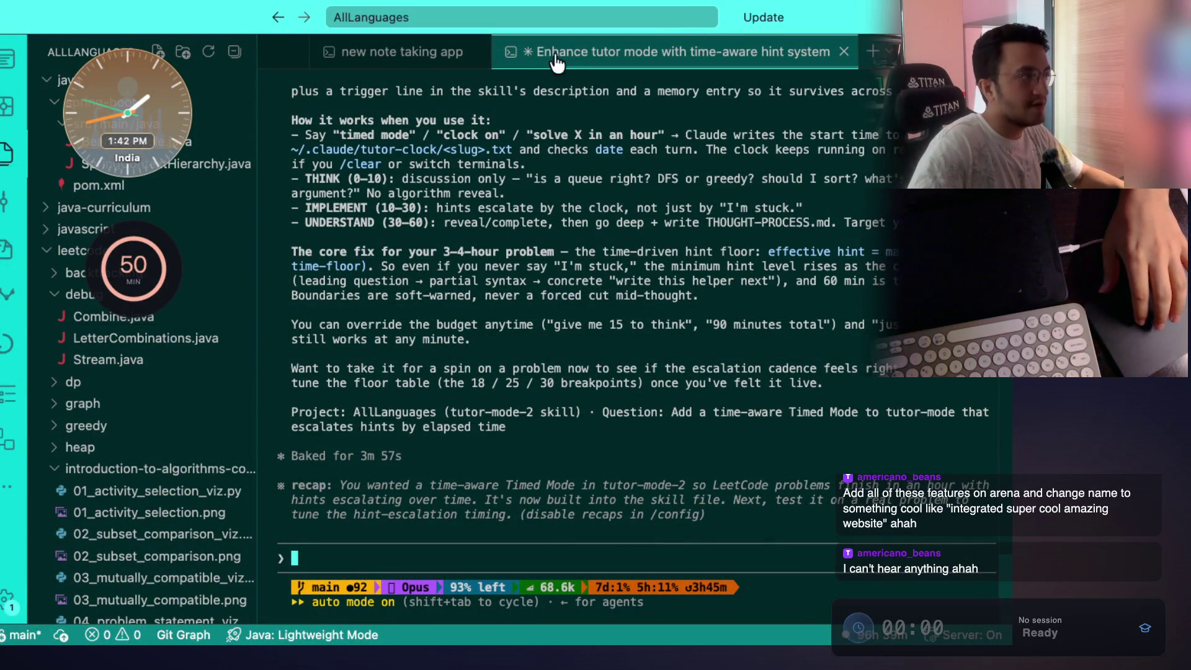
Run the 'm' command in a new zsh terminal to stop the music, then return to SpeakSongs5.
key(ctrl+shift+grave)
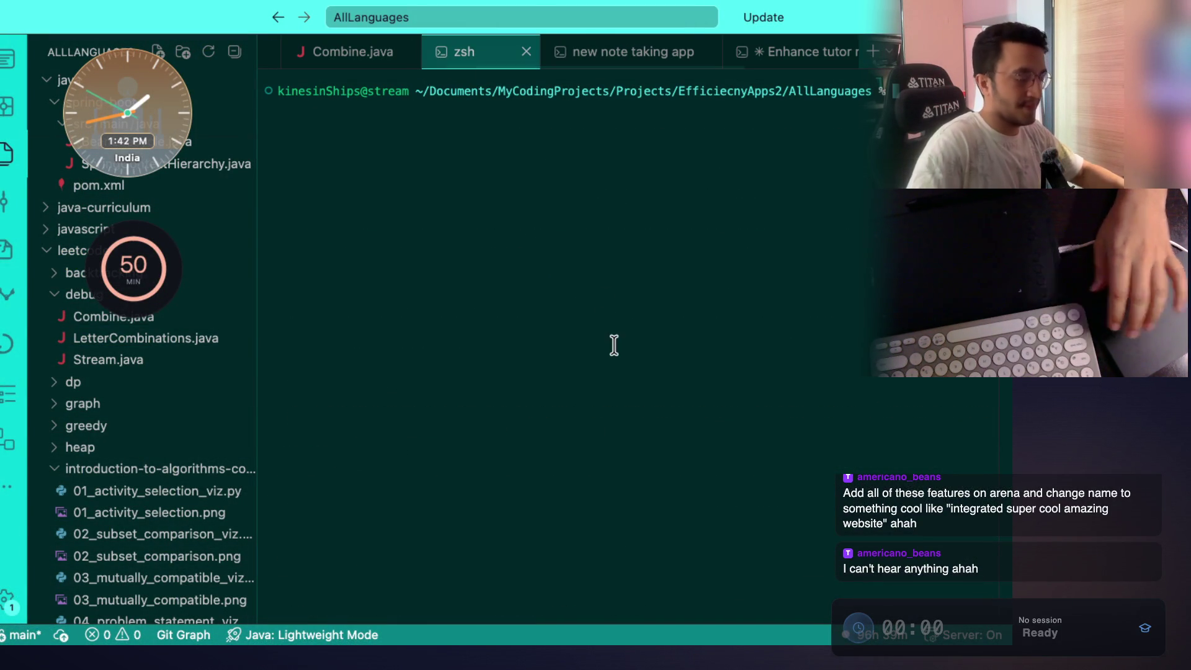
text(m)
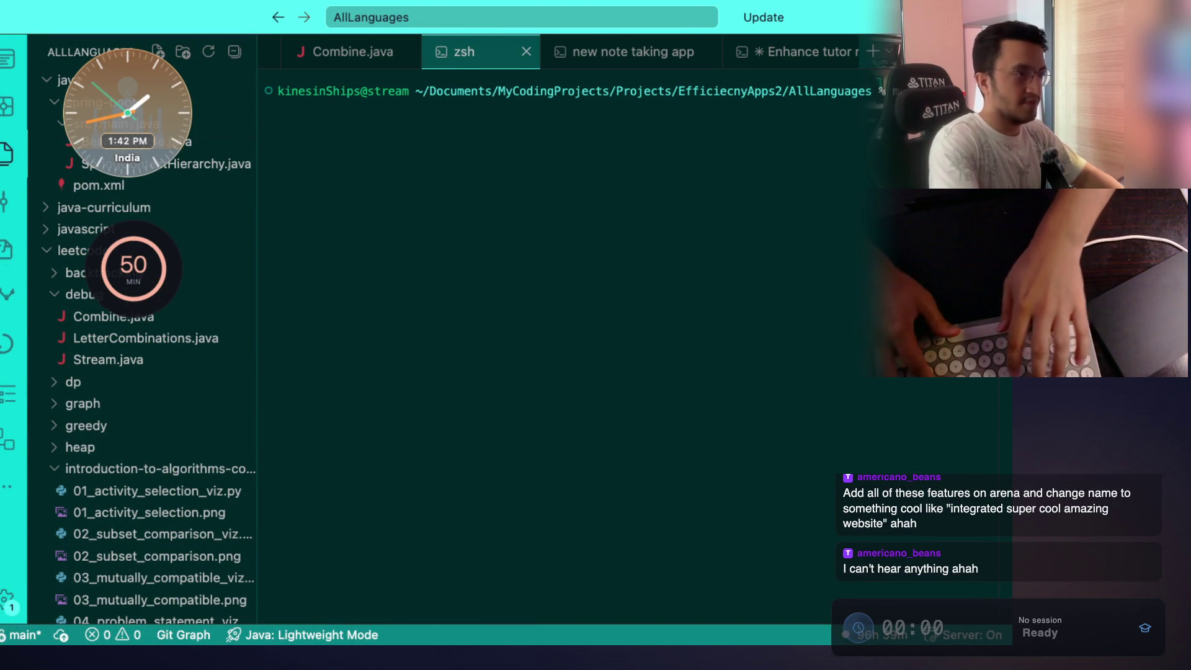
key(Return)
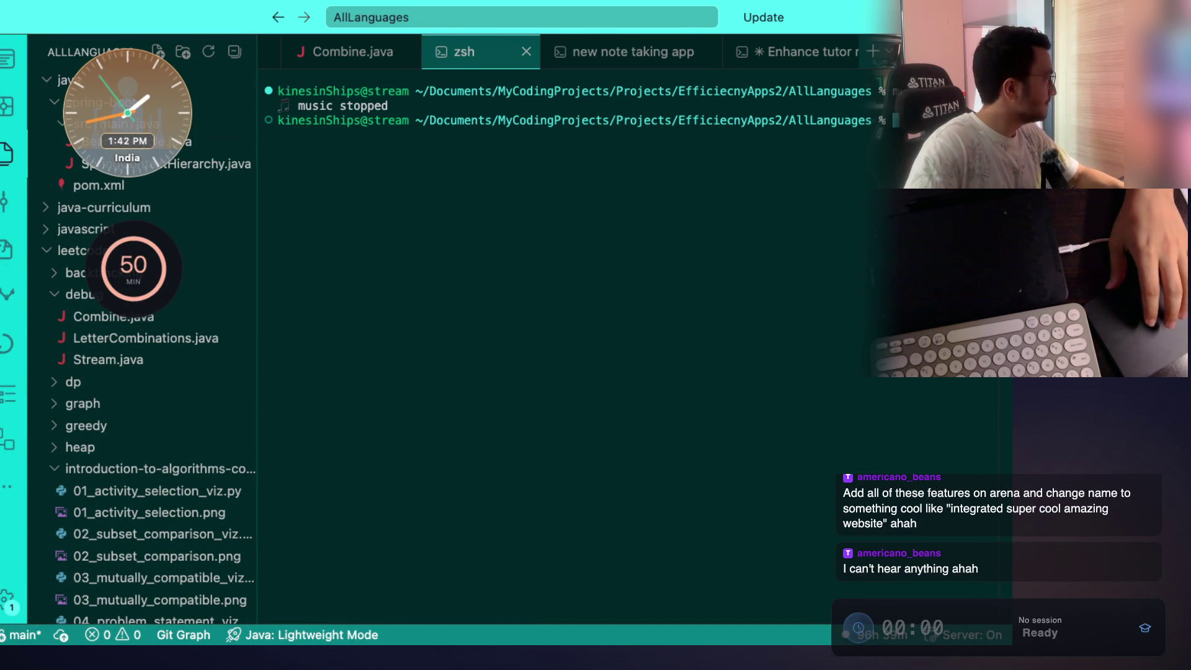
key(super+Tab)
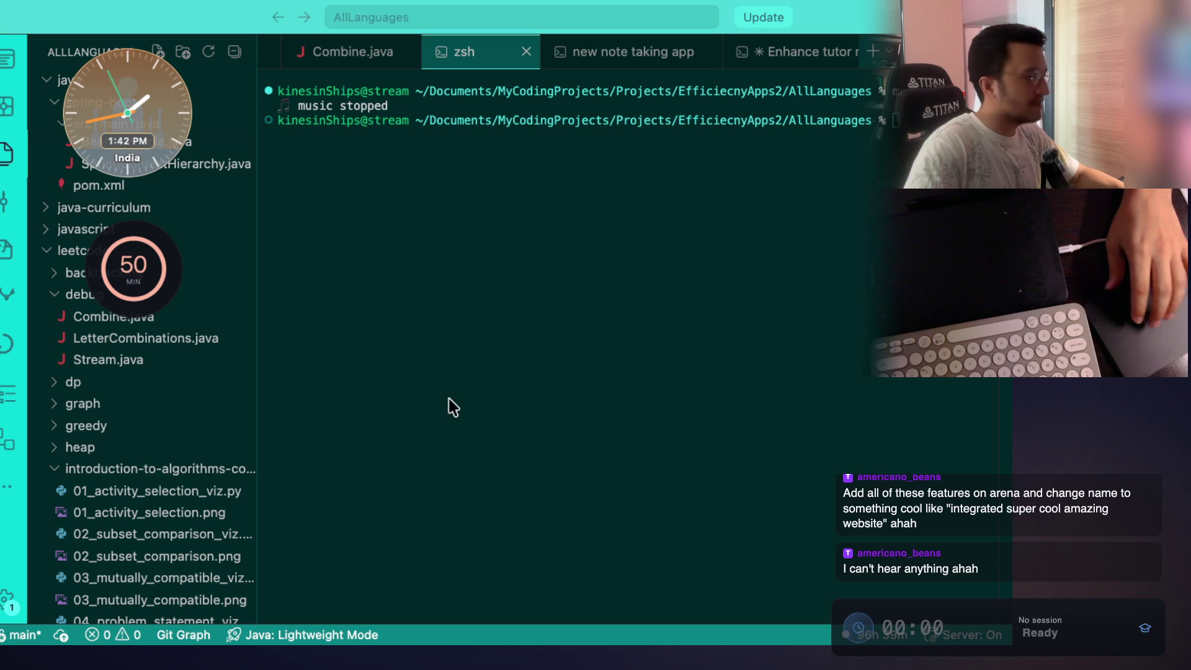
key(super+Tab)
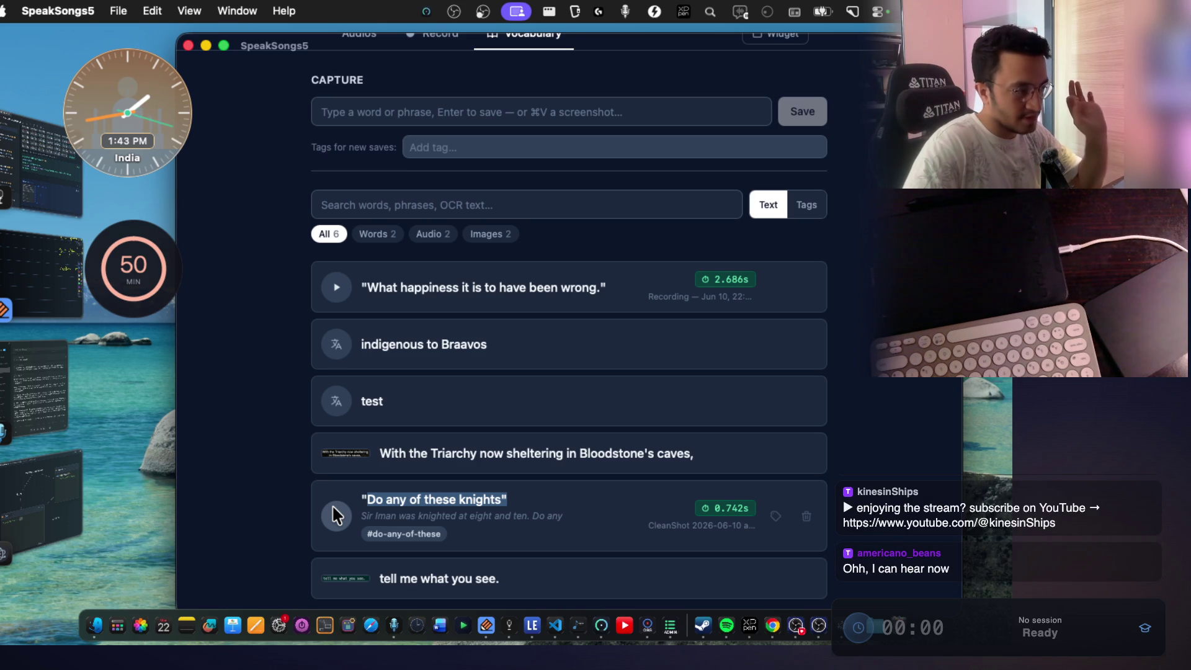
click(336, 515)
click(336, 515)
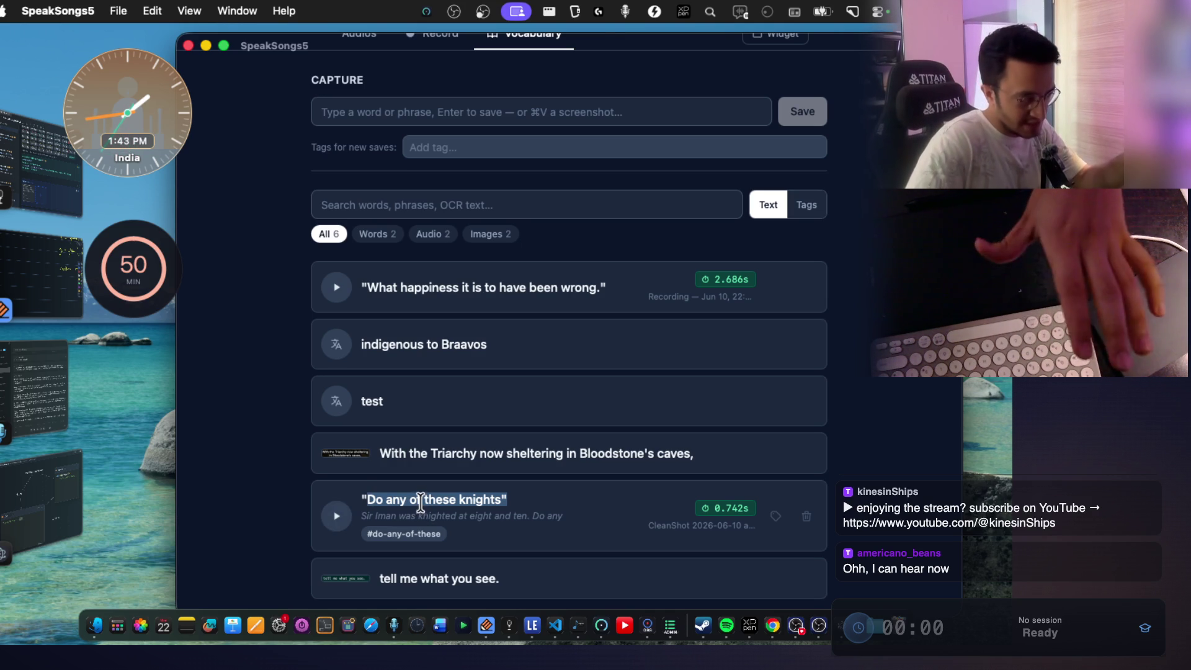
mouse_move(421, 499)
mouse_down()
mouse_move(419, 549)
mouse_move(417, 498)
mouse_up()
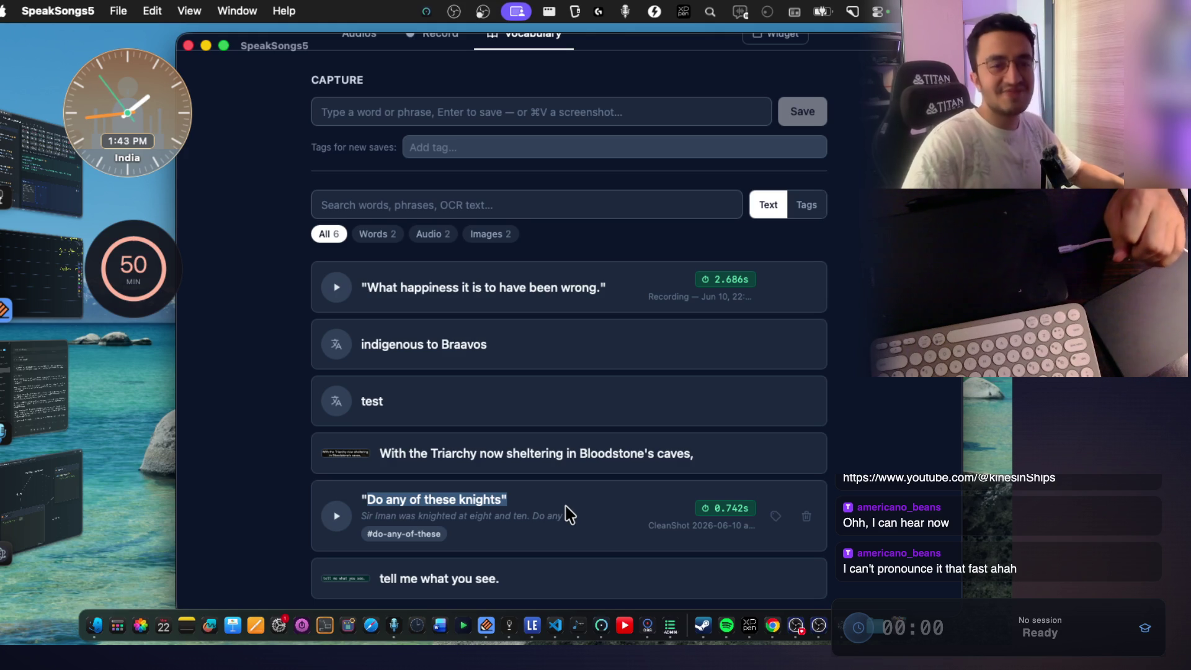
click(338, 517)
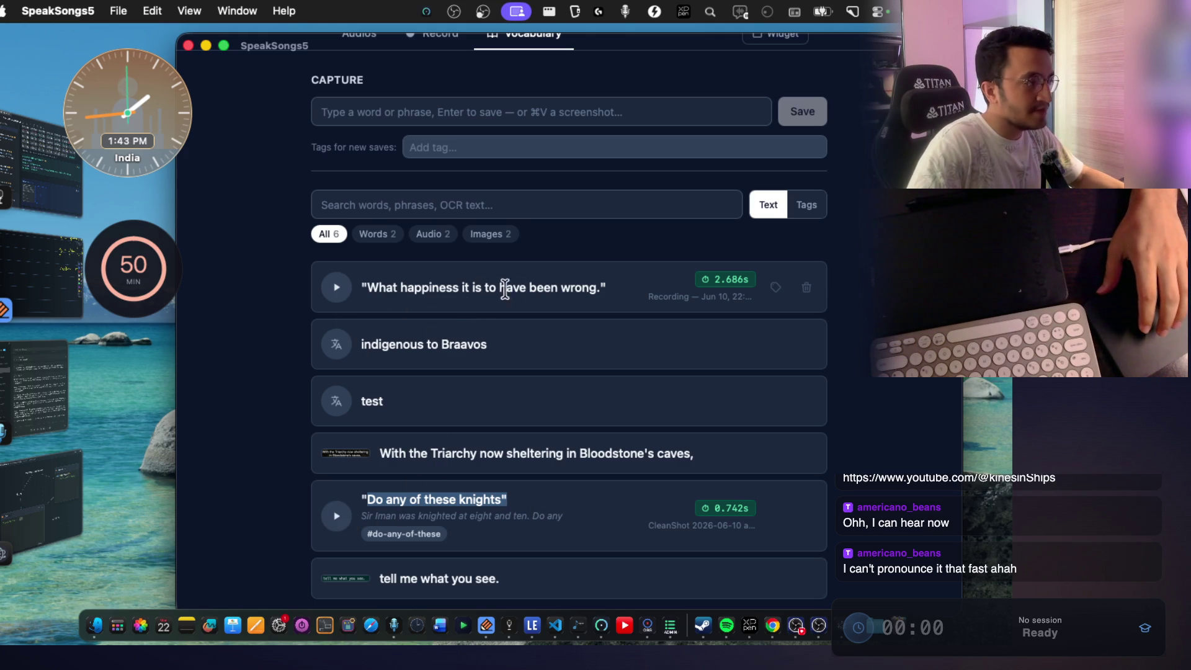
click(335, 287)
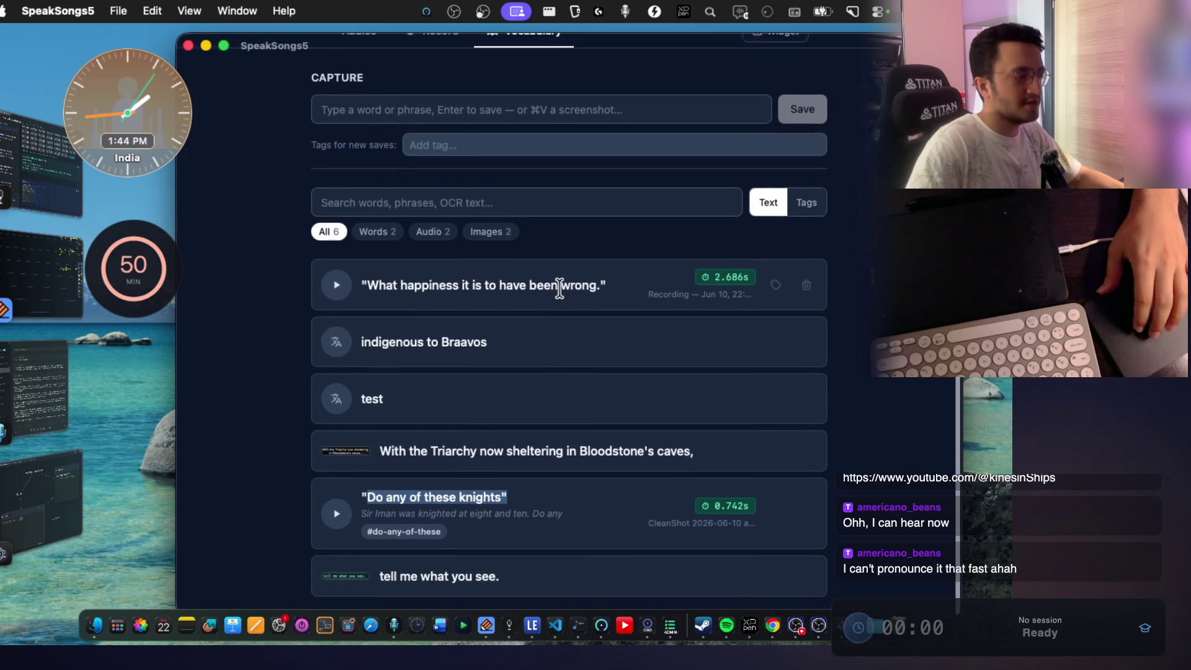
scroll(559, 285, up, 2)
scroll(607, 332, down, 3)
scroll(480, 574, up, 1)
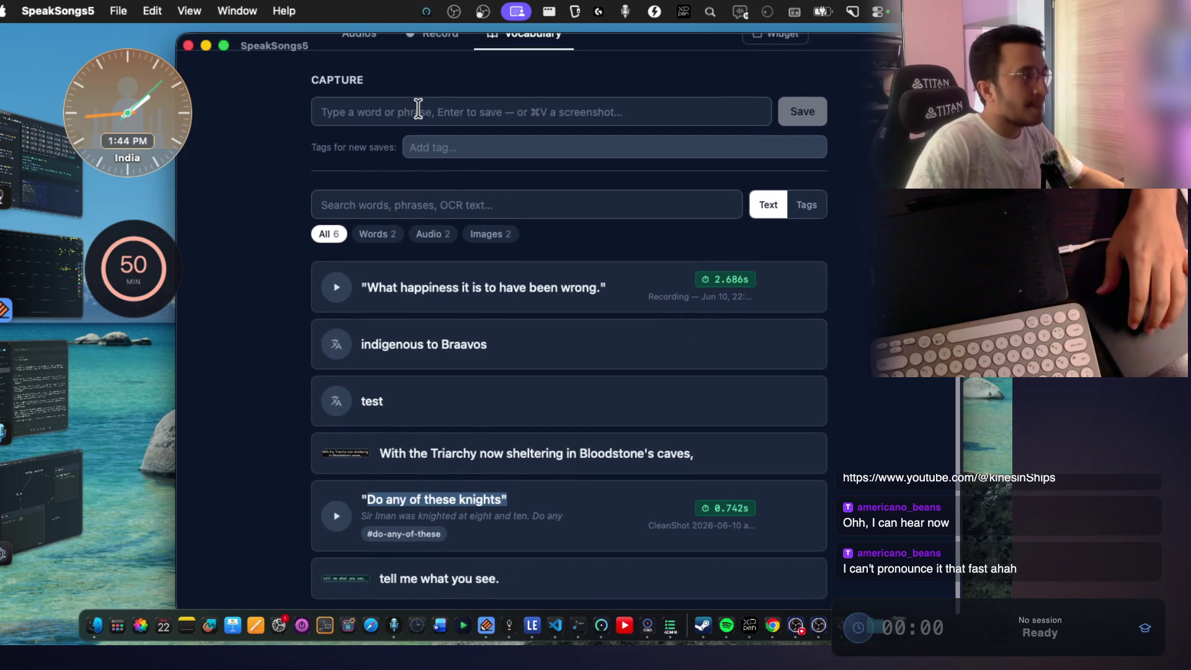
scroll(435, 117, up, 3)
Open the Jun 10, 22:56 recording from Audios and play its transcript sentence.
click(359, 74)
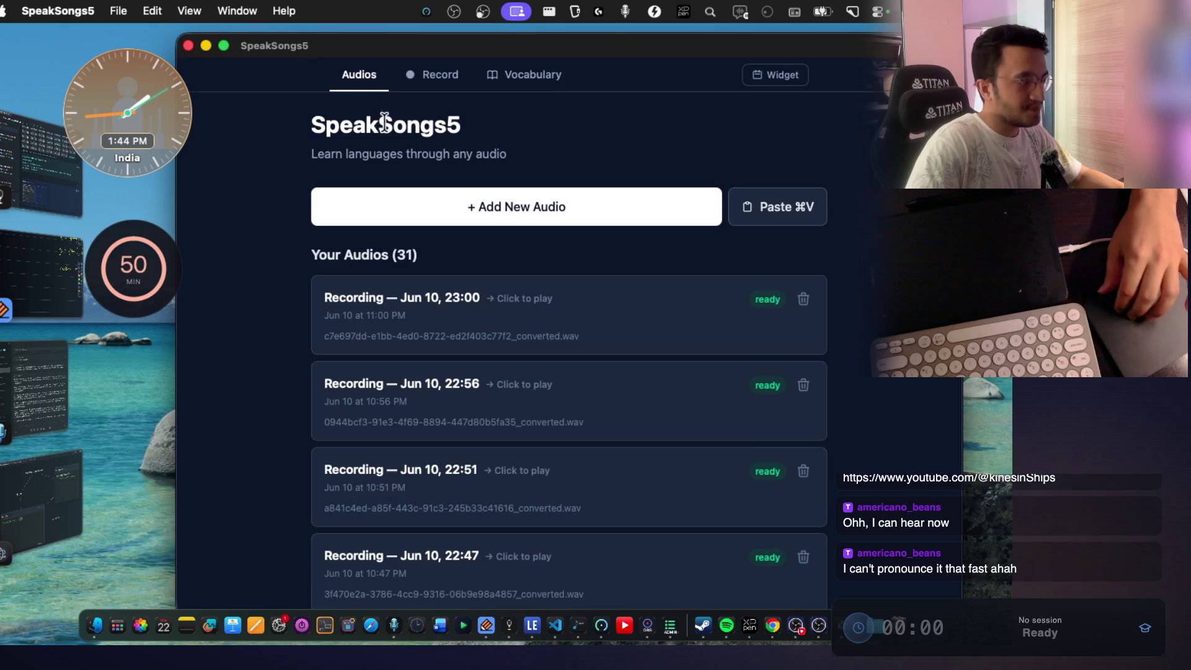
scroll(384, 121, down, 2)
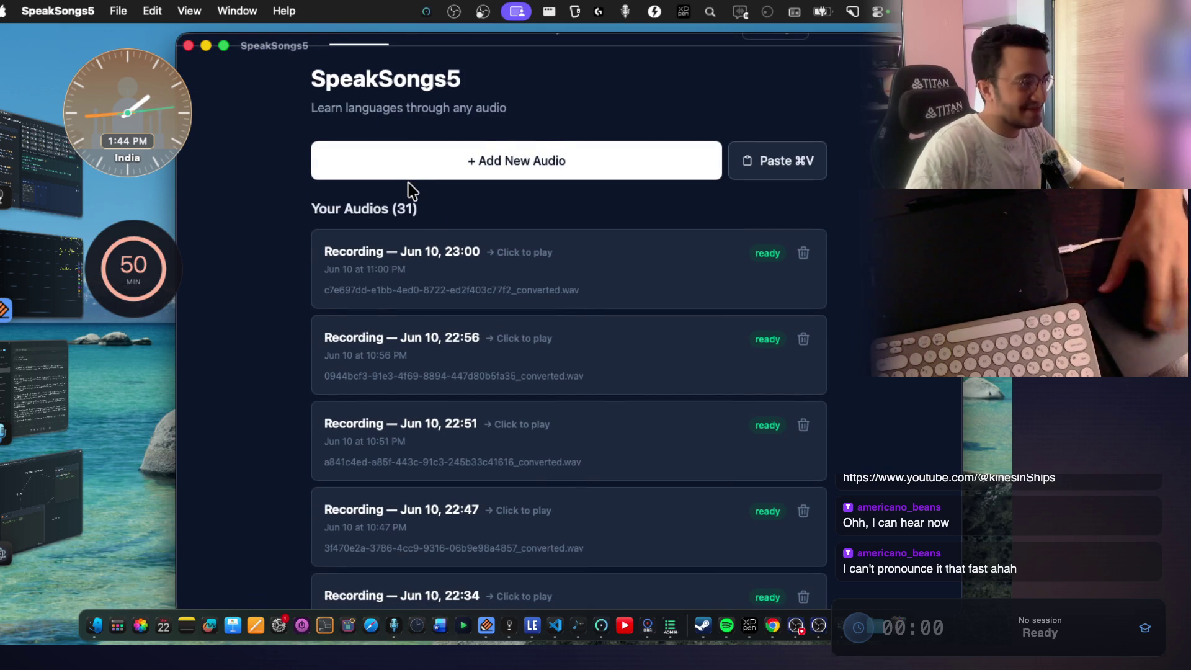
scroll(474, 266, down, 4)
click(475, 268)
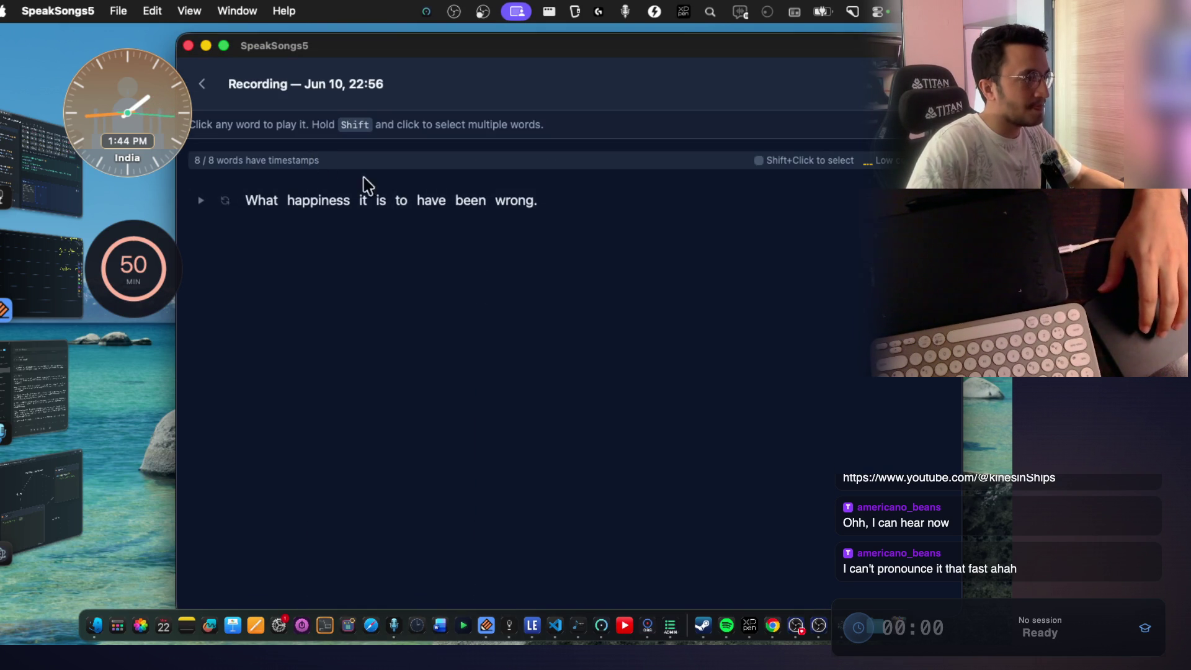
click(201, 200)
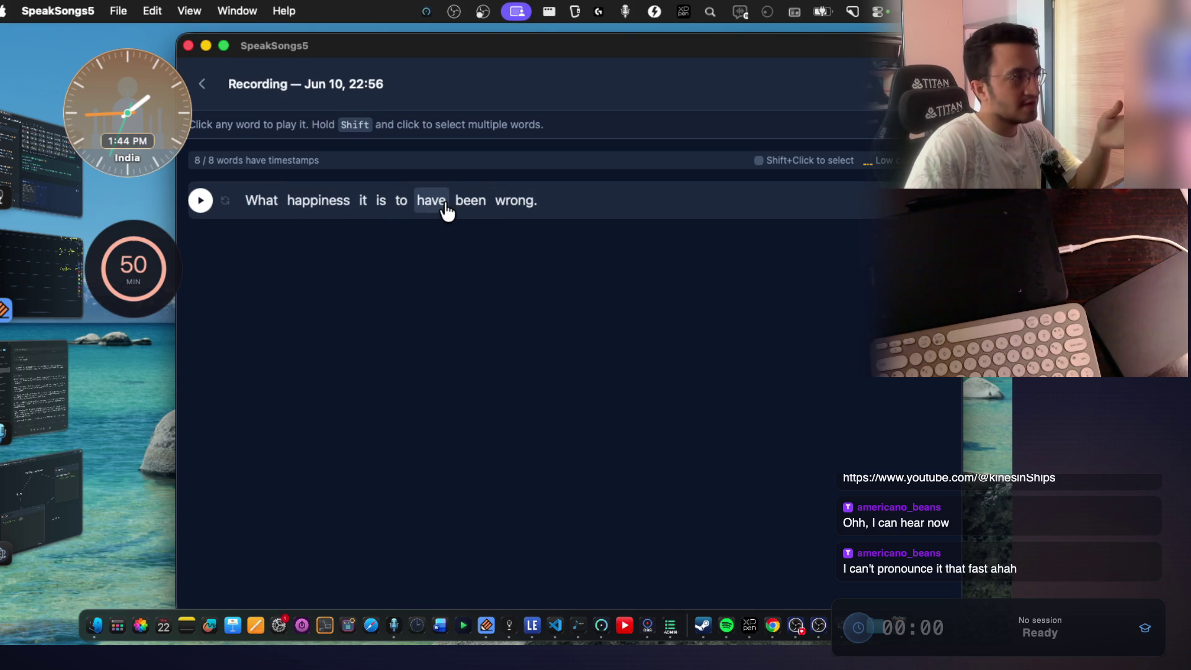
Take a region screenshot of the sentence 'What happiness it is to have been wrong.', then switch to VS Code.
key(super+shift+4)
drag(226, 177, 535, 231)
key(super+Tab)
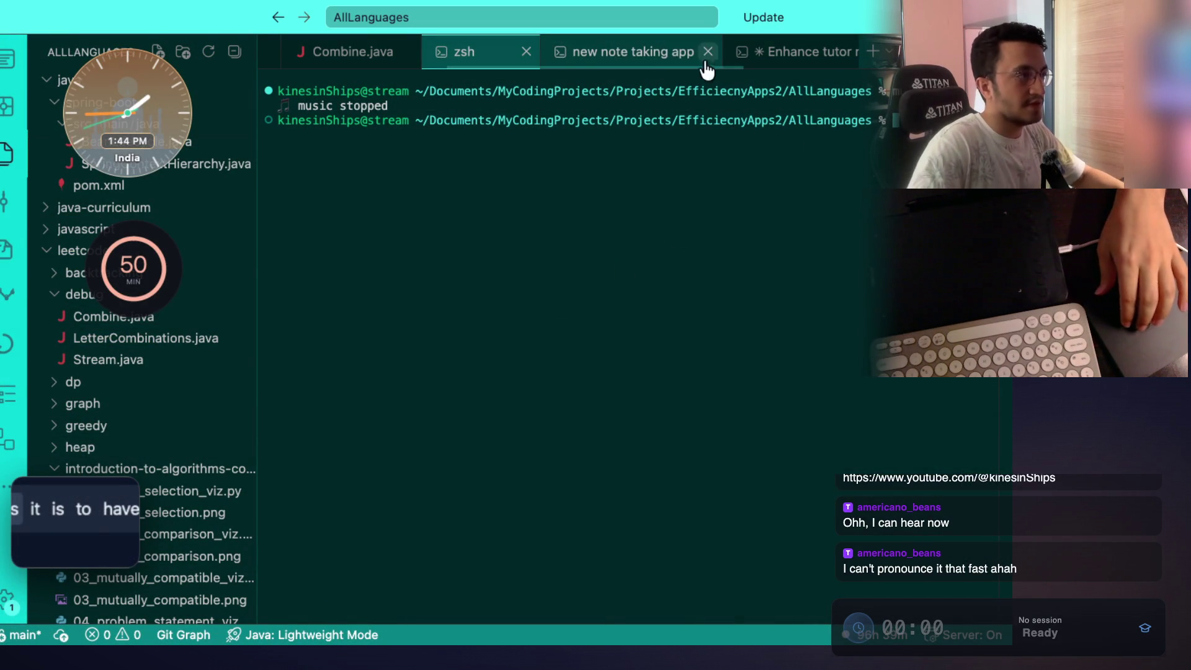
Peek at the 'new note taking app' terminal's options, then return to the SpeakSongs5 transcript.
right_click(624, 59)
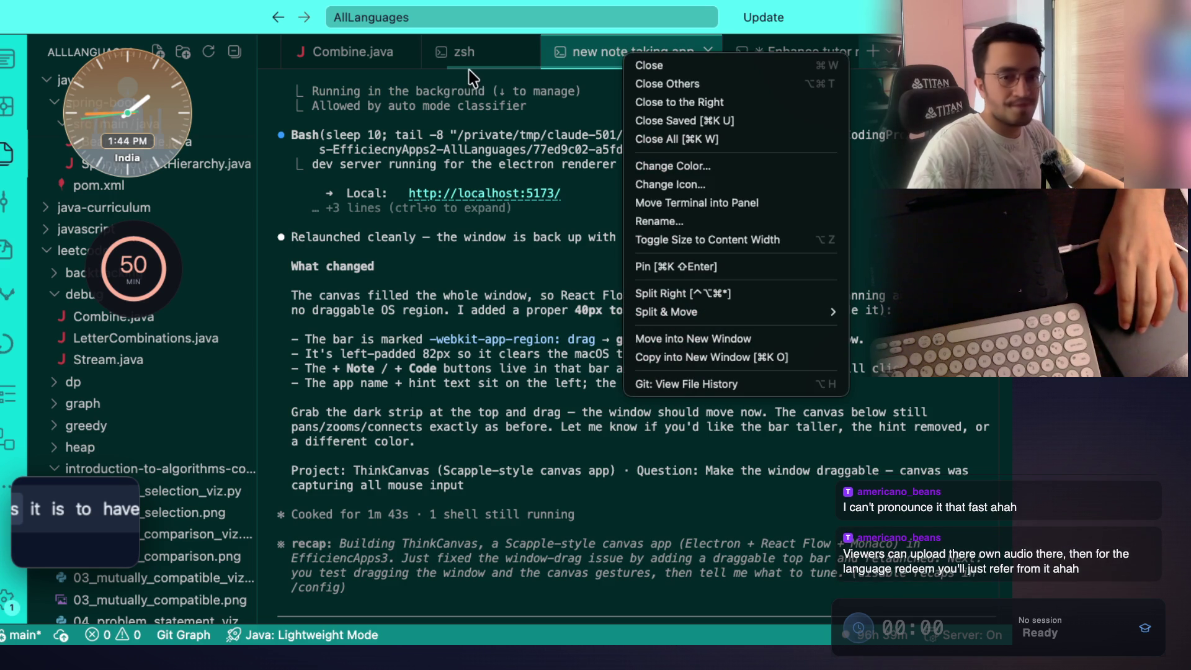
key(Escape)
key(super+Tab)
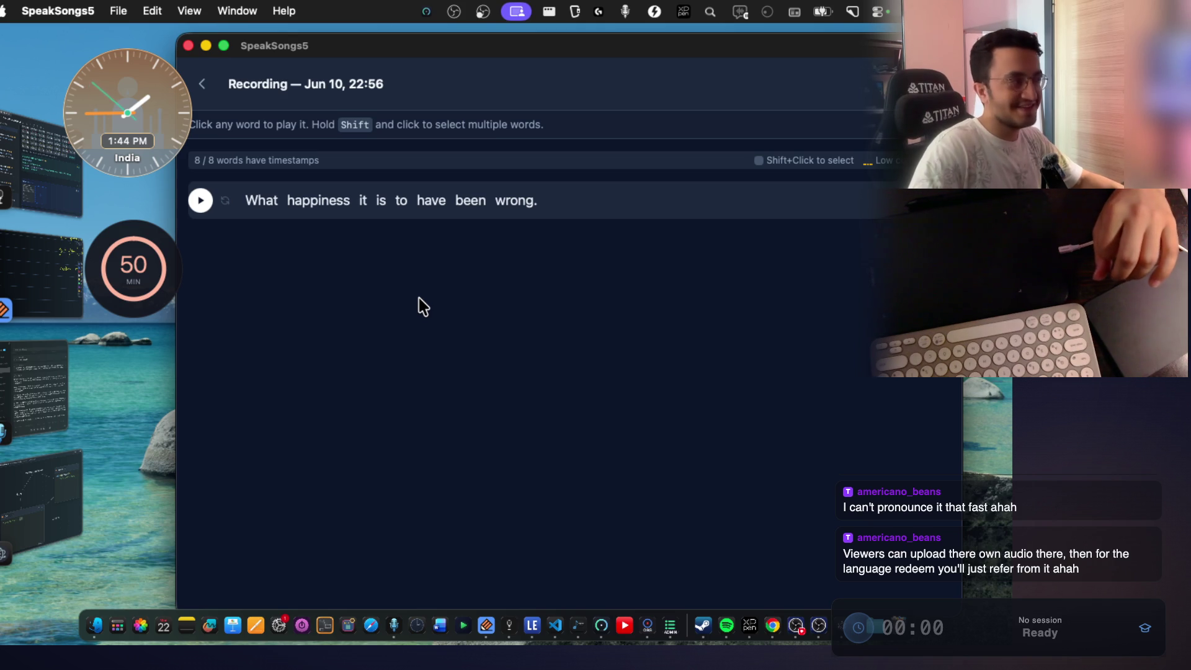
Browse the Jun 10, 22:51 and Jun 10, 22:34 recordings from the Audios list.
click(204, 88)
scroll(484, 397, down, 1)
click(486, 407)
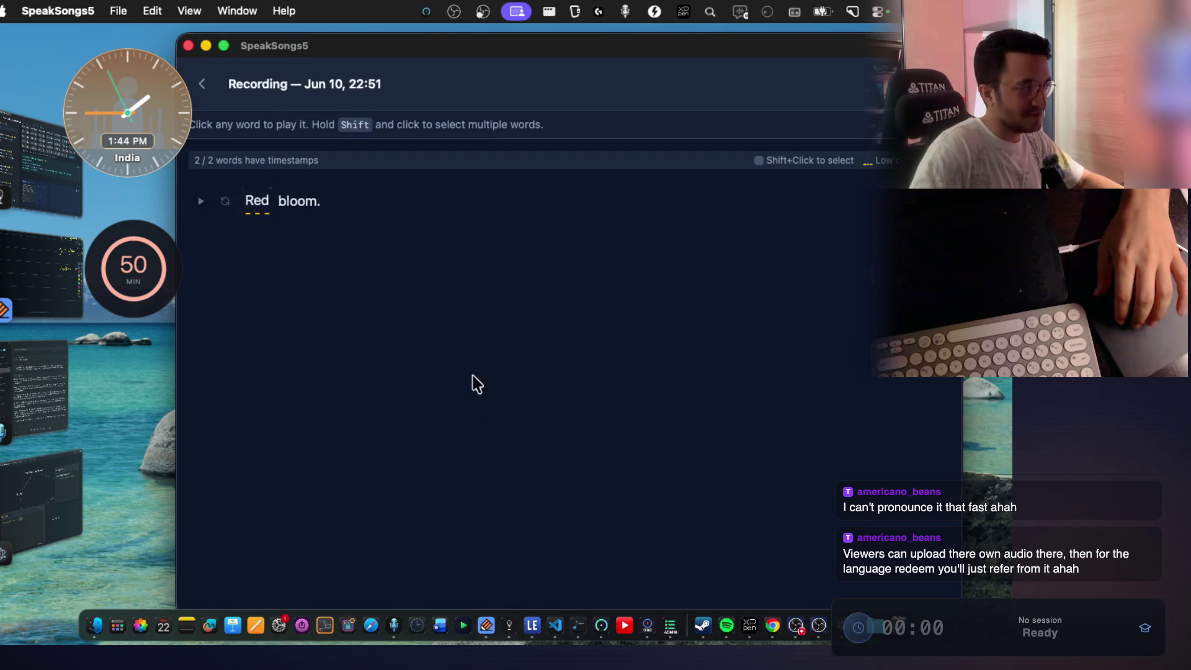
click(204, 85)
scroll(471, 397, down, 2)
click(468, 437)
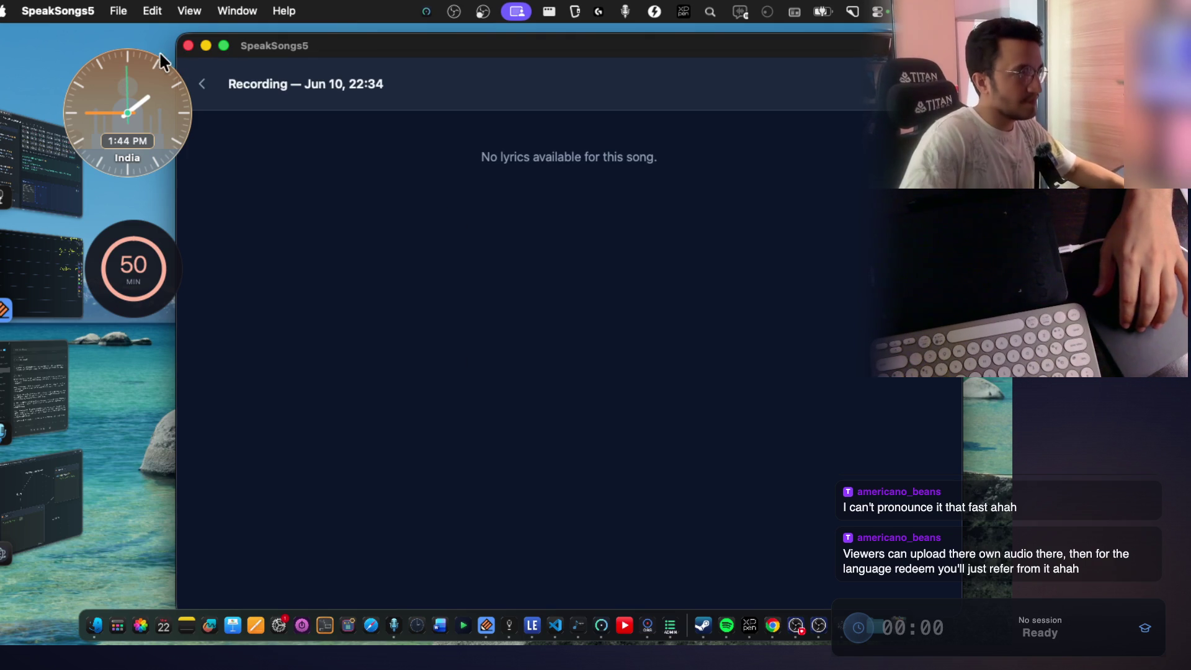
Open the Tonight Show monologue transcript and play its line about the record-breaking storm.
click(202, 84)
scroll(483, 327, down, 10)
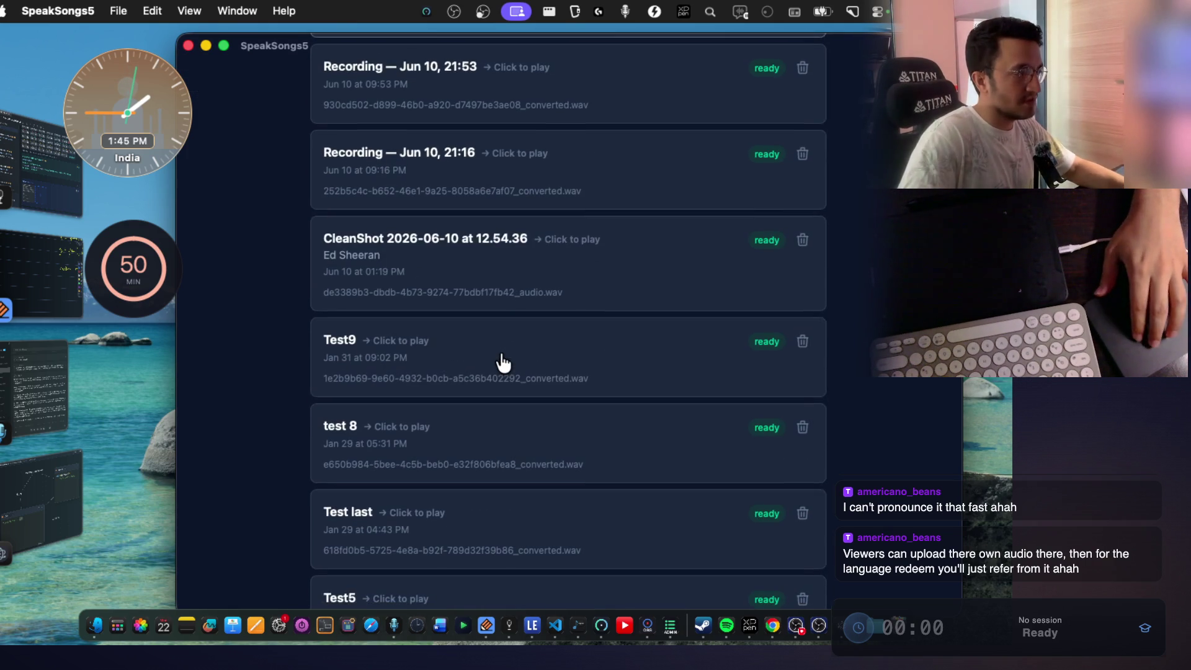
scroll(472, 346, down, 15)
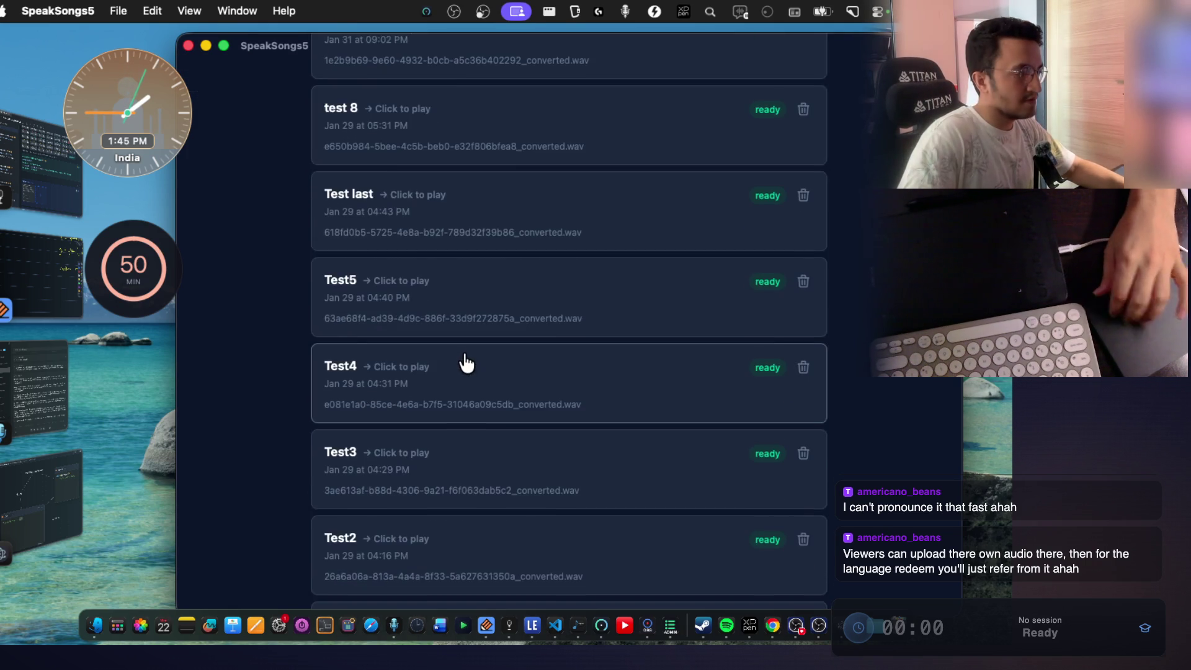
scroll(475, 298, up, 2)
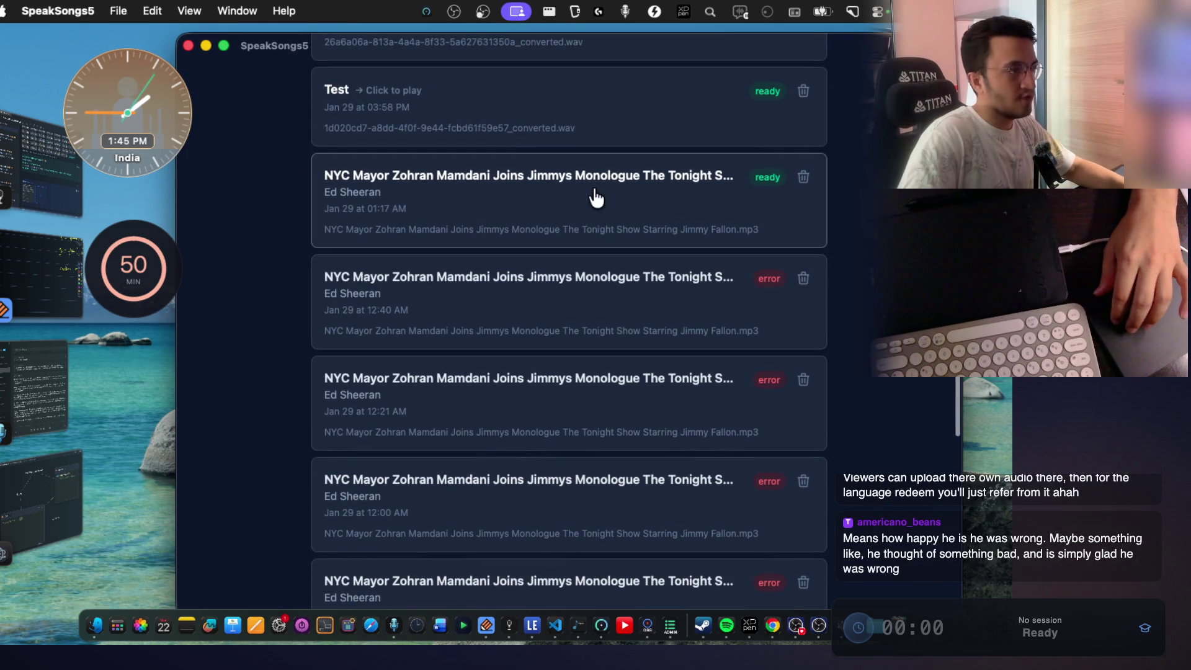
click(560, 200)
scroll(428, 282, down, 3)
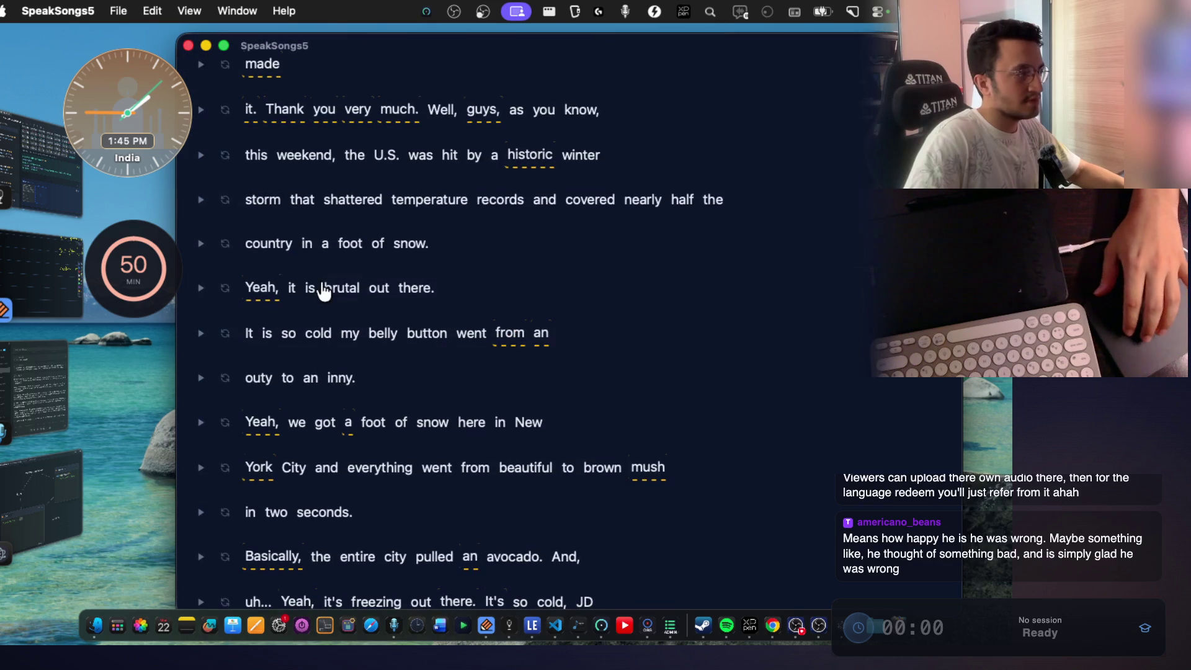
click(200, 200)
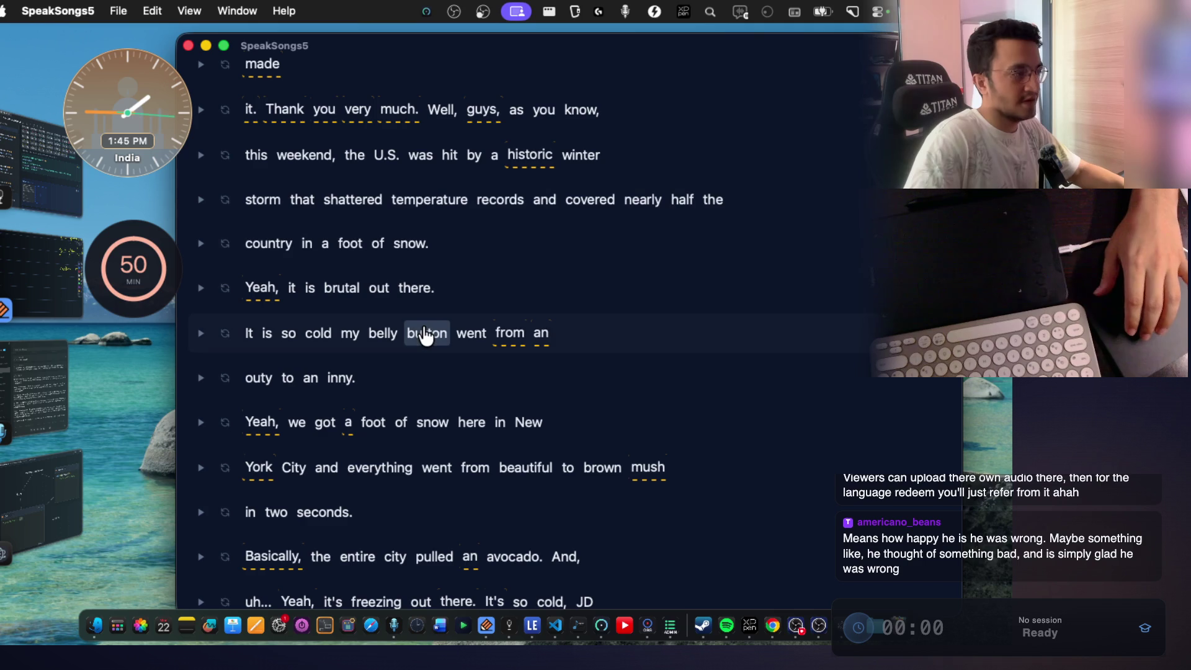
mouse_move(424, 335)
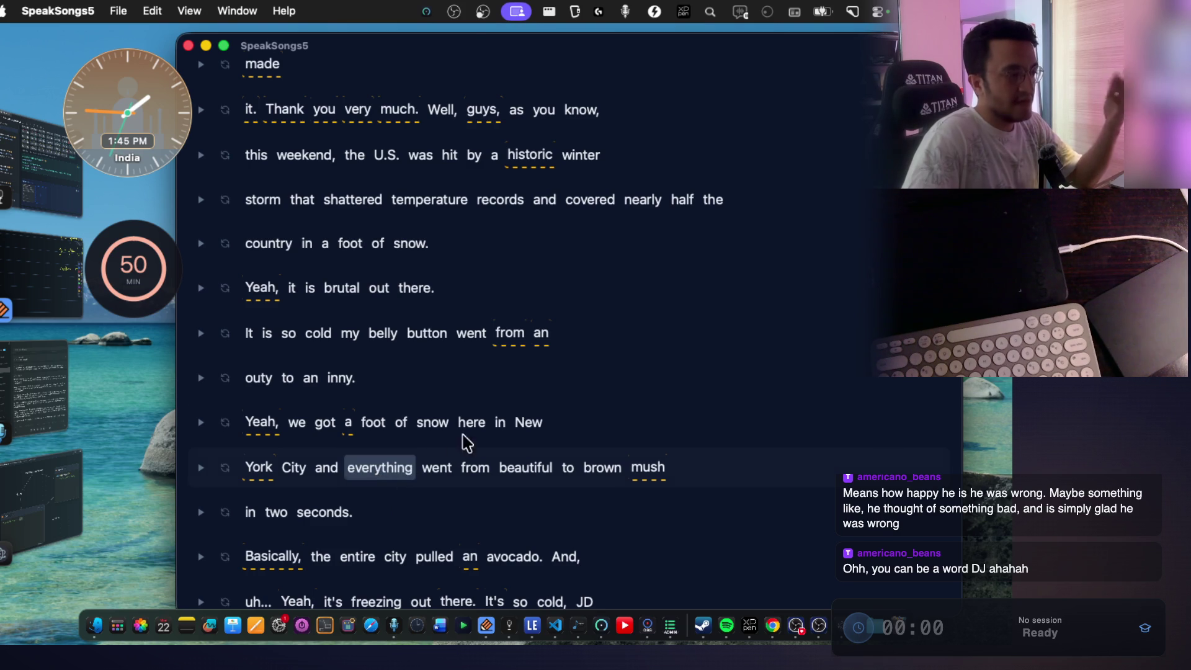
scroll(460, 450, down, 3)
scroll(393, 106, up, 8)
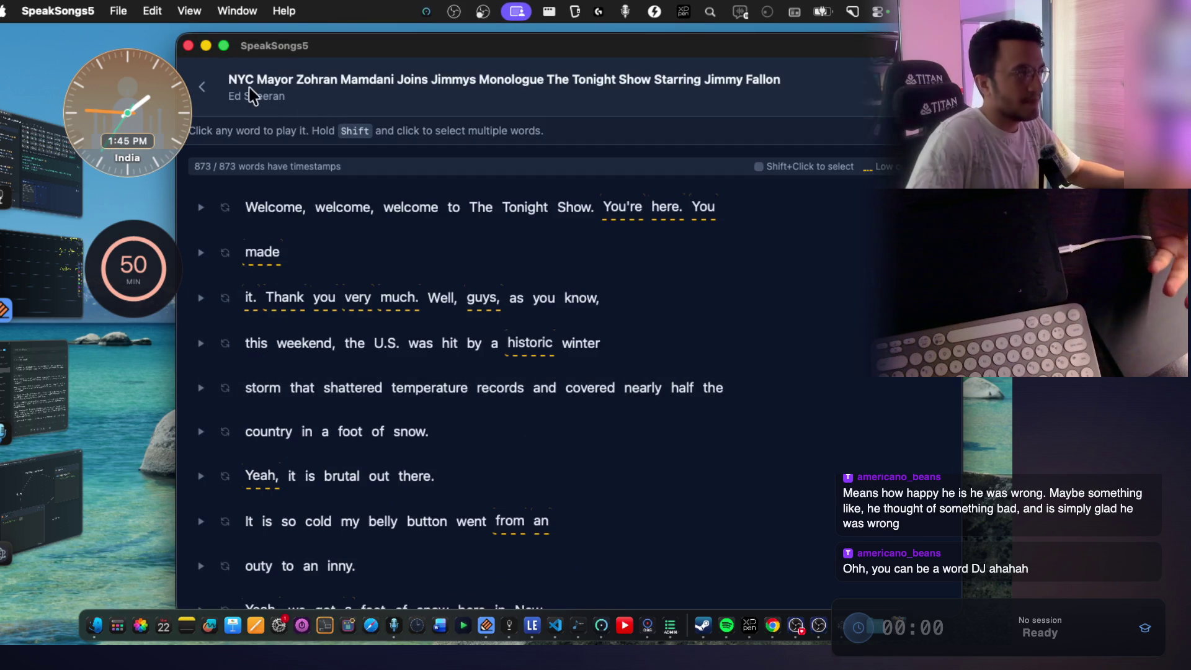
Open the Jun 10, 23:00 recording, play the words 'Despite', 'spending' and 'of', then return to Audios.
click(211, 90)
click(535, 346)
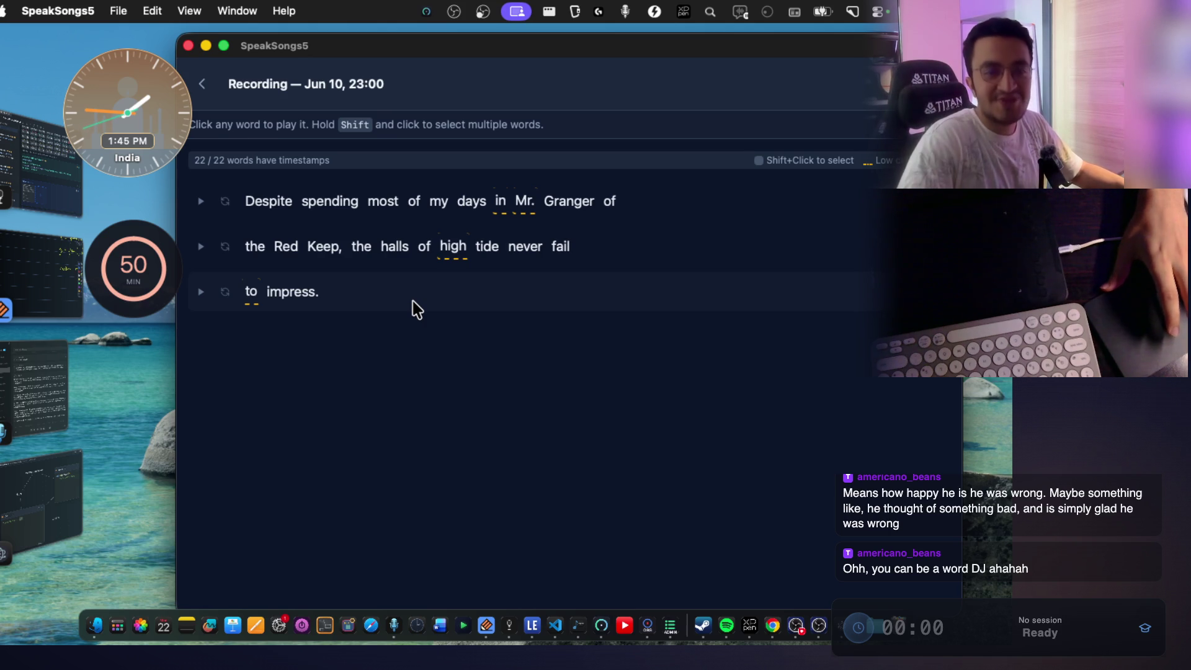
click(277, 210)
click(330, 210)
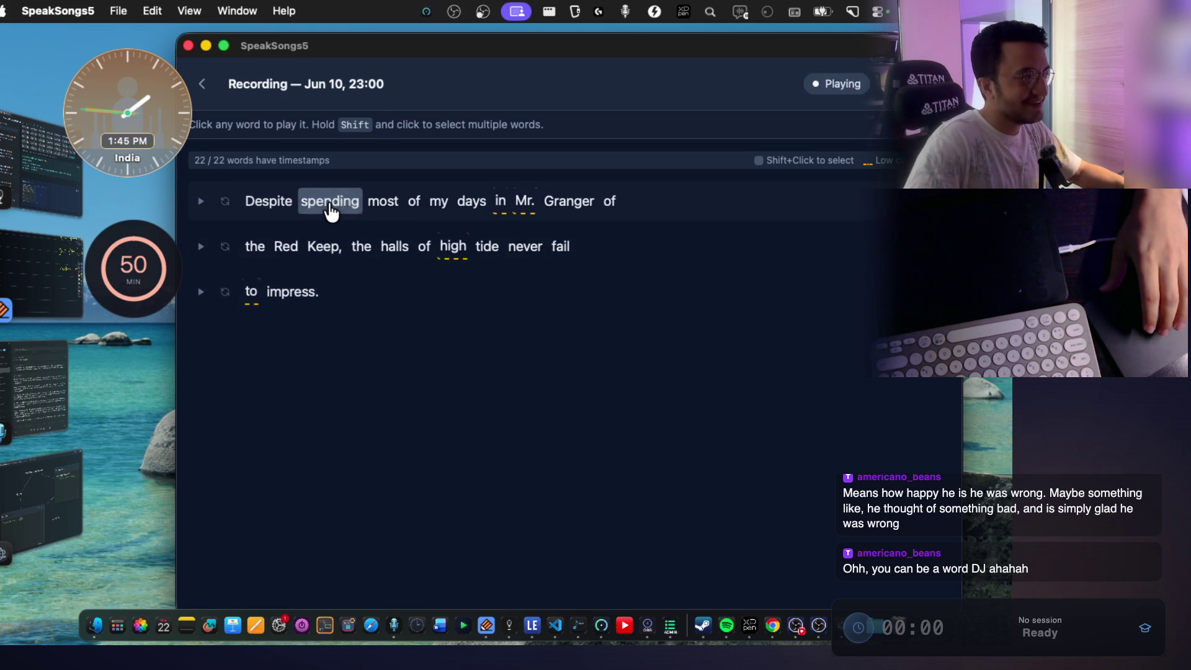
click(408, 210)
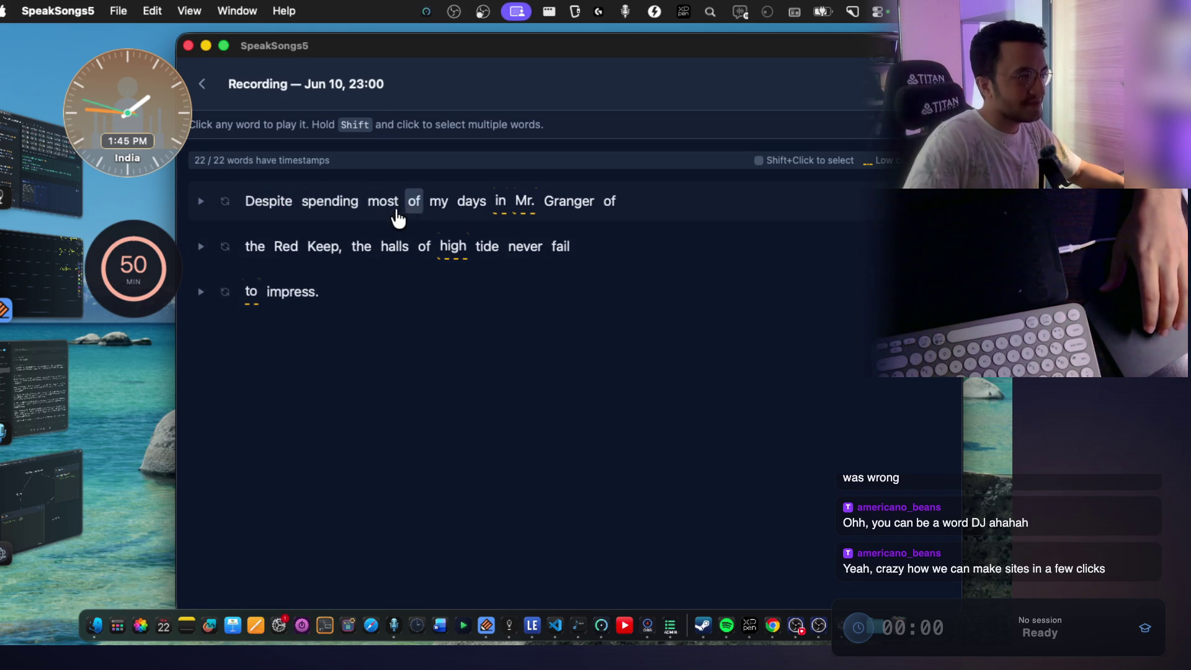
click(201, 201)
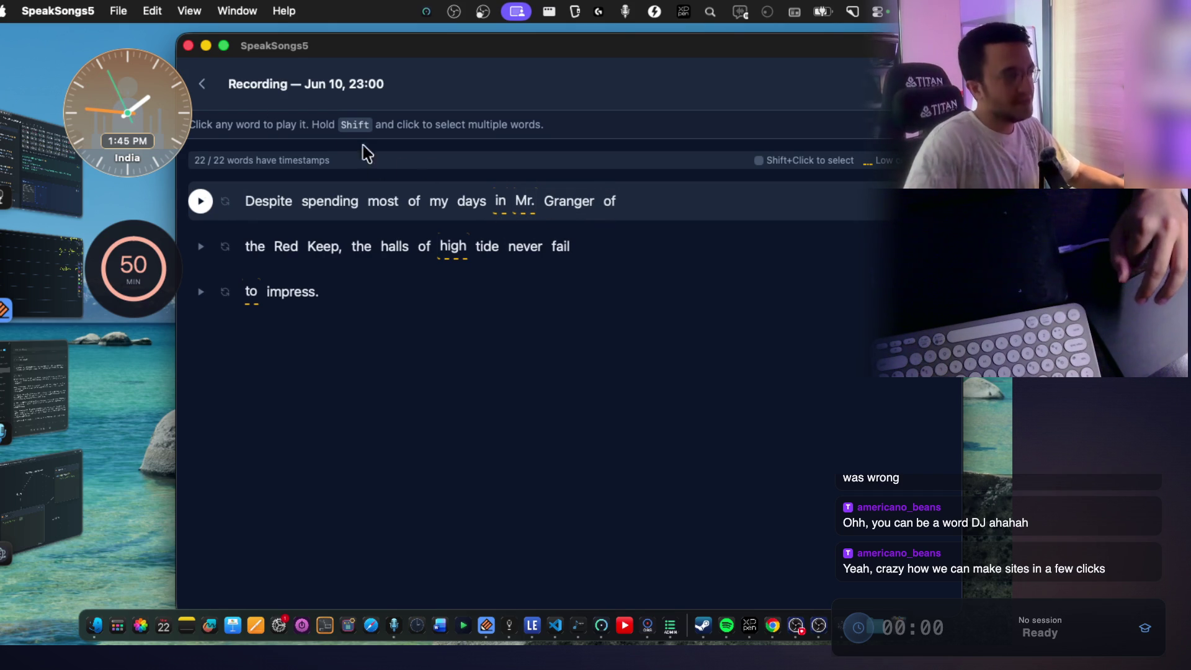
click(205, 86)
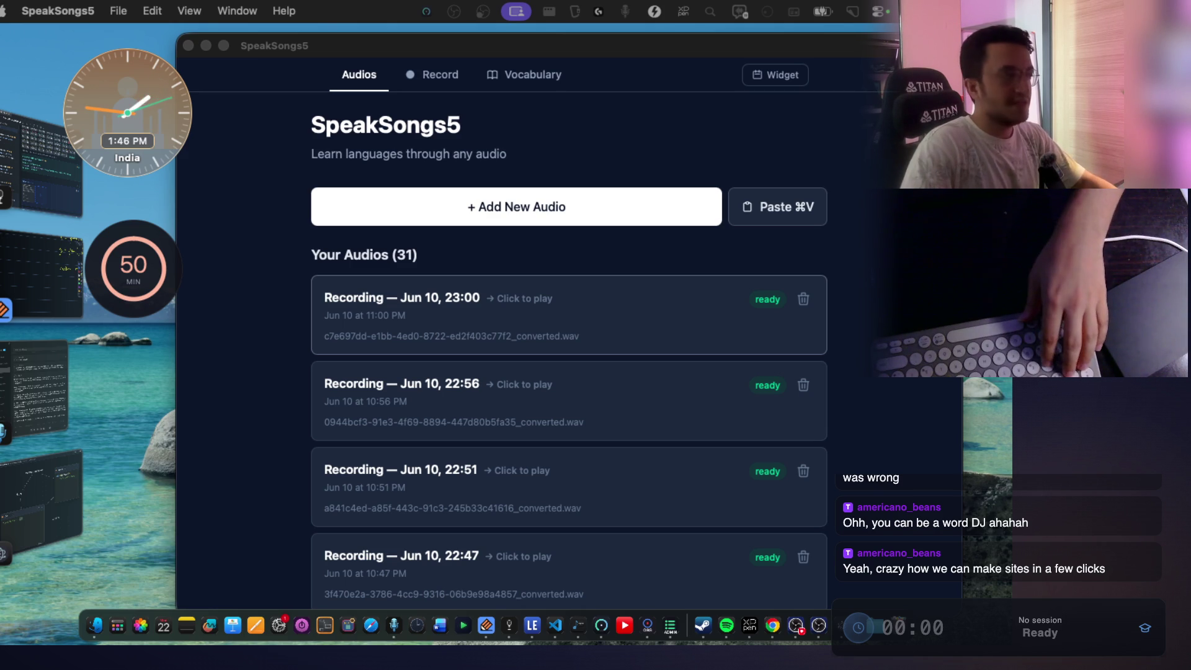
key(super+Tab)
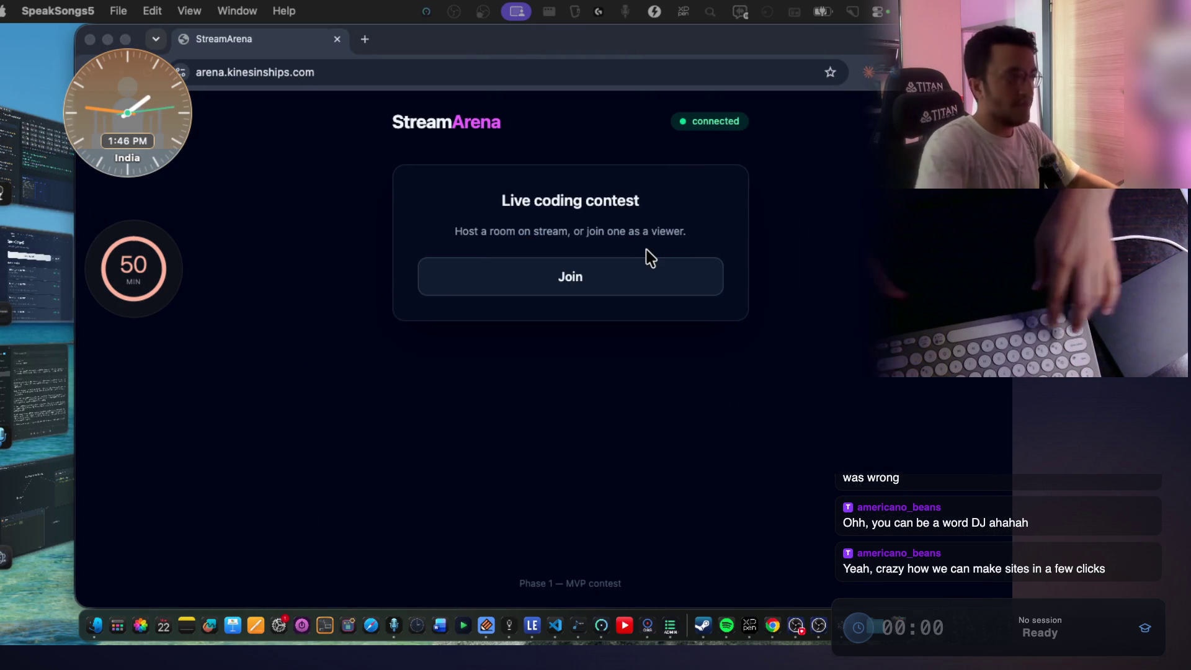
Join StreamArena contest room NZFQ under your display name.
click(663, 254)
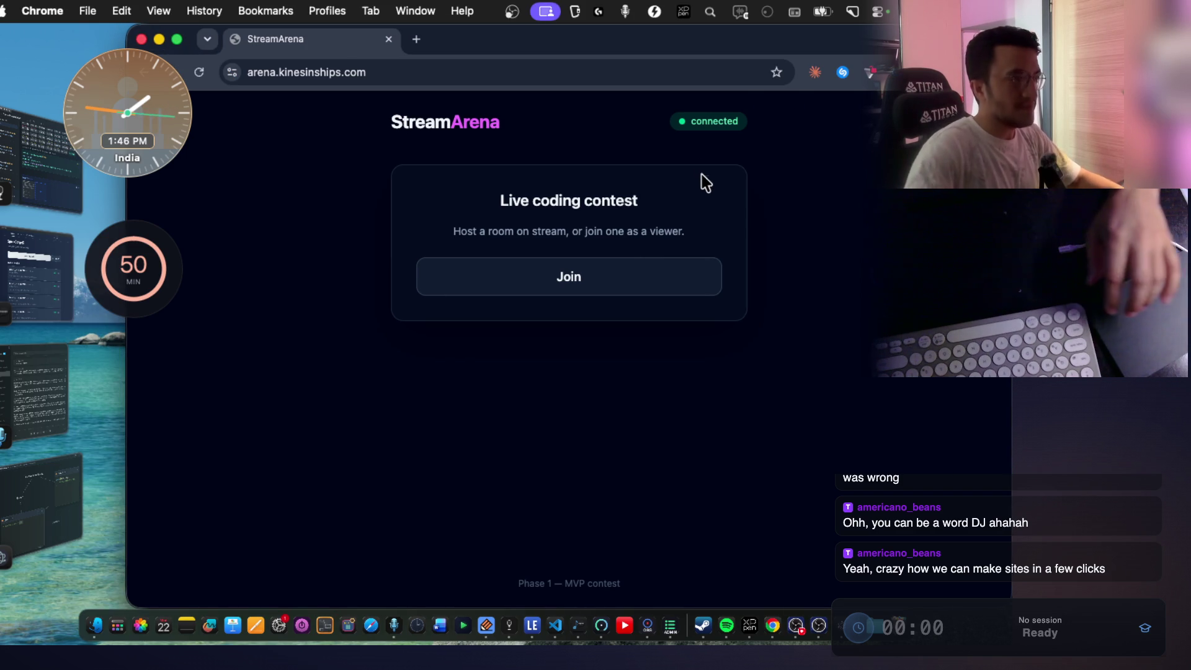
click(574, 286)
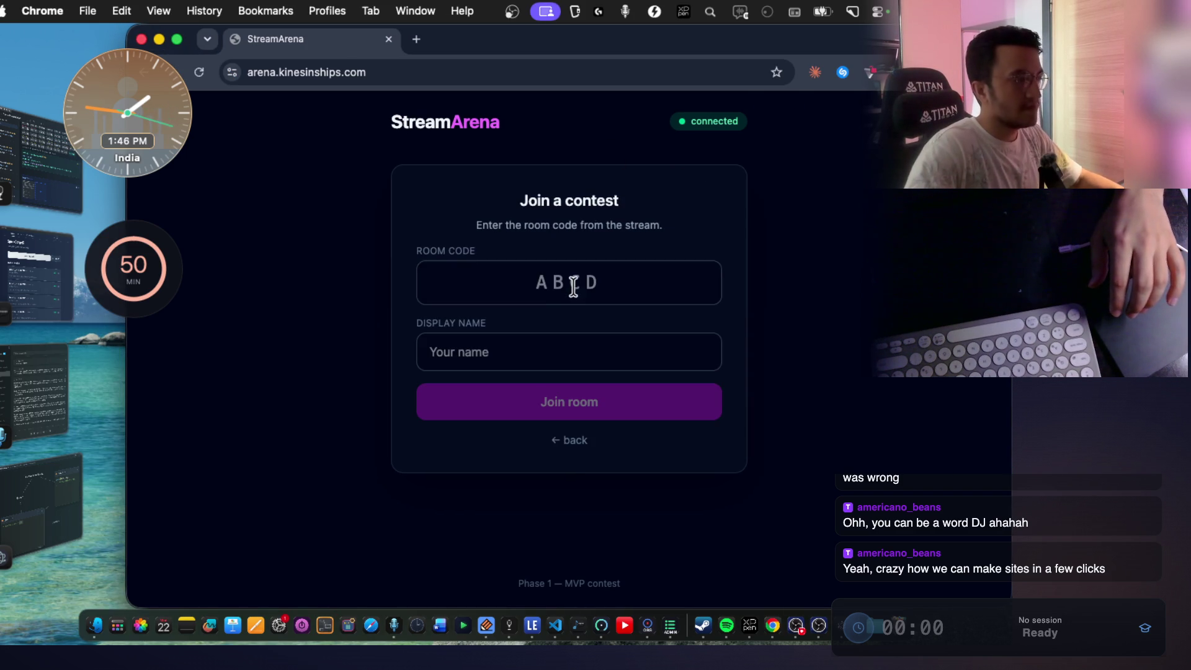
key(super+space)
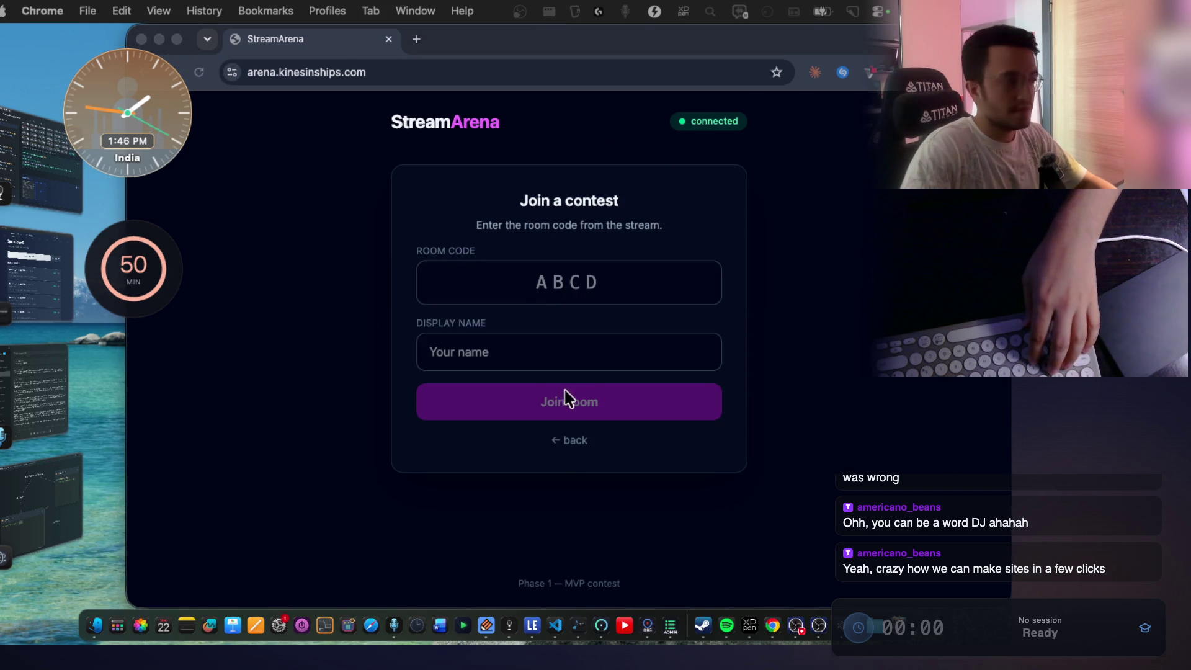
click(556, 280)
text(NZFQ)
click(545, 350)
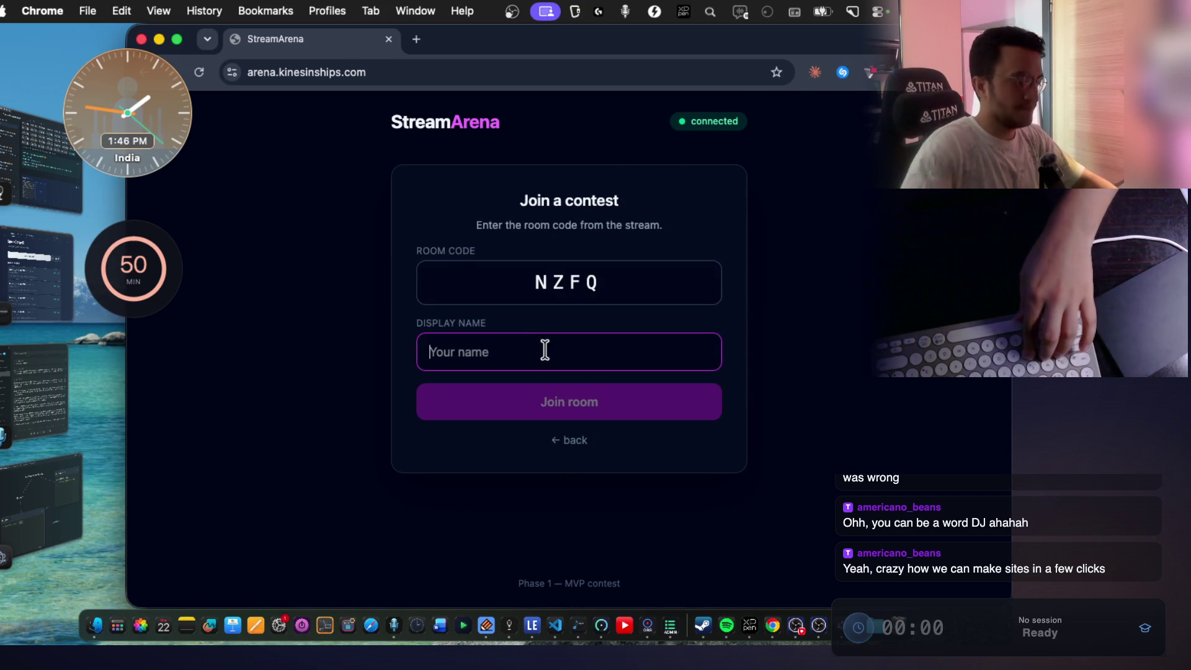
text(kinesin)
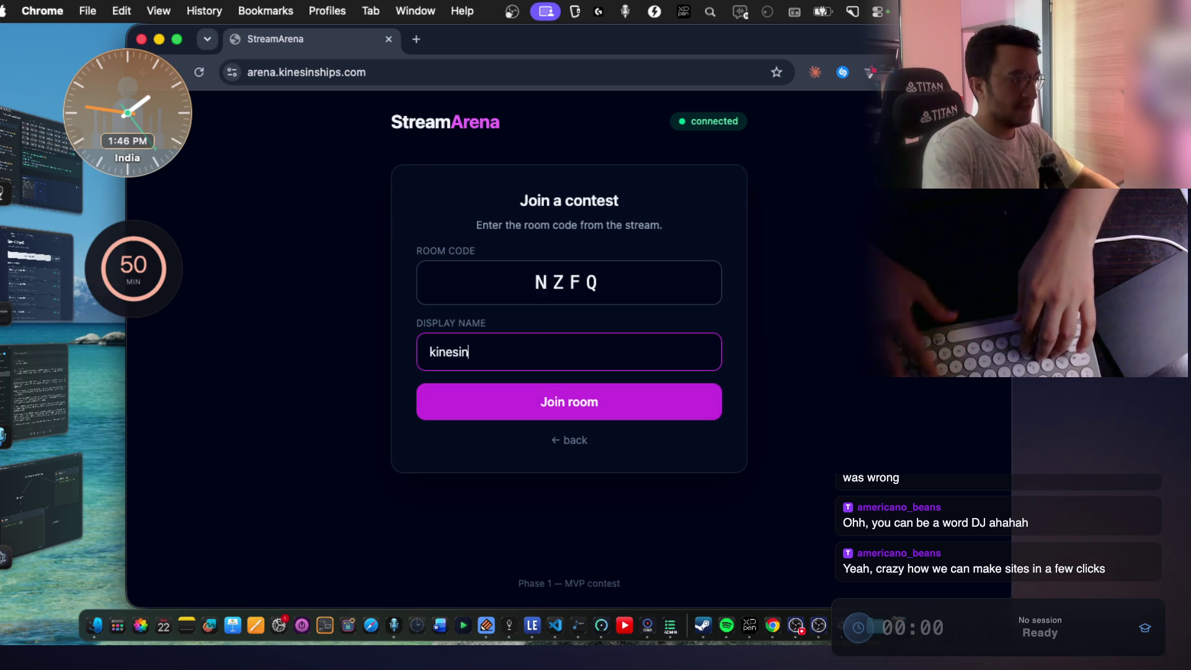
text(ships)
key(Return)
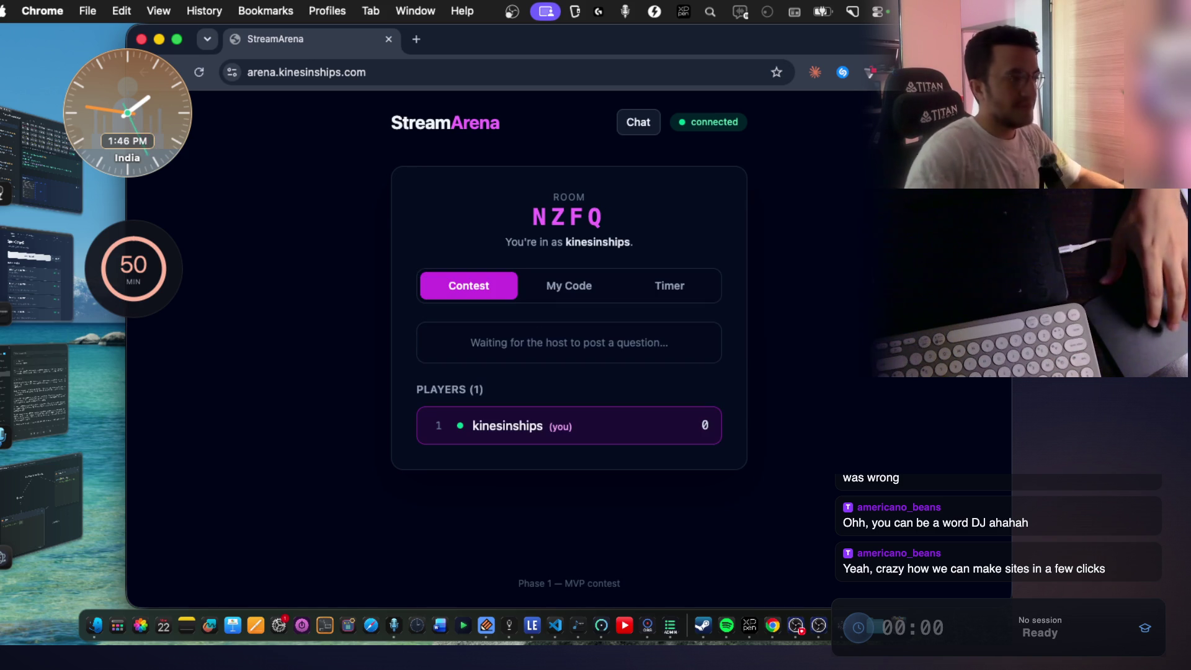
Check the room's empty live chat, close it, and switch to the ThinkCanvas canvas.
click(639, 122)
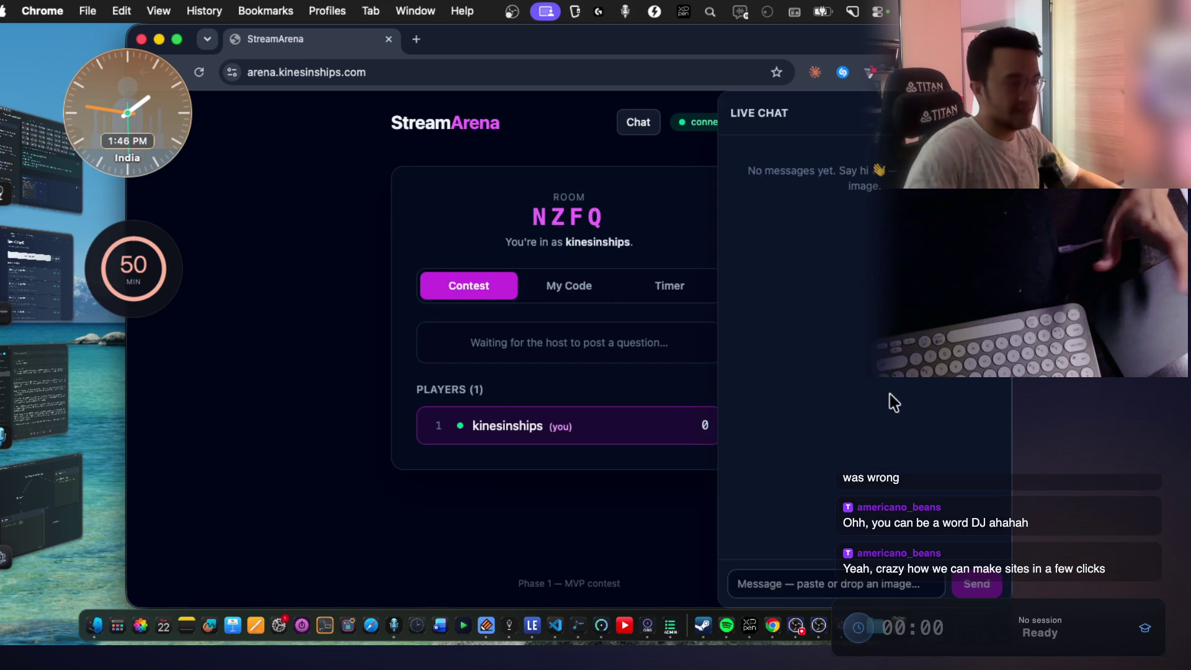
click(815, 584)
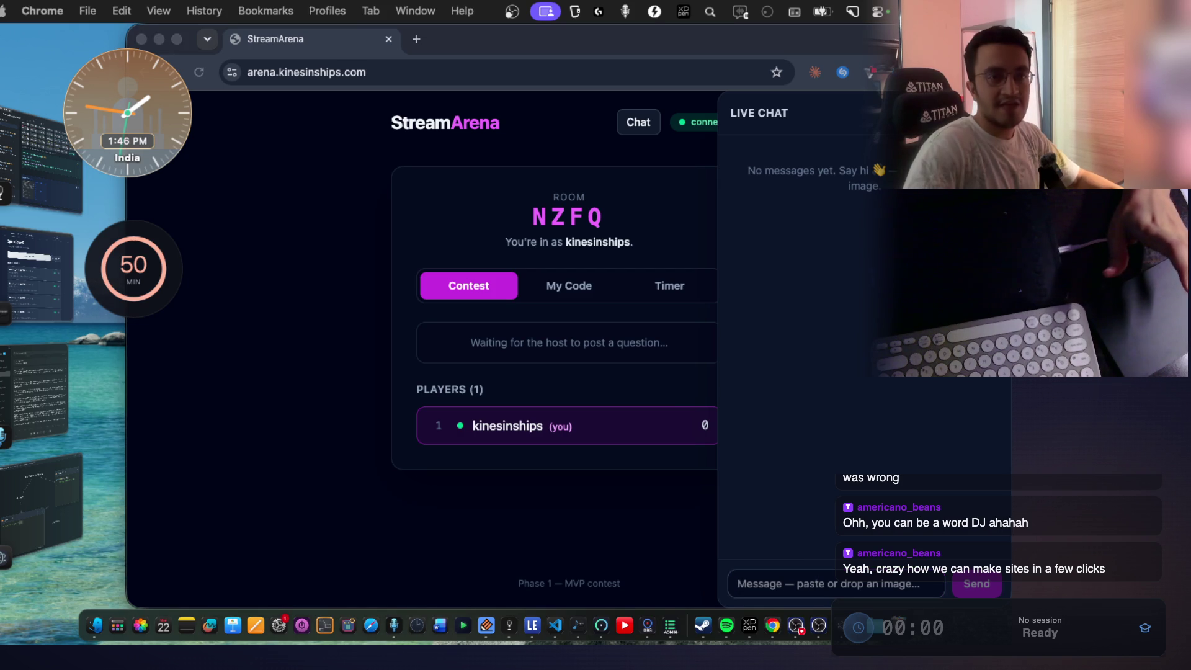
click(766, 585)
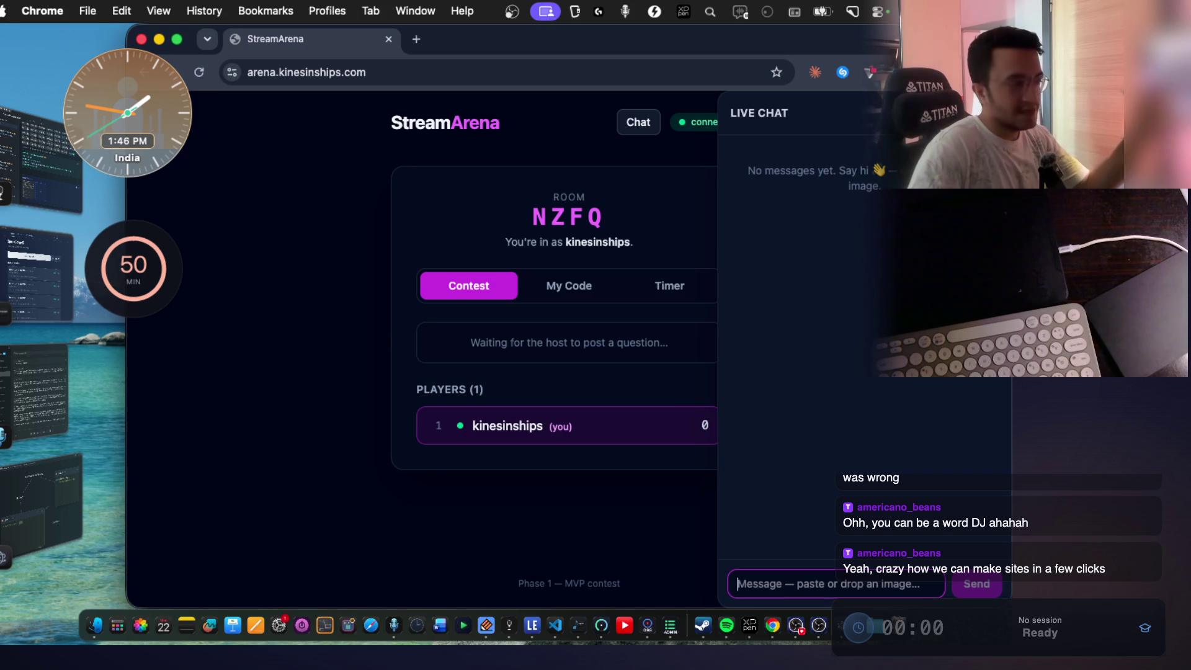
click(813, 429)
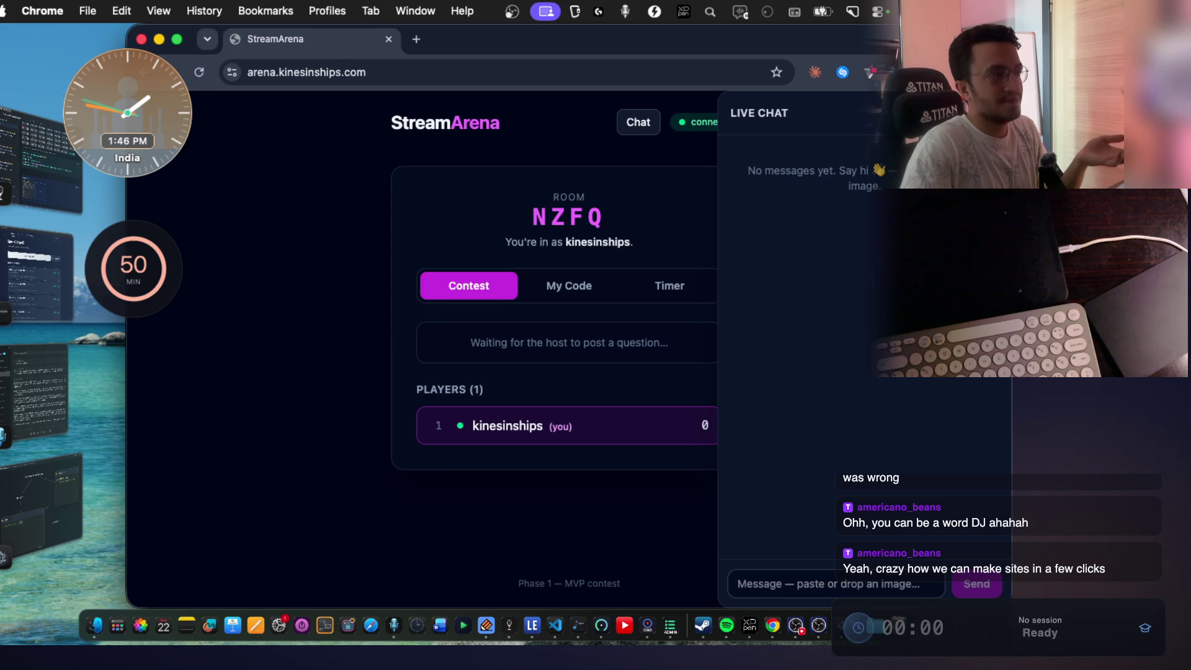
key(Escape)
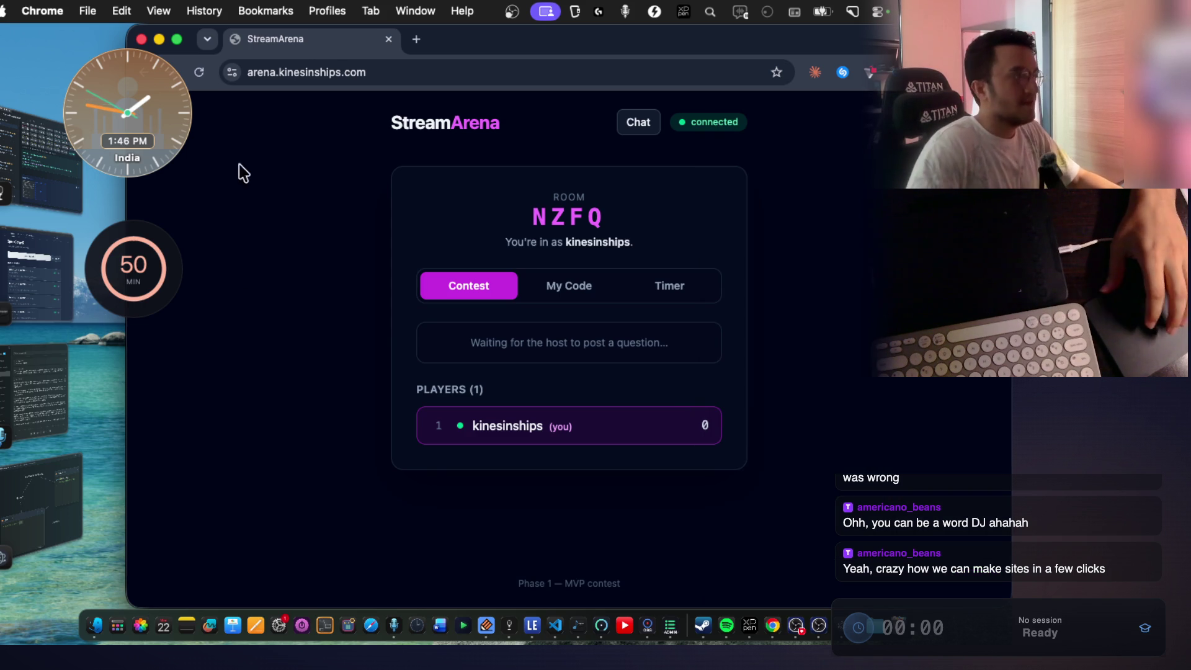
click(28, 505)
scroll(552, 279, down, 2)
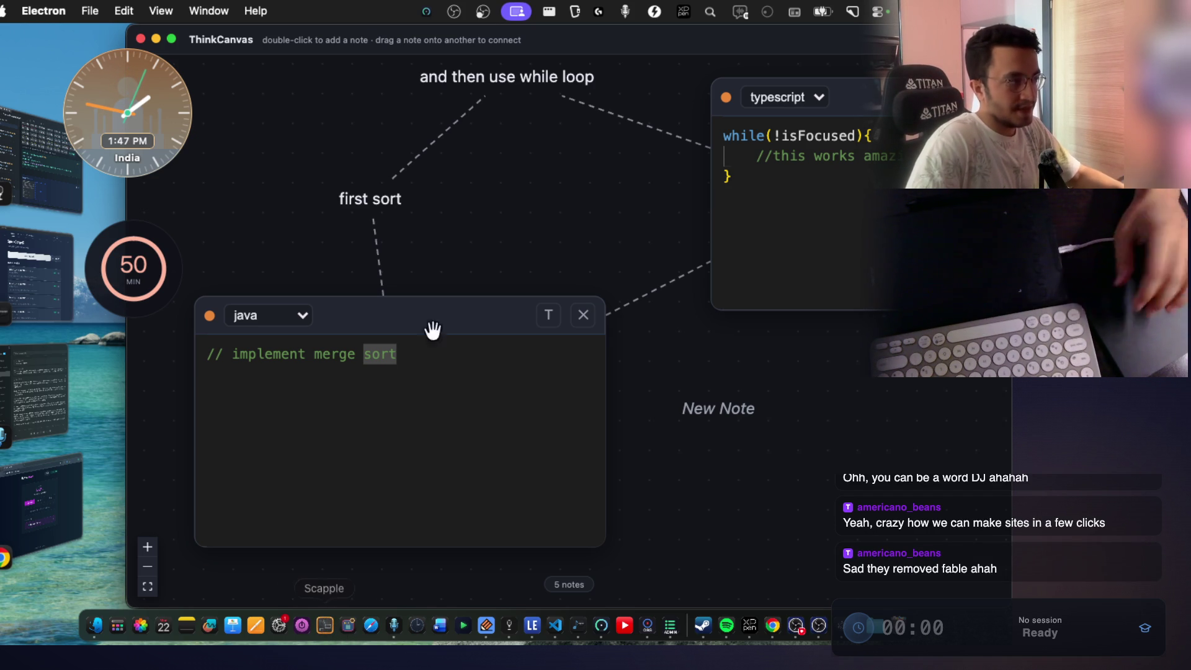
Add a new note near the top-left of the canvas with the text 'fsdfsdfsd'.
scroll(425, 354, up, 3)
double_click(321, 165)
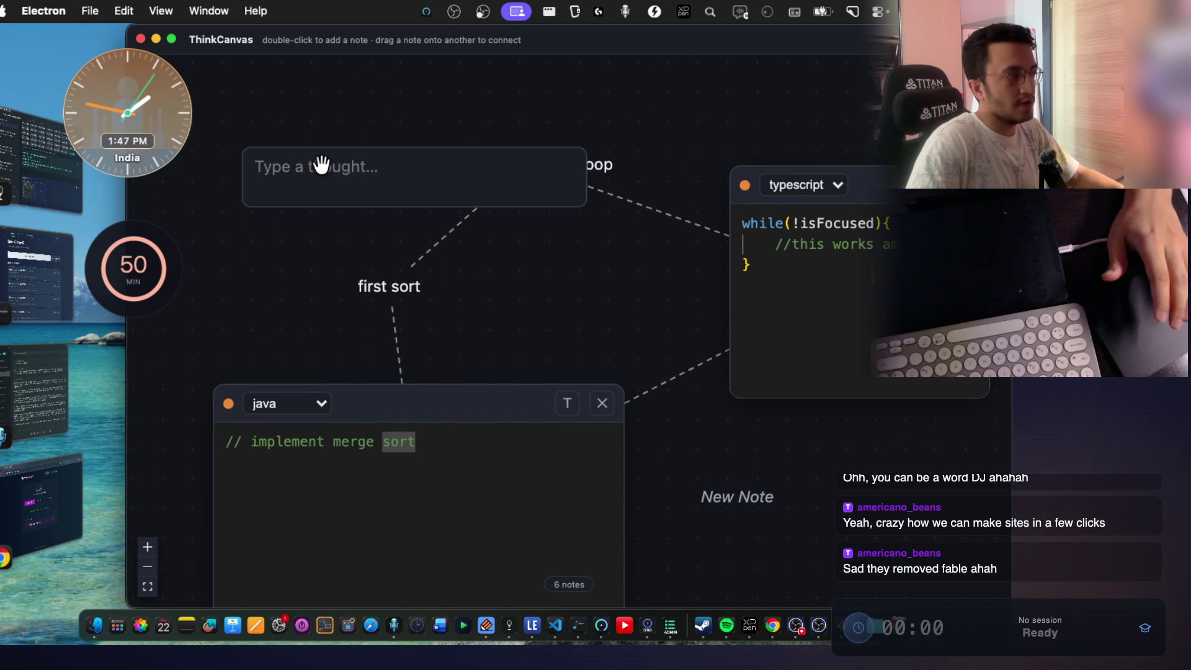
click(319, 165)
text(fsdfsdfsd)
key(Return)
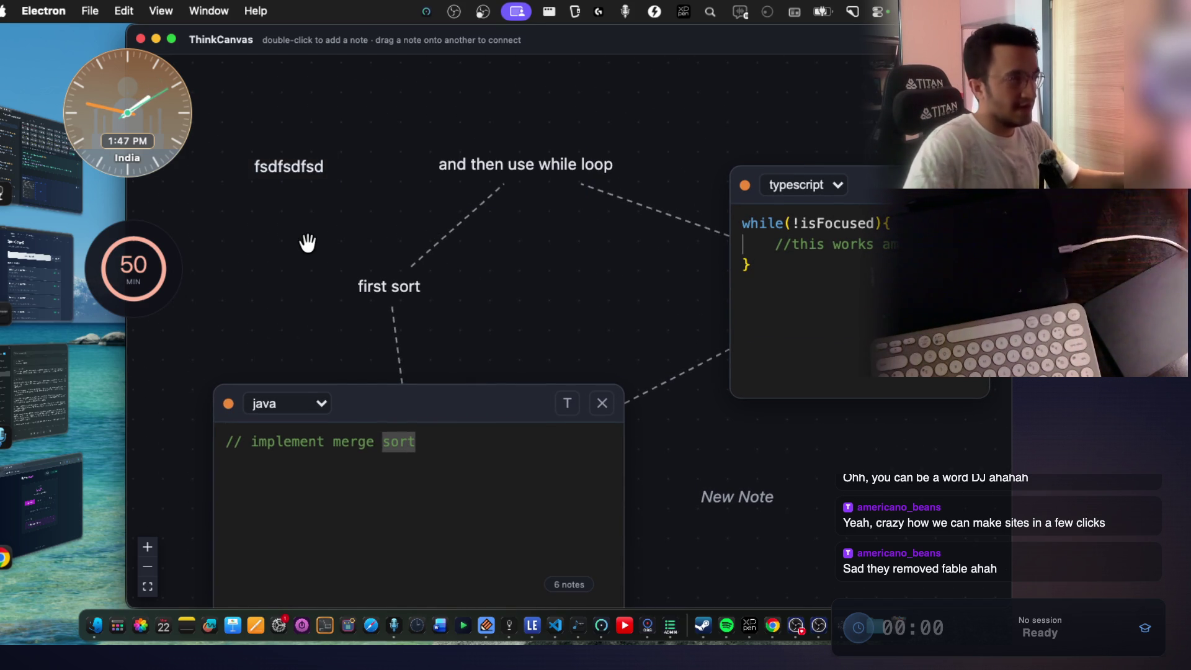
Link the new note to the 'and then use while loop' note.
mouse_move(301, 183)
mouse_down()
mouse_move(501, 170)
mouse_move(544, 181)
mouse_up()
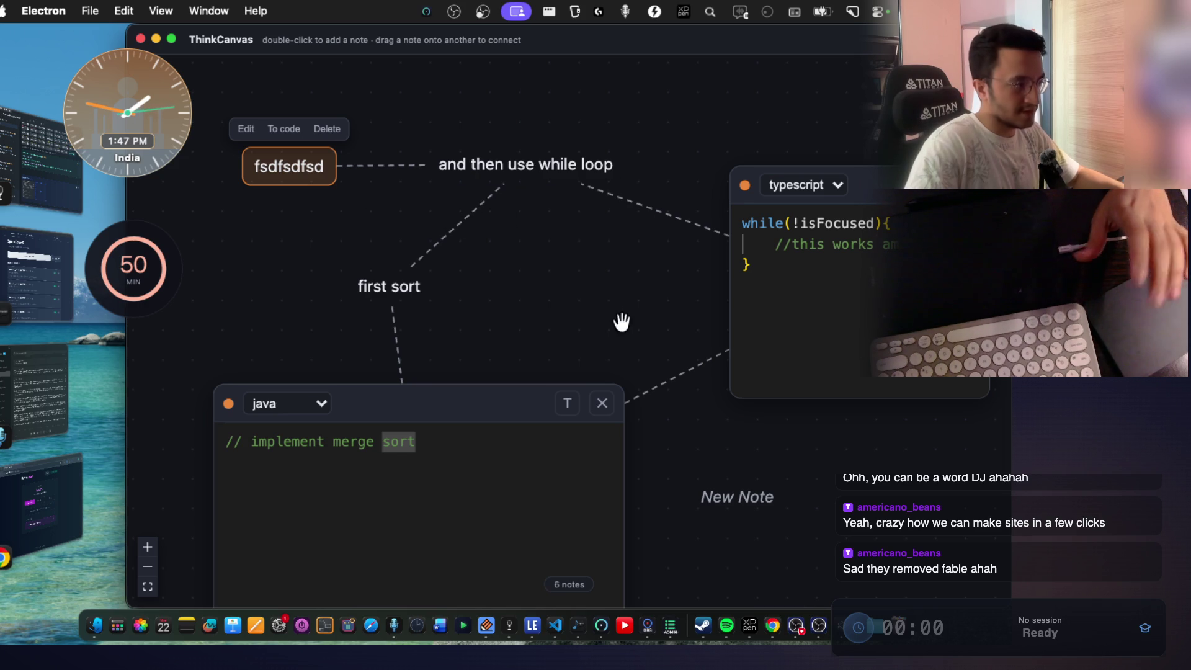
scroll(623, 372, down, 3)
scroll(454, 300, down, 3)
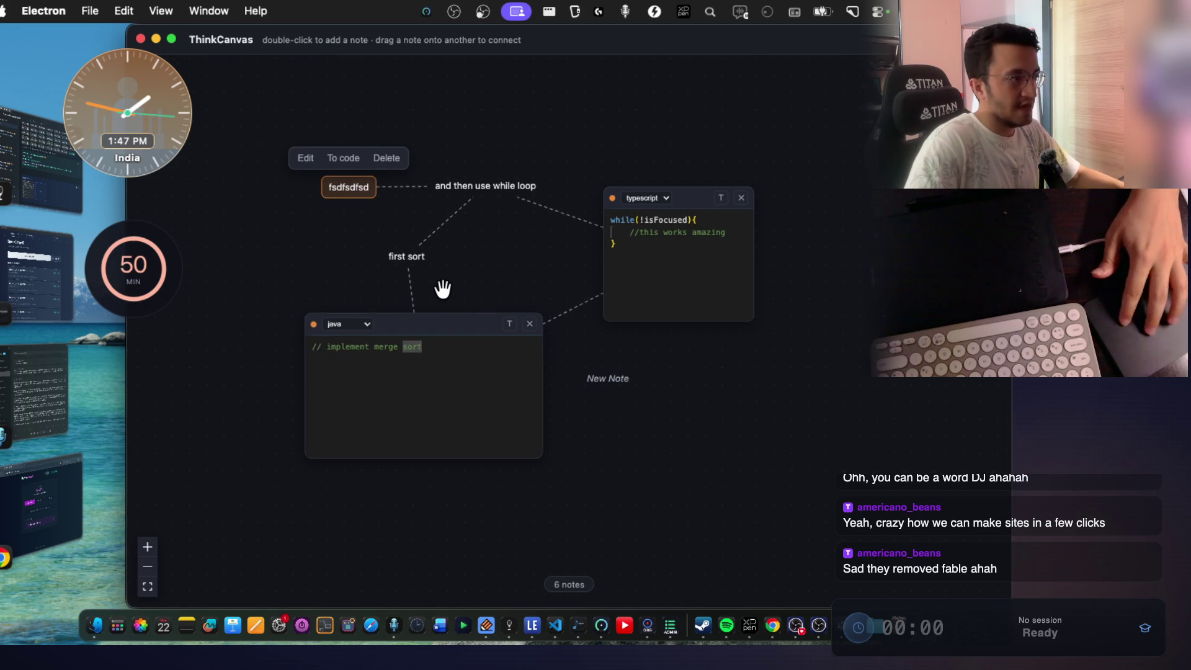
scroll(442, 288, up, 2)
scroll(442, 288, down, 5)
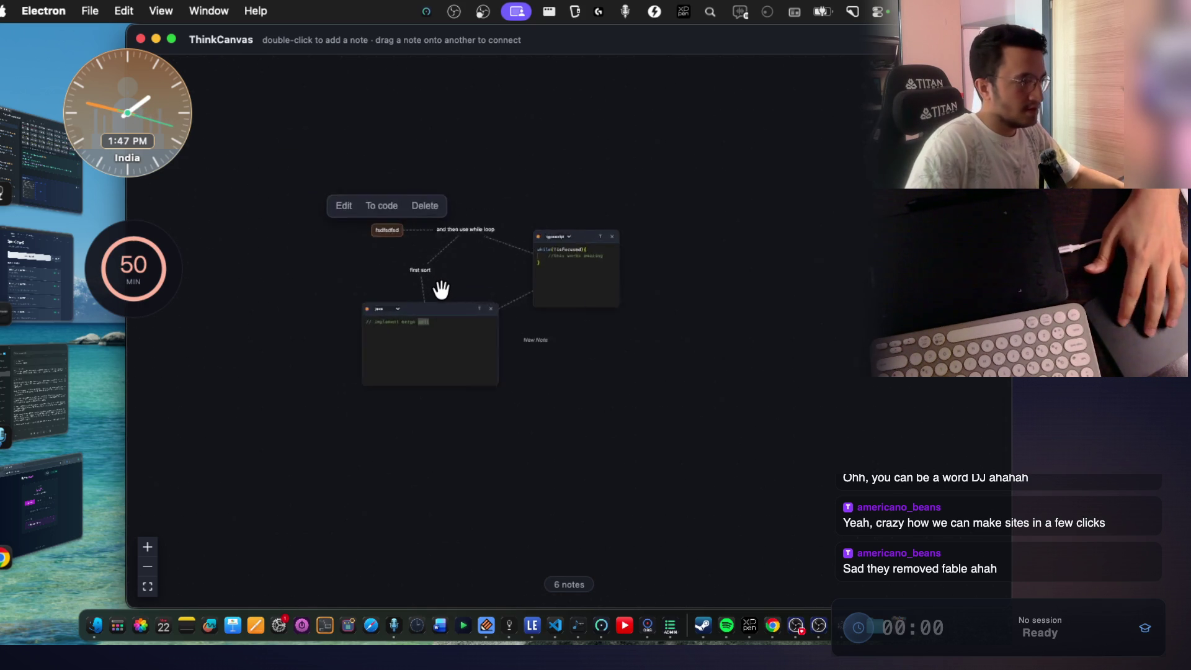
scroll(441, 291, up, 10)
scroll(442, 298, down, 5)
scroll(442, 298, up, 6)
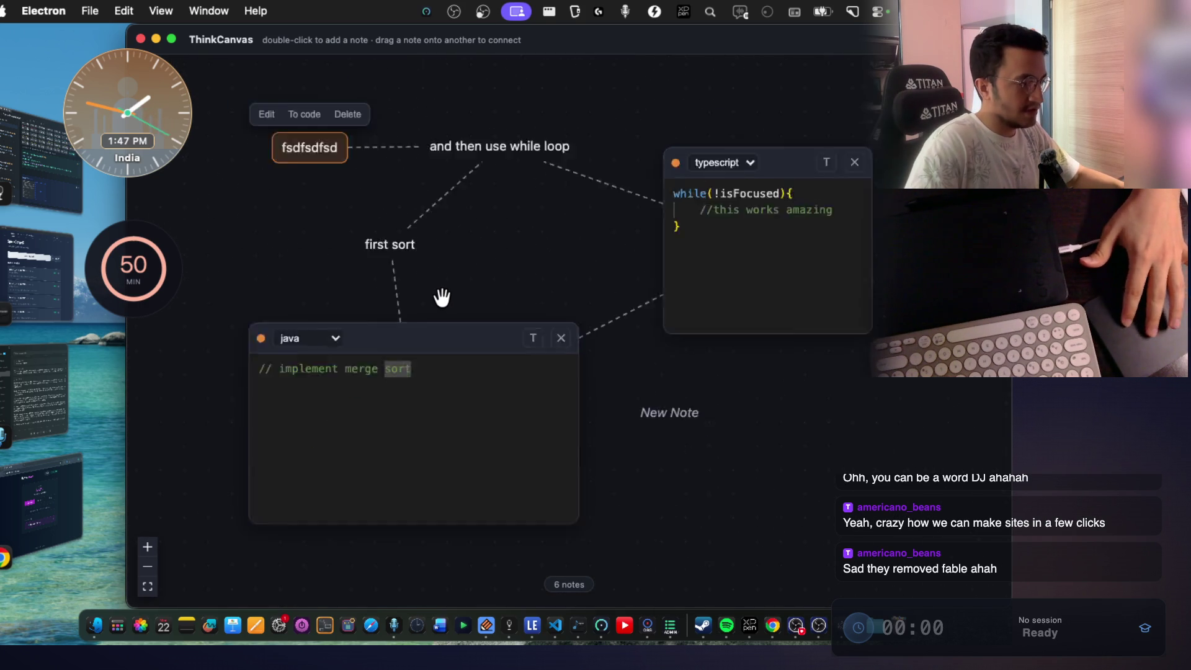
scroll(442, 298, down, 2)
scroll(443, 299, up, 1)
scroll(443, 298, up, 2)
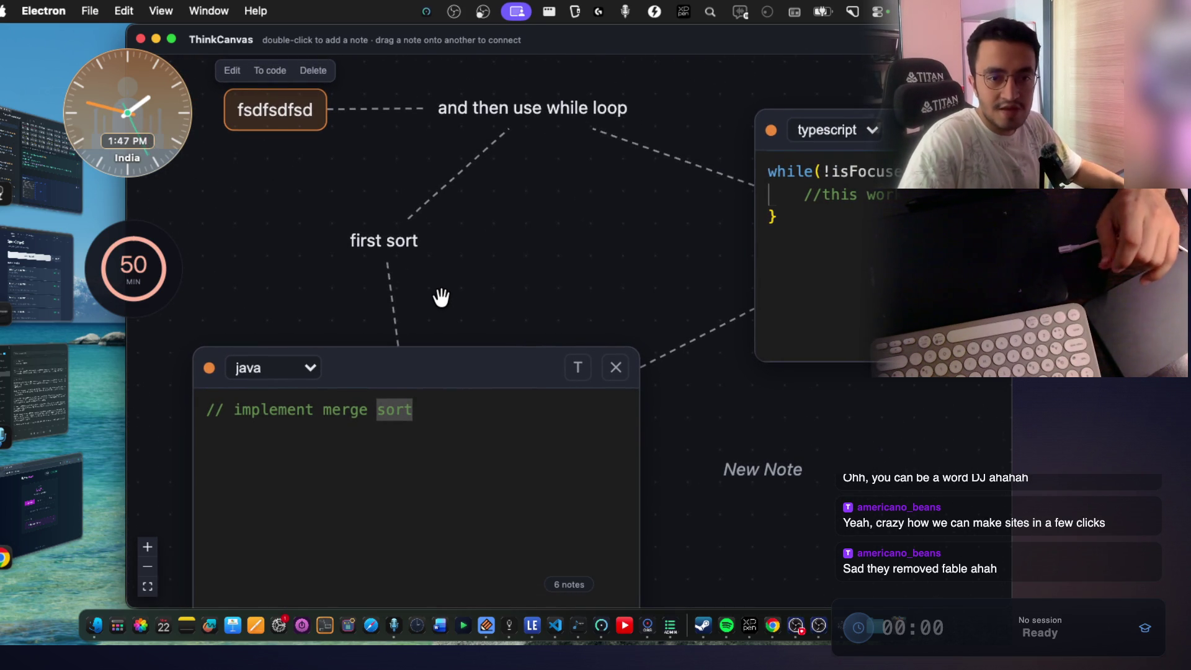
scroll(441, 298, down, 1)
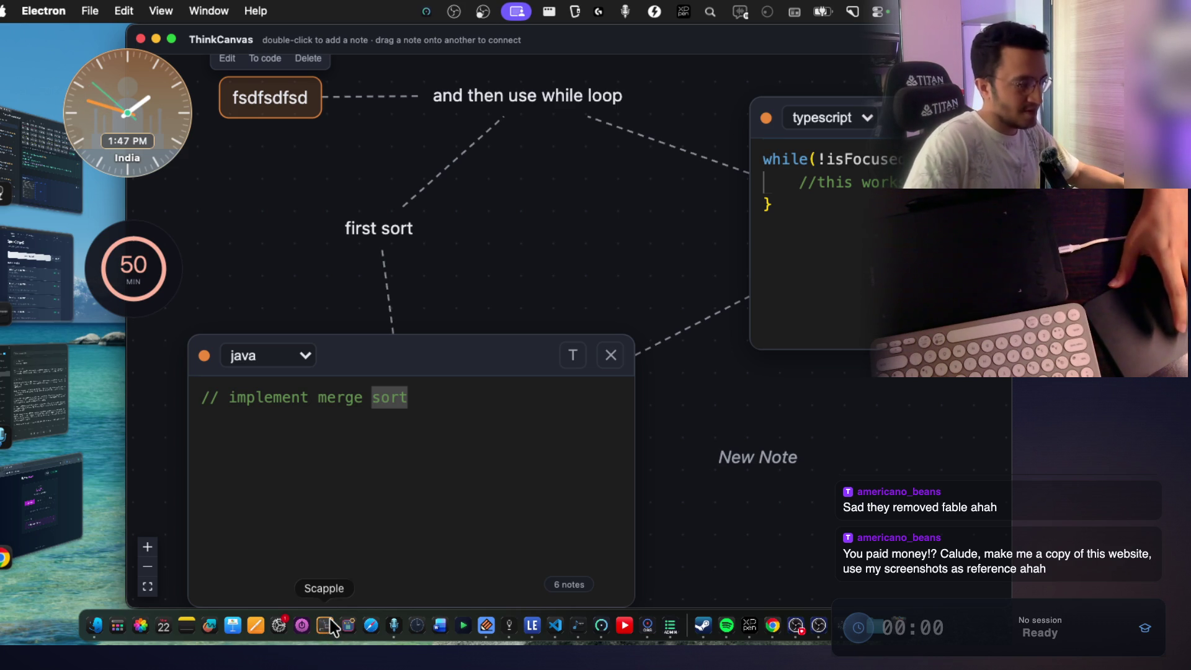
Drag the java merge sort note slightly lower on the canvas, then switch to VS Code.
mouse_move(635, 280)
mouse_down()
mouse_move(569, 300)
mouse_move(599, 307)
mouse_up()
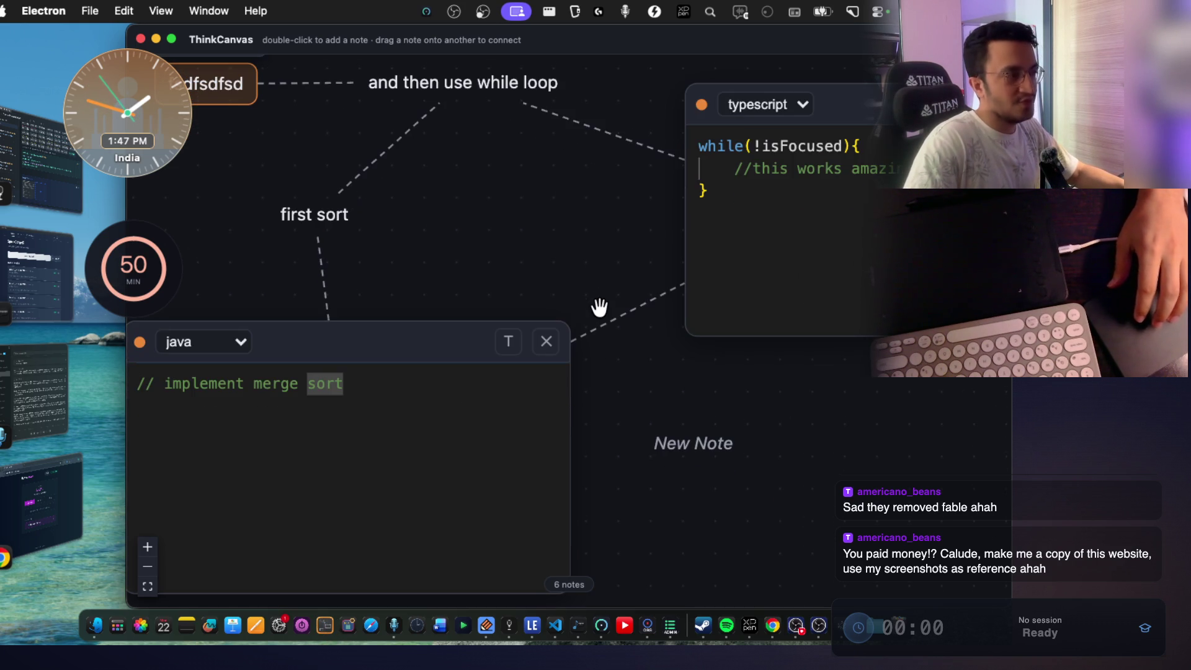
scroll(569, 319, down, 3)
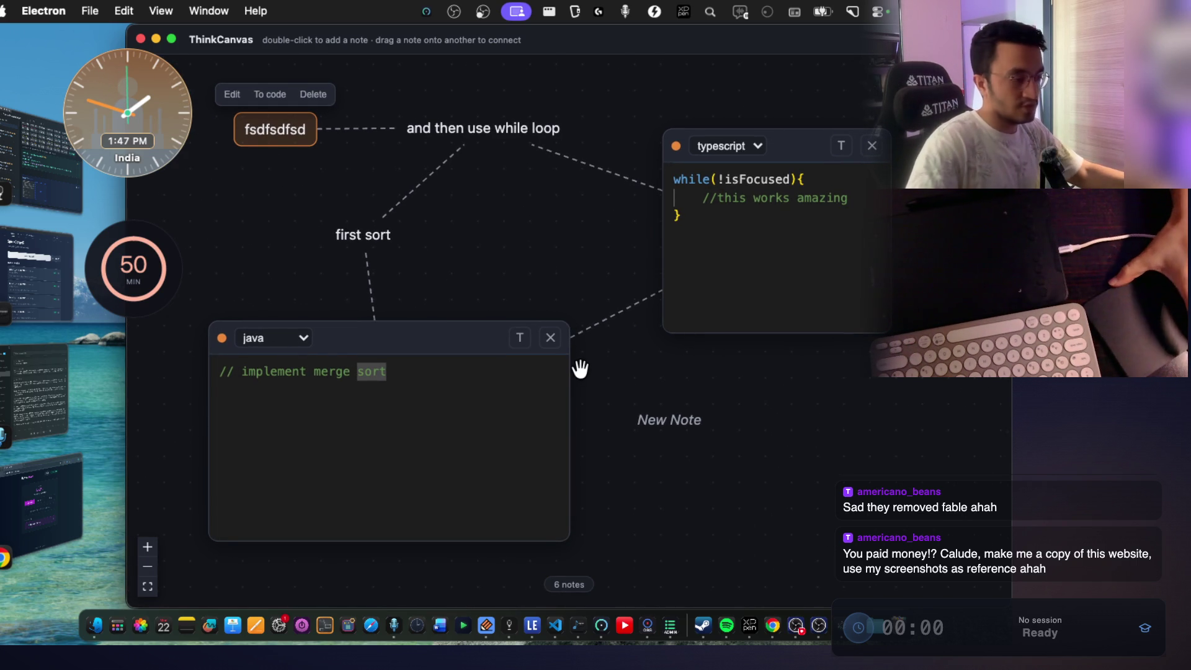
scroll(572, 274, up, 3)
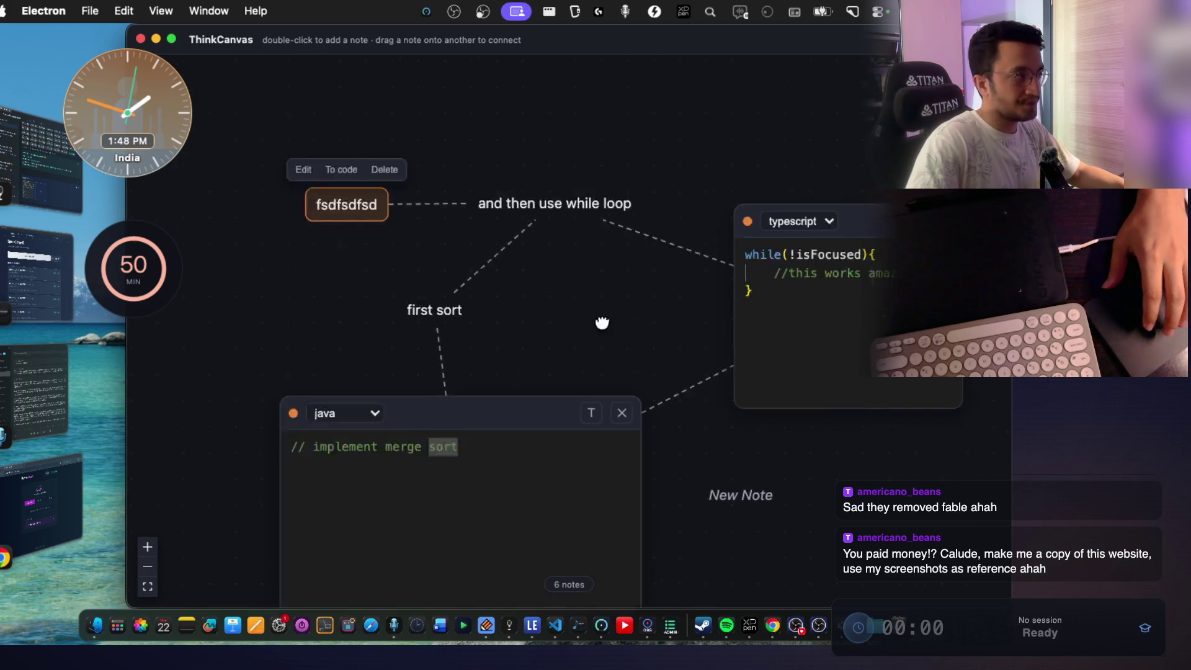
scroll(601, 333, down, 3)
click(535, 261)
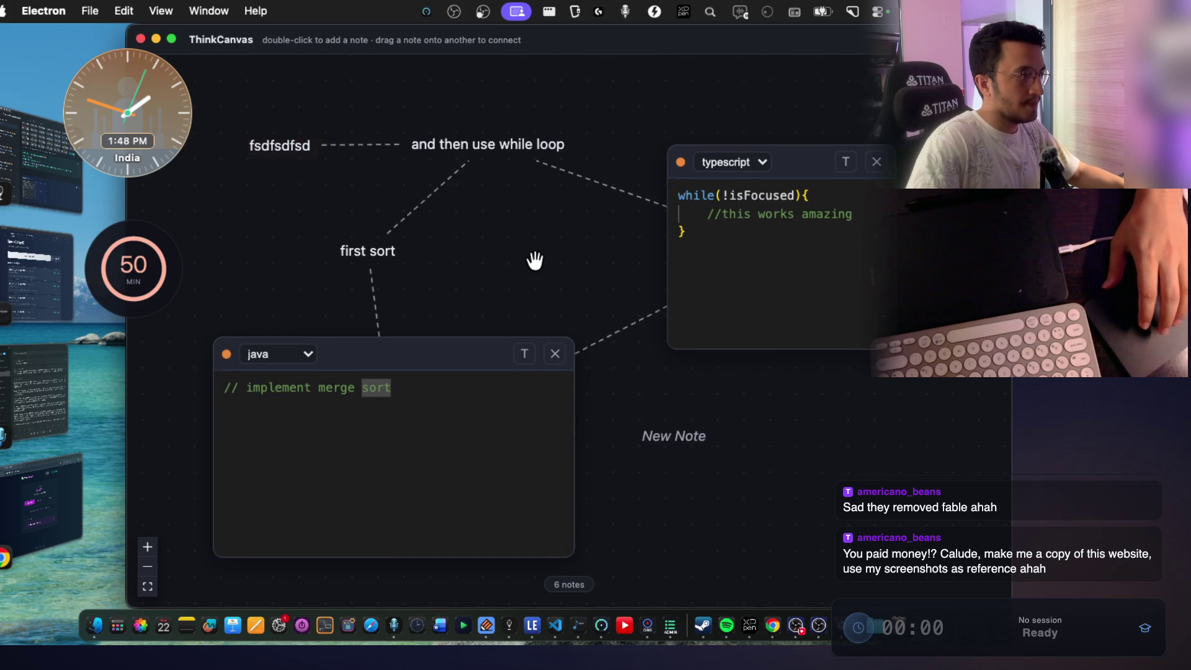
mouse_move(403, 354)
mouse_down()
mouse_move(378, 418)
mouse_move(402, 392)
mouse_up()
click(613, 363)
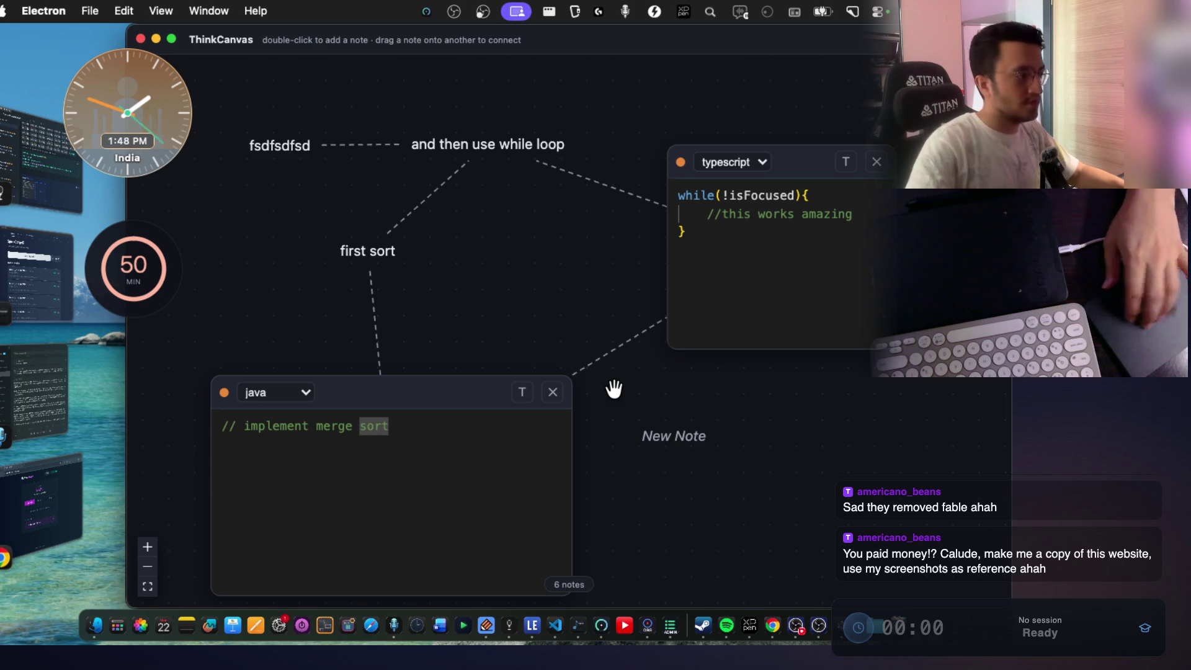
key(super+Tab)
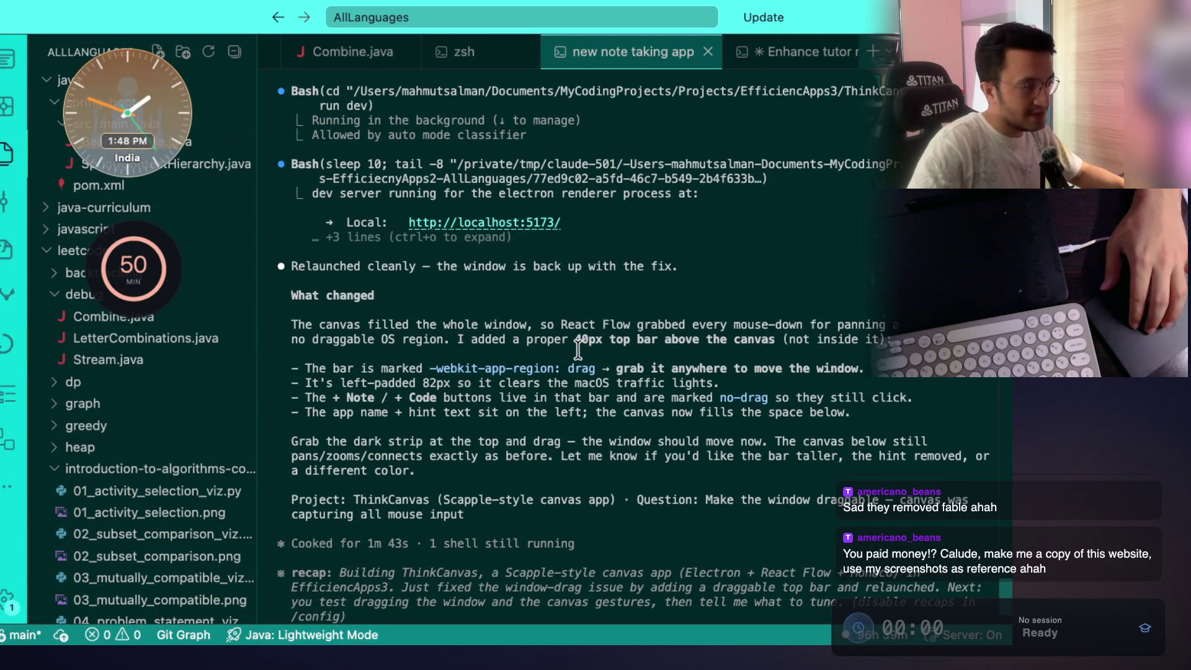
Glance at the terminal's draggable-top-bar fix summary, then switch back to the ThinkCanvas canvas window.
click(639, 65)
drag(392, 303, 534, 323)
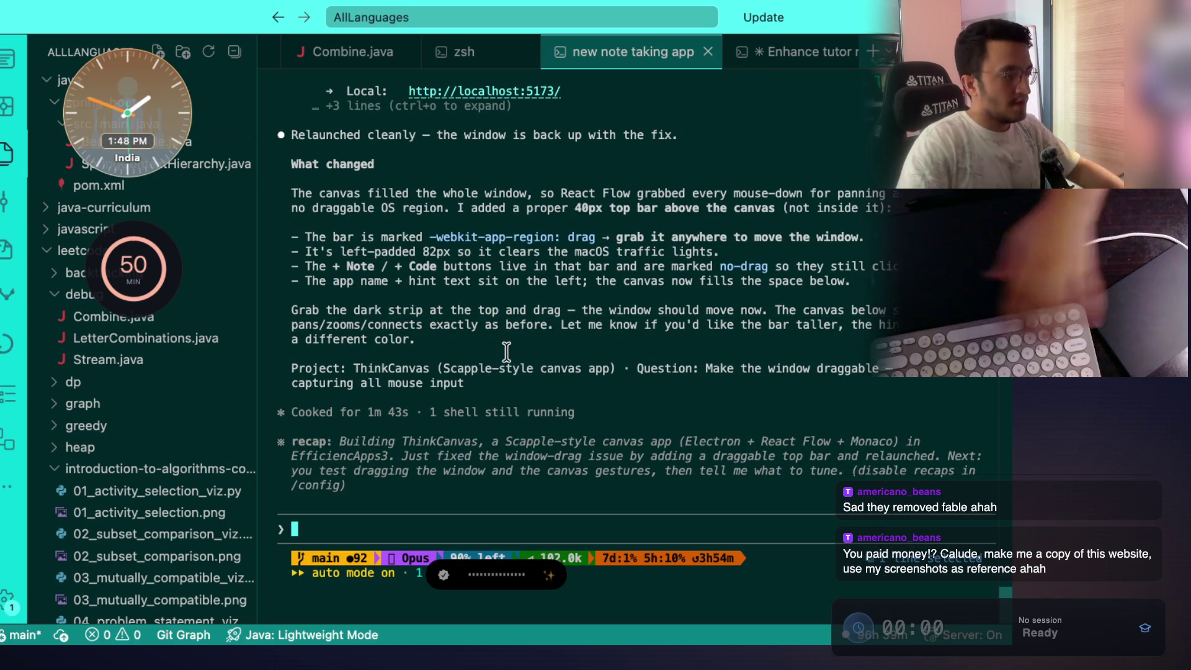
key(super+Tab)
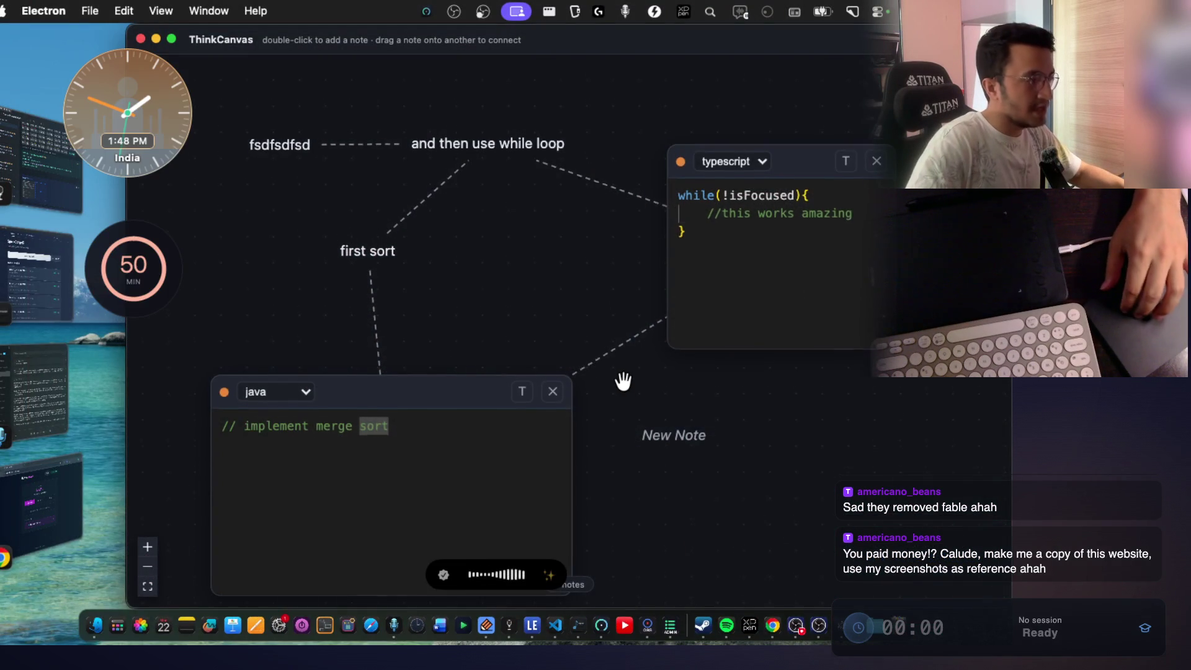
scroll(621, 381, down, 3)
scroll(621, 382, up, 3)
scroll(623, 383, down, 3)
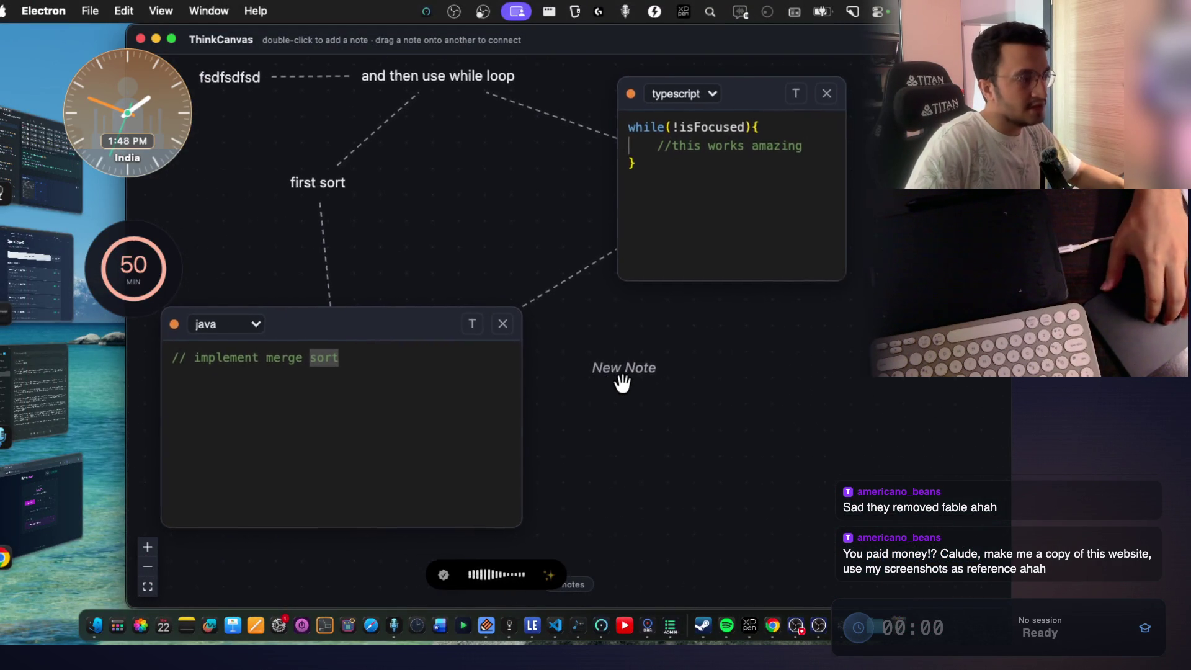
scroll(622, 383, up, 3)
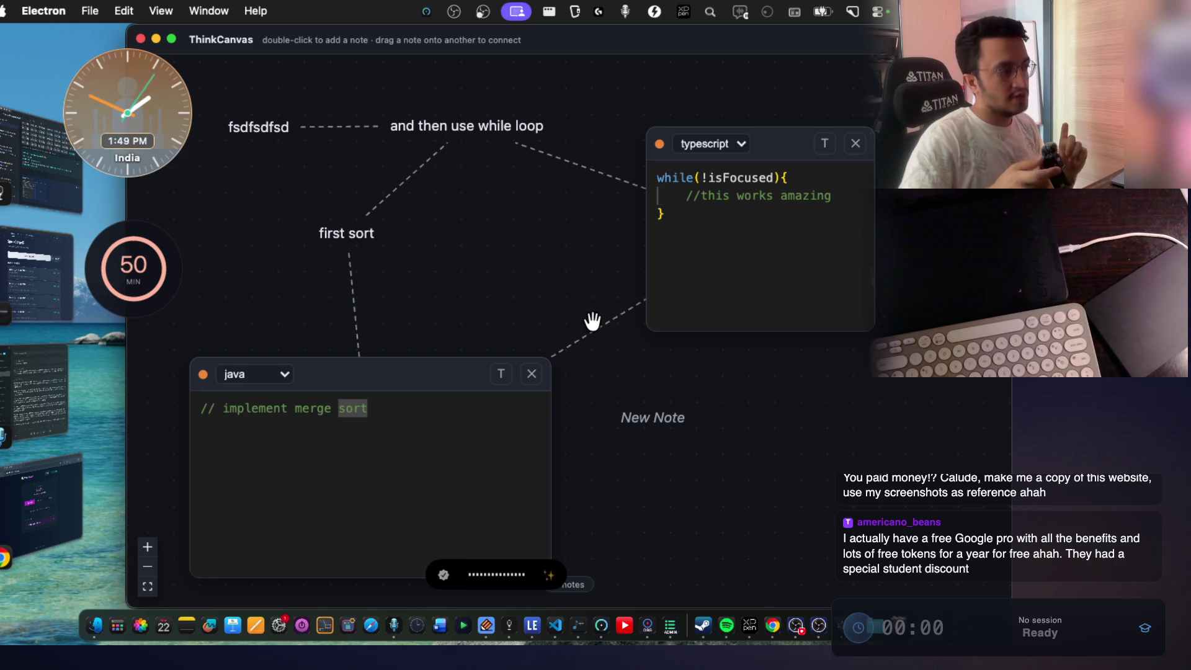
scroll(542, 250, up, 3)
scroll(543, 250, left, 3)
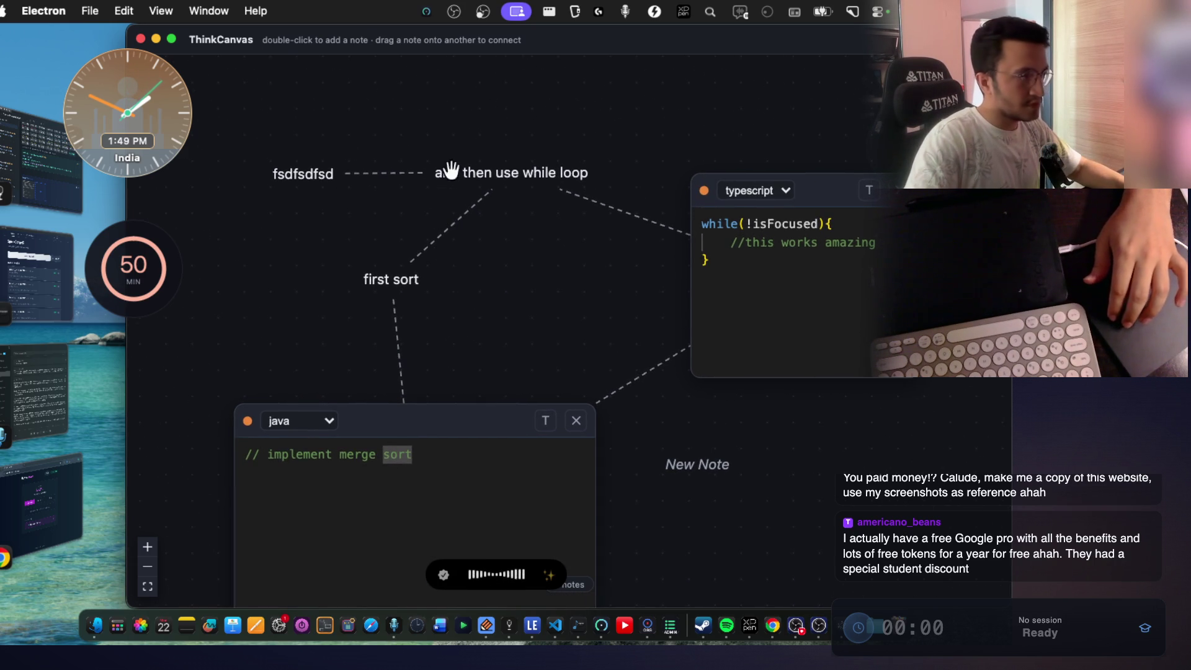
scroll(499, 254, down, 3)
scroll(499, 255, right, 3)
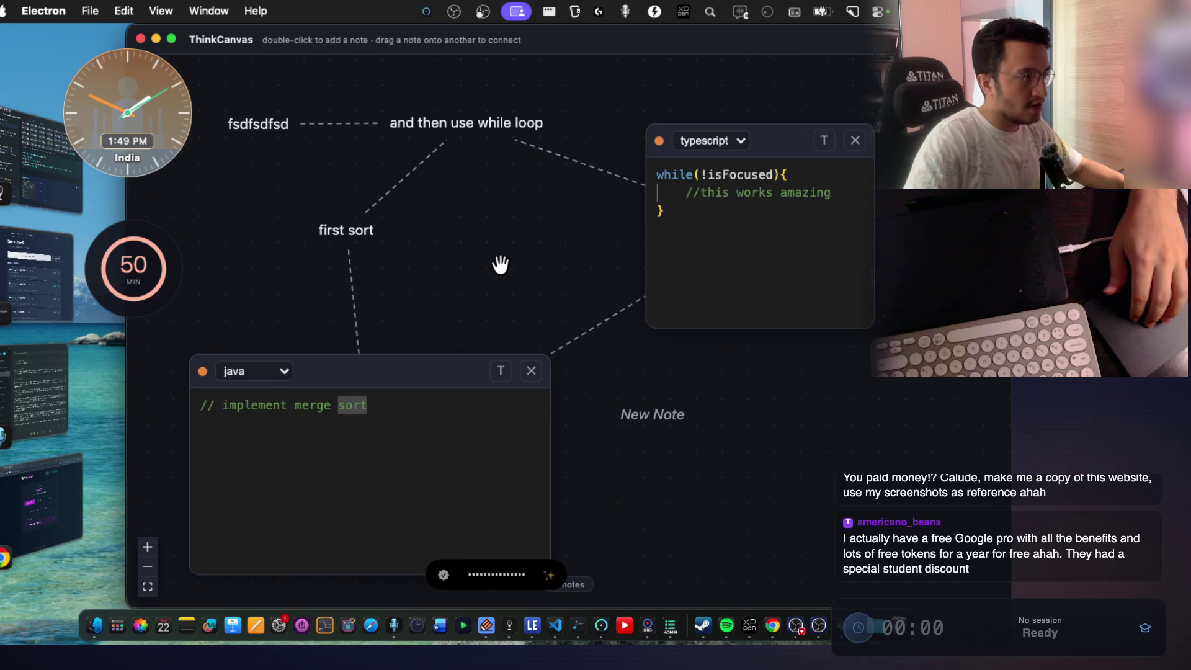
scroll(513, 265, down, 3)
scroll(513, 265, right, 2)
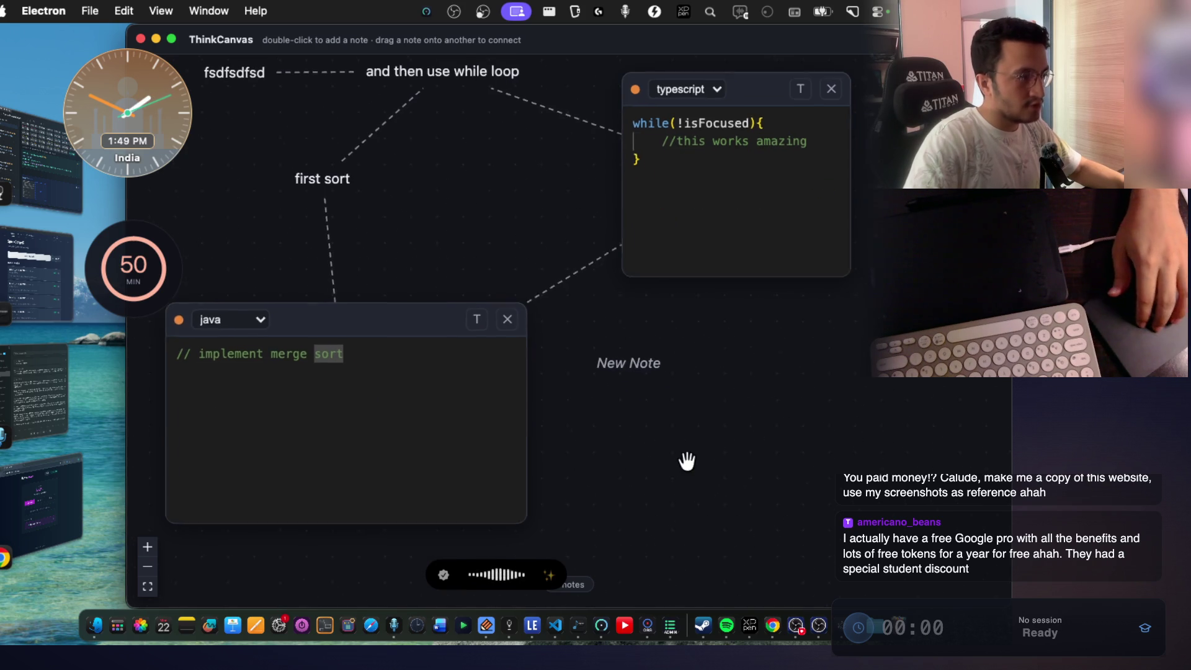
Add a placeholder text note 'ffsdfsdfsf' and place it just below the New Note label.
double_click(601, 433)
text(ffsdfsdfsf)
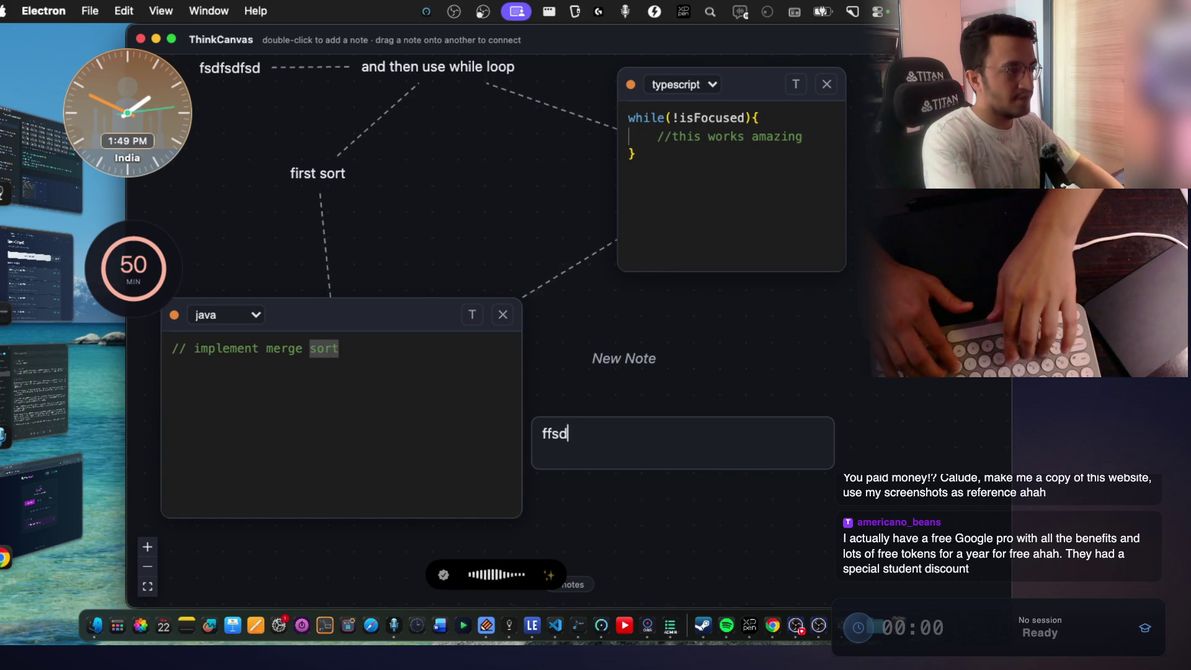
click(602, 437)
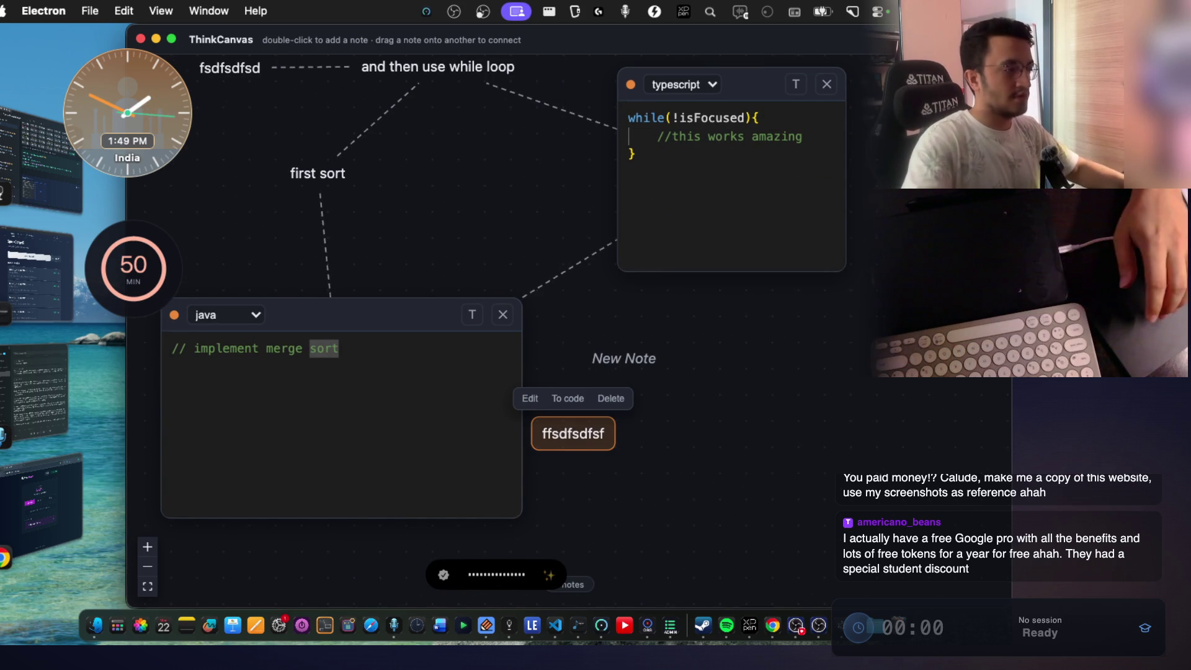
mouse_move(601, 442)
mouse_down()
mouse_move(681, 461)
mouse_move(740, 372)
mouse_move(754, 417)
mouse_move(721, 433)
mouse_up()
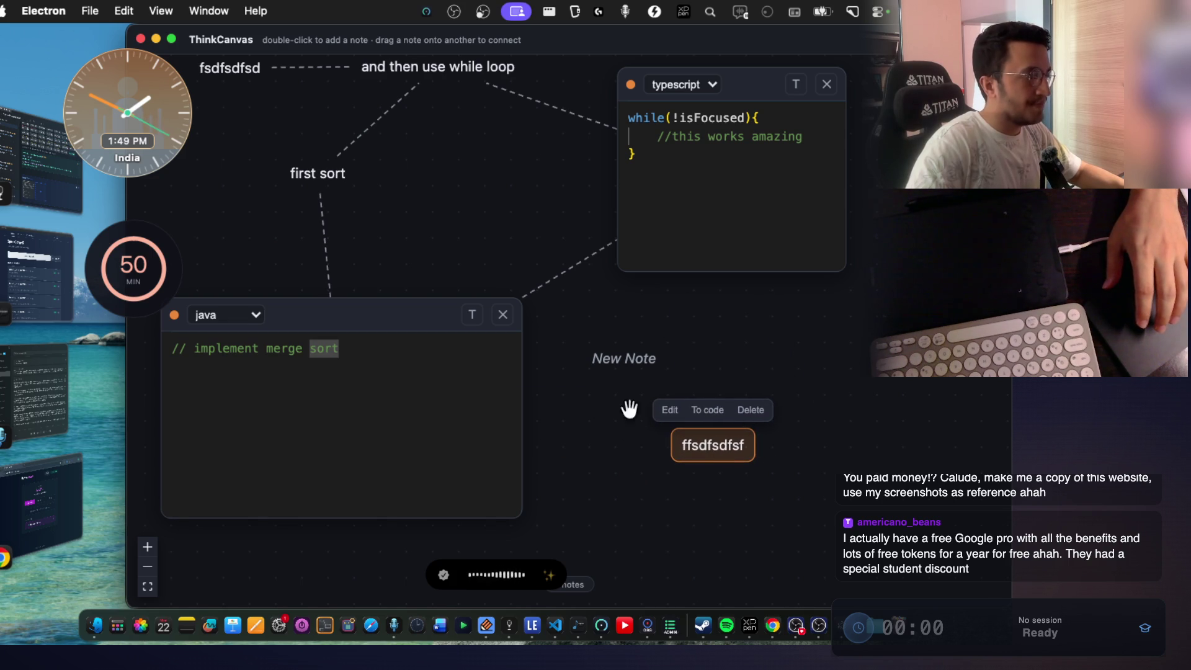
click(562, 268)
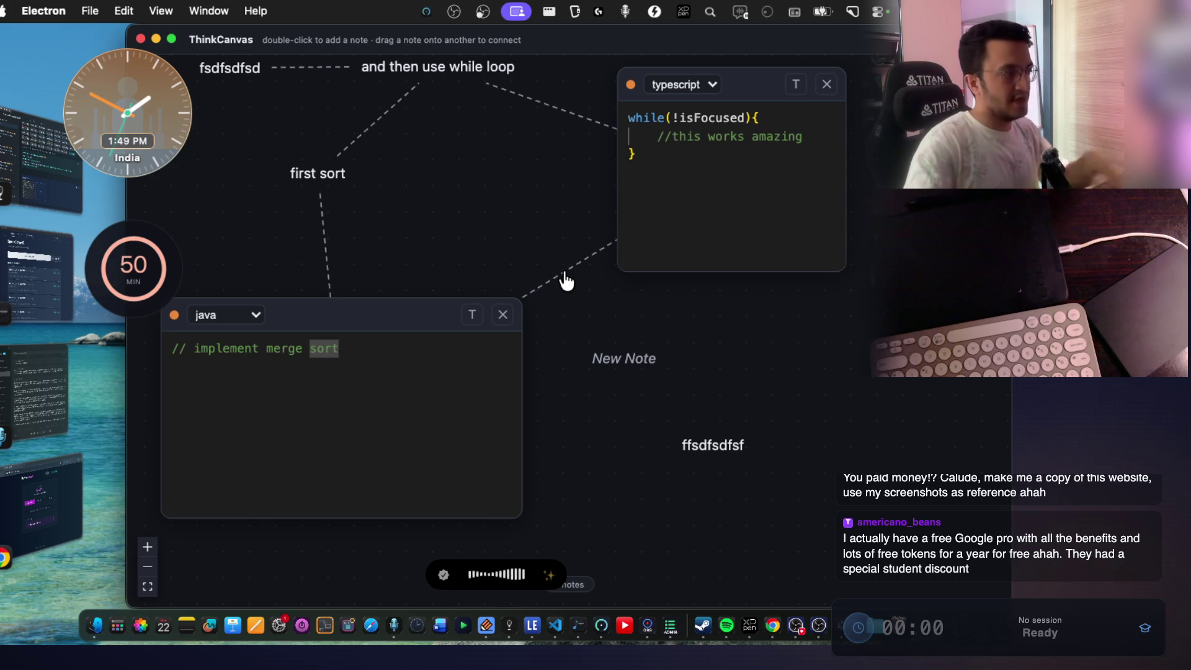
Switch back to the VS Code coding-assistant terminal.
scroll(566, 273, up, 3)
scroll(566, 270, up, 2)
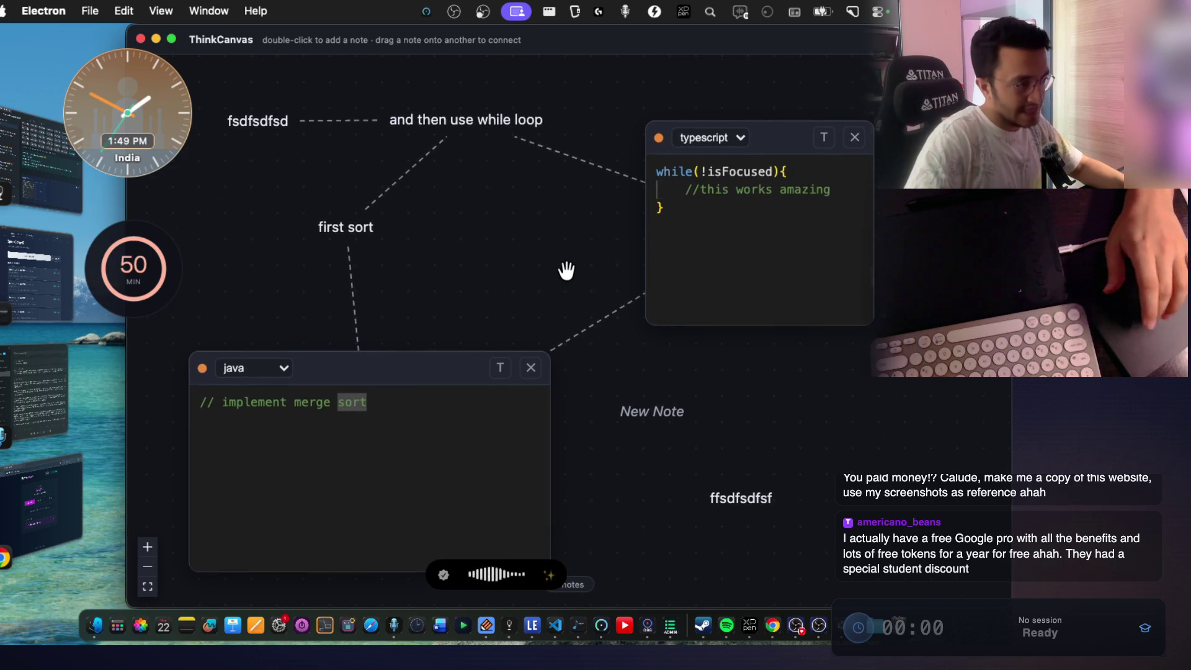
key(super+Tab)
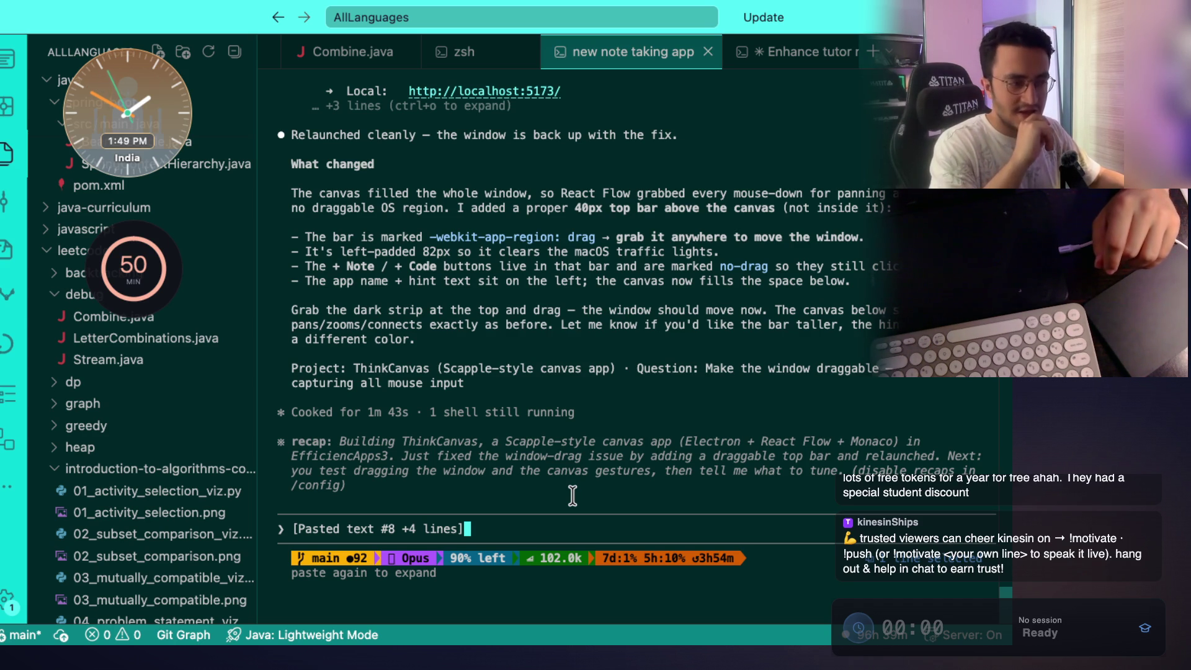
Submit the pasted prompt so the agent adds edge edit/remove context-menu code and global.css styles.
key(Return)
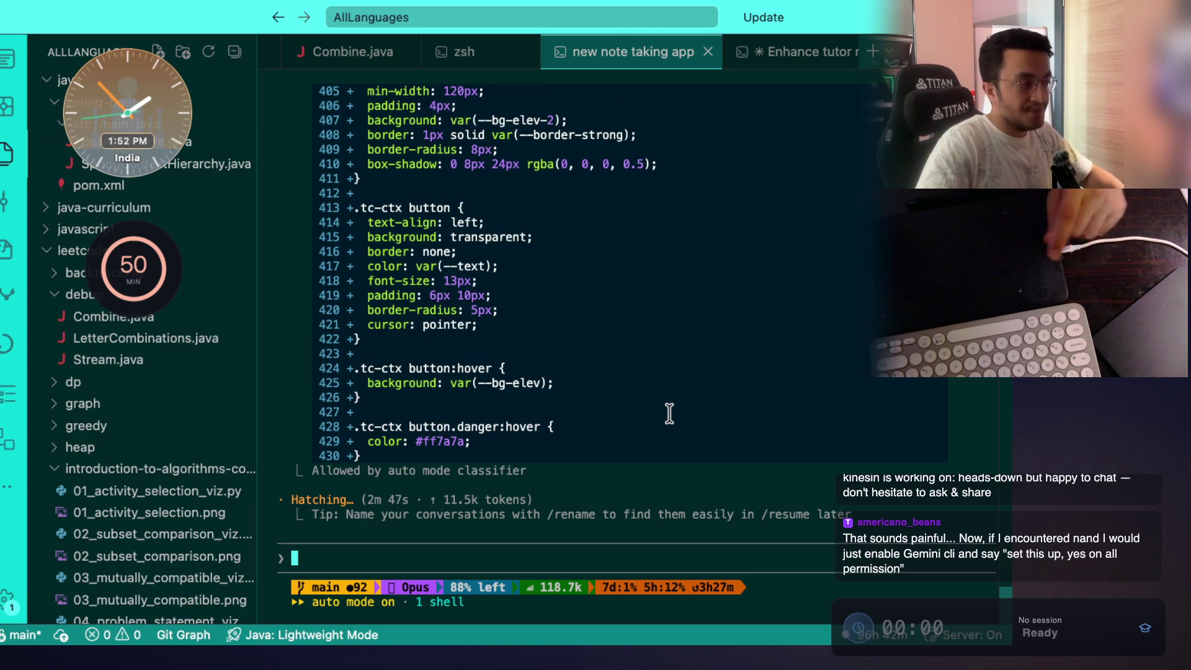
key(super+Tab)
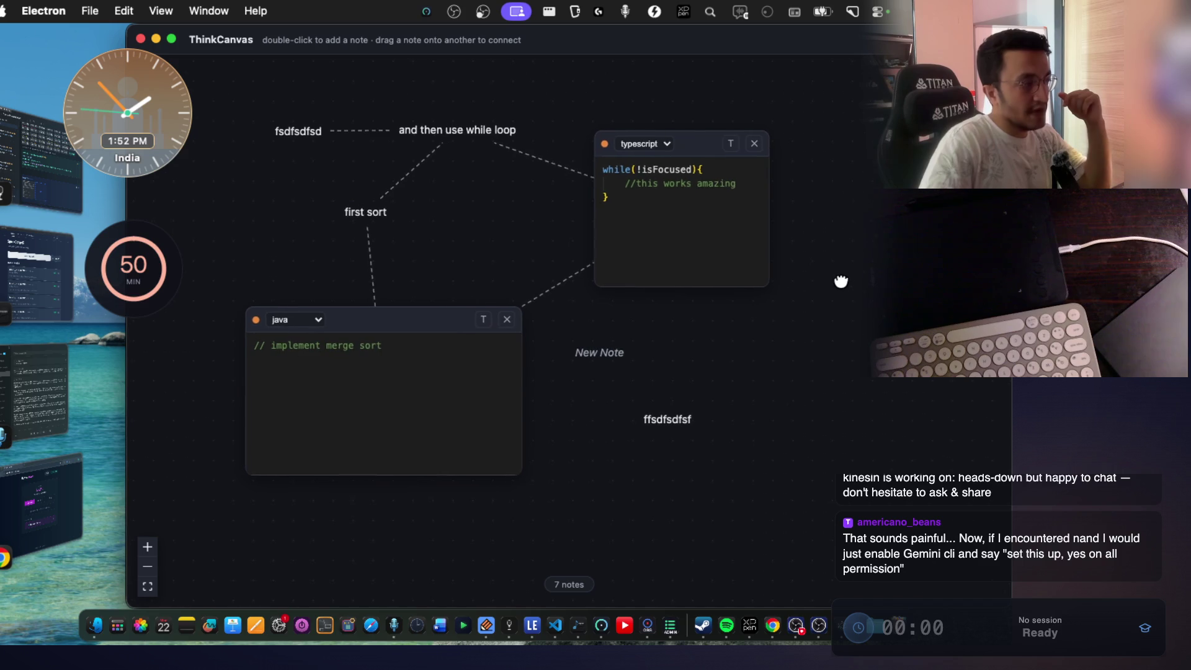
In the notes app, open the 'my dp' Jun 21, 2:49 PM note from the algo polishing-2 folder.
click(22, 174)
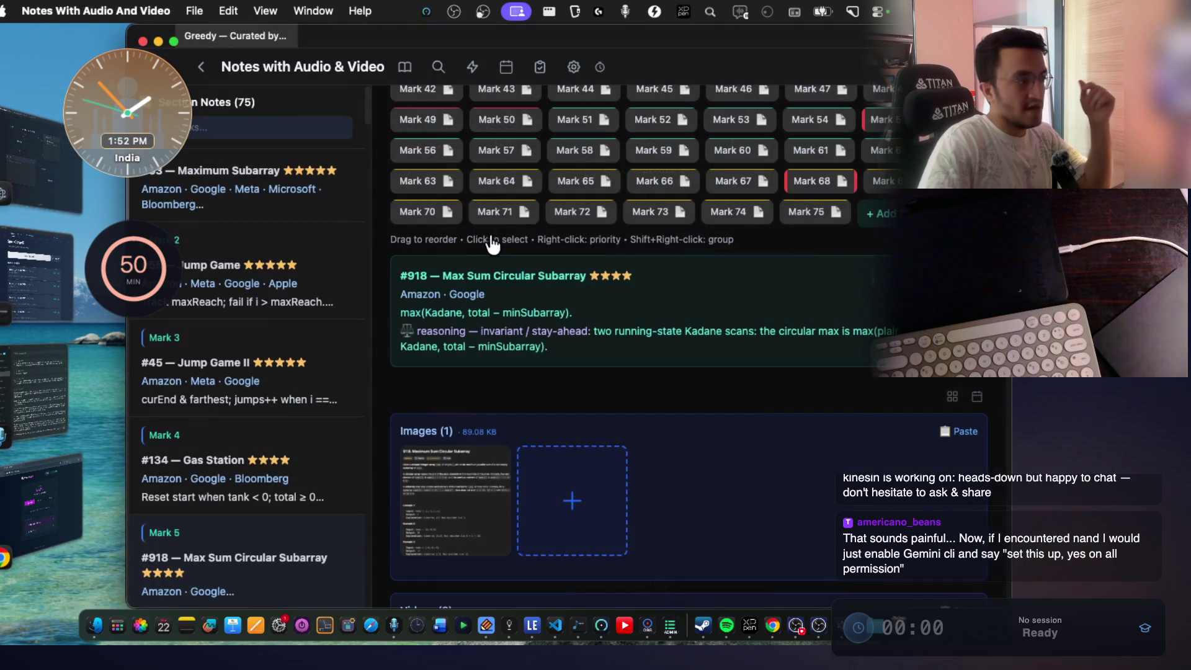
scroll(551, 251, up, 5)
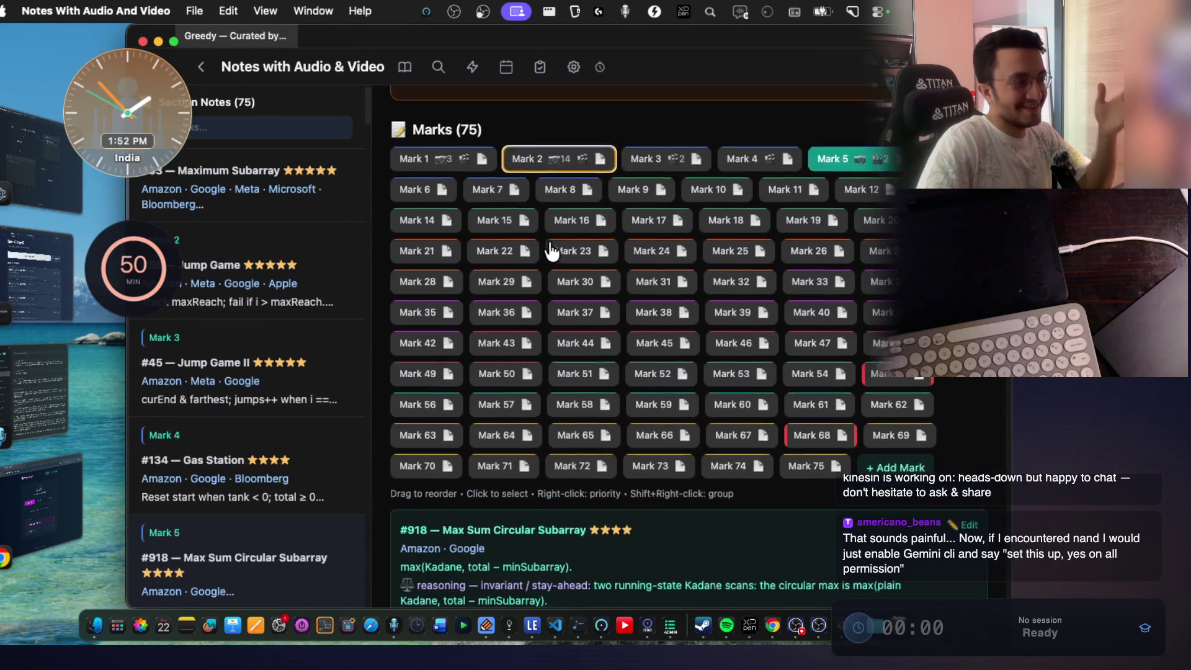
scroll(549, 240, down, 3)
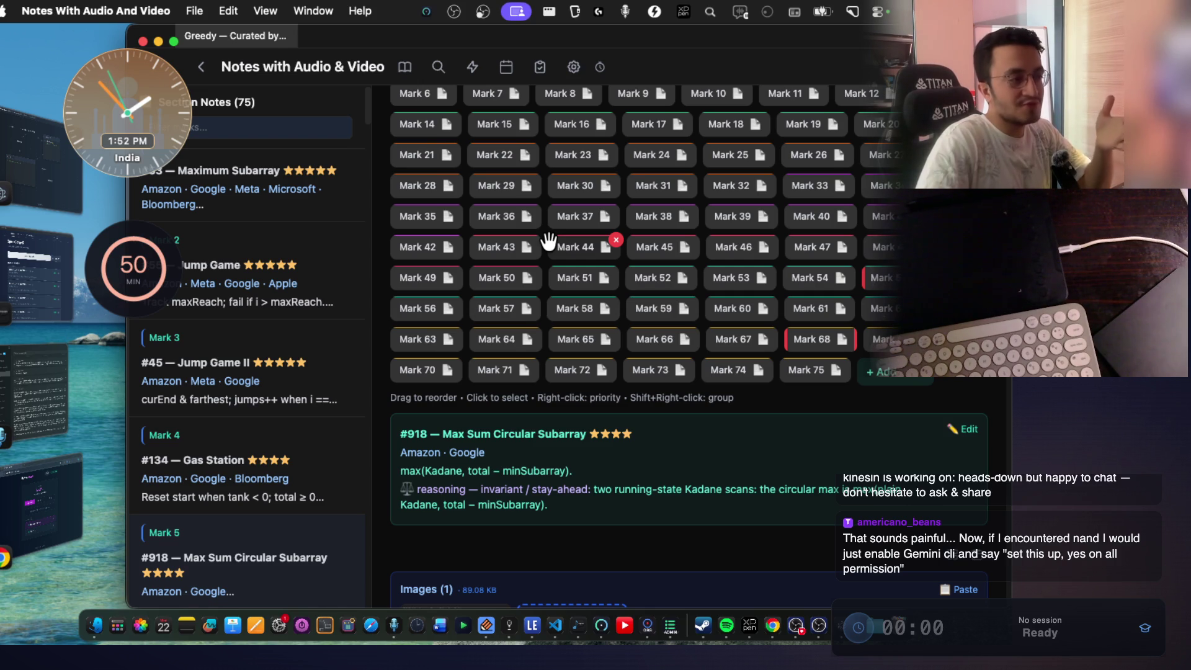
scroll(549, 240, up, 5)
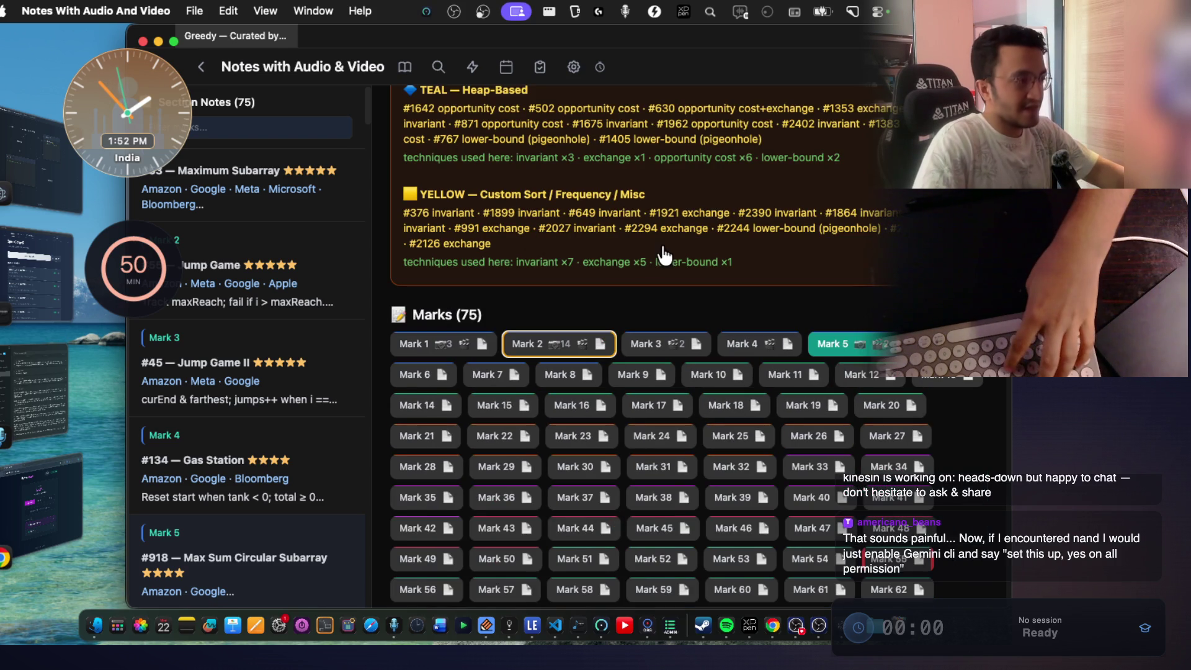
click(663, 248)
click(441, 115)
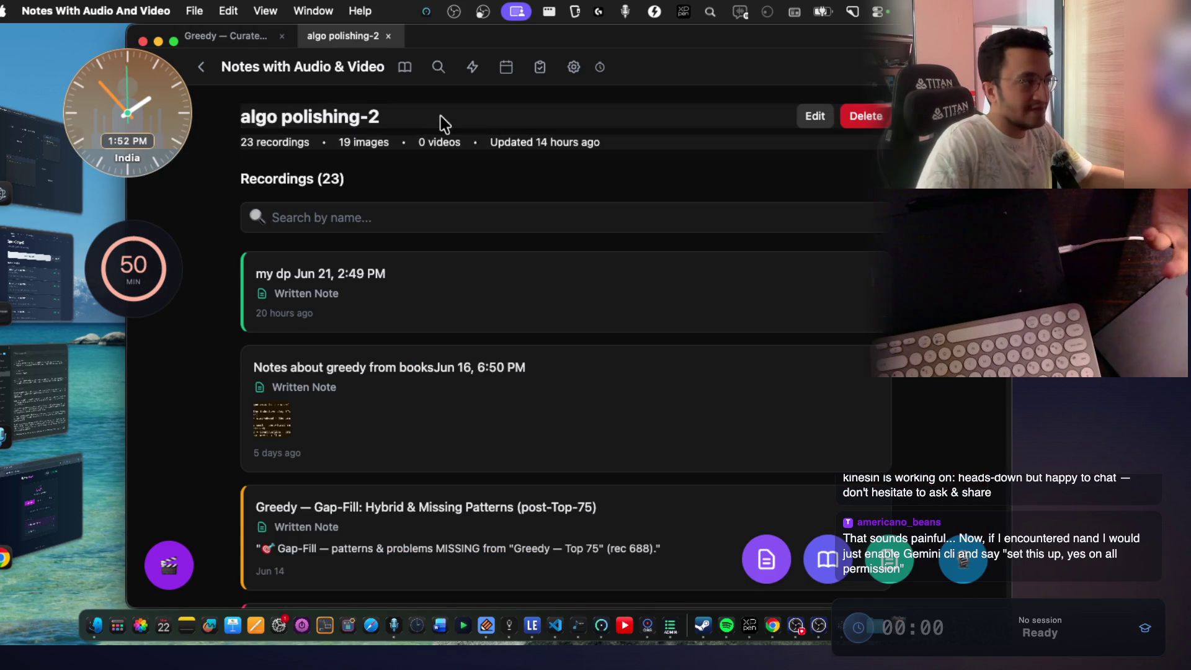
click(428, 277)
View Mark 5's problem and images, highlighting 'Value of Covered Indices' in its title.
click(639, 315)
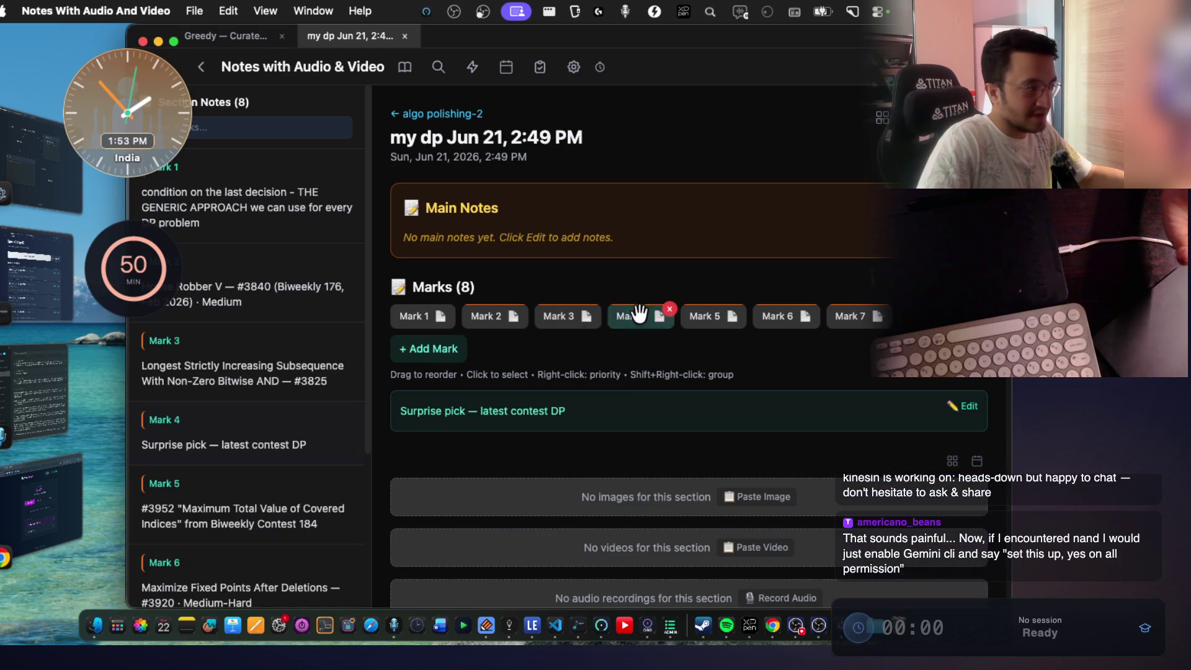
click(704, 316)
scroll(645, 402, down, 1)
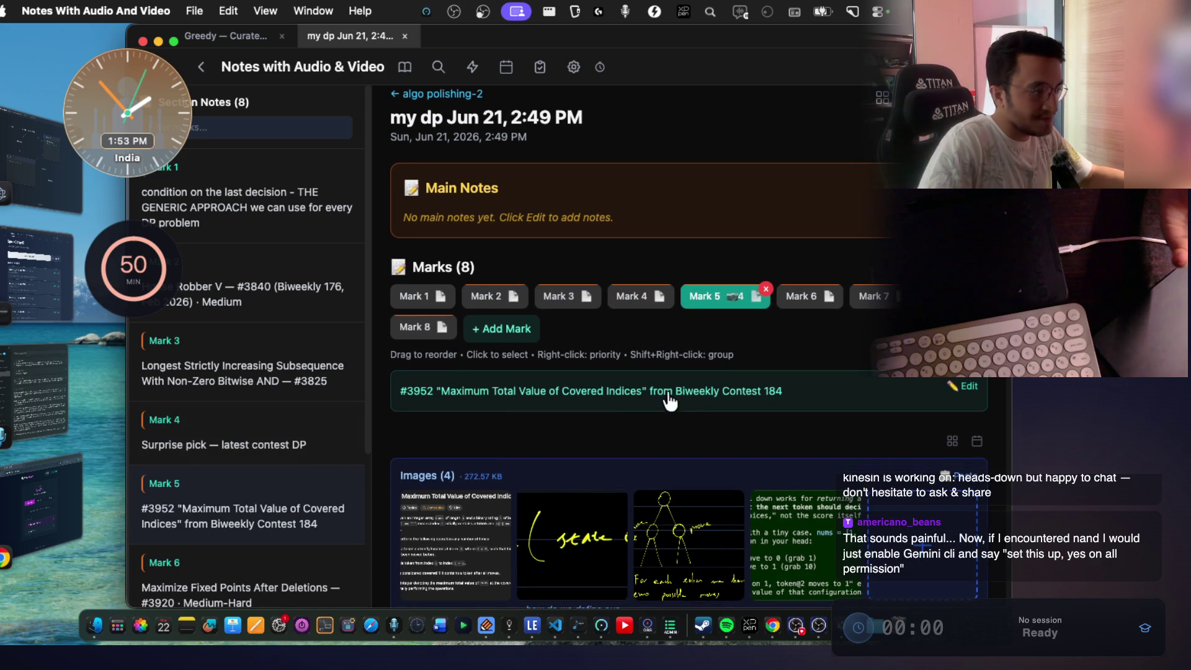
drag(641, 402, 515, 400)
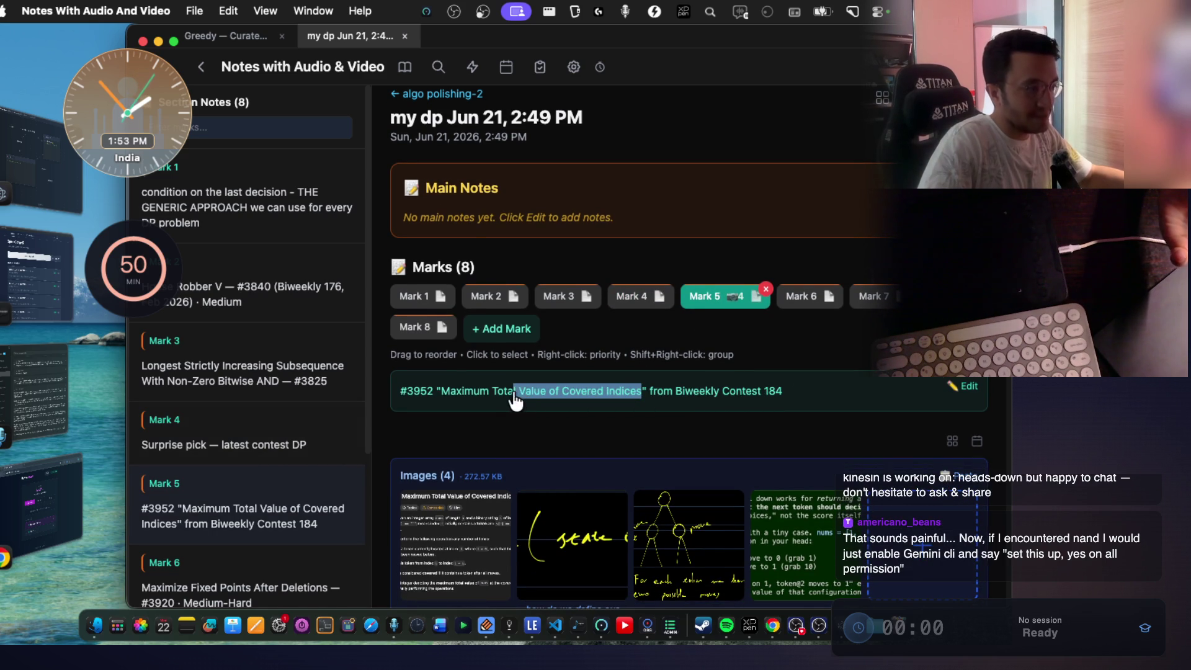
scroll(596, 428, down, 5)
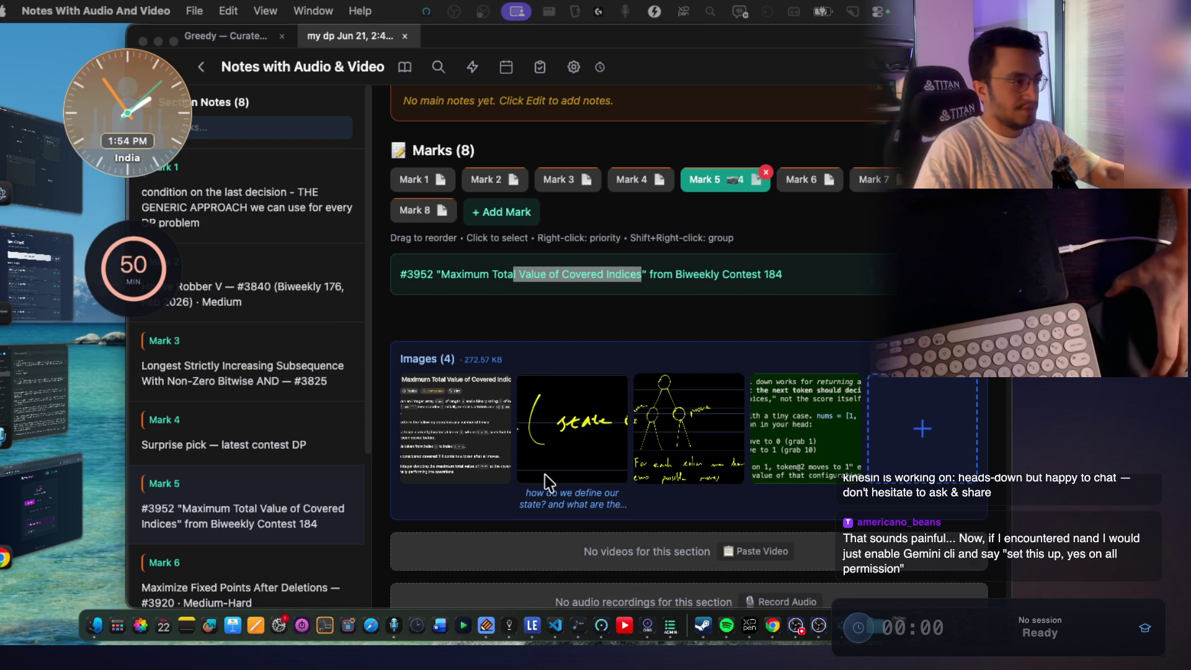
key(super+Tab)
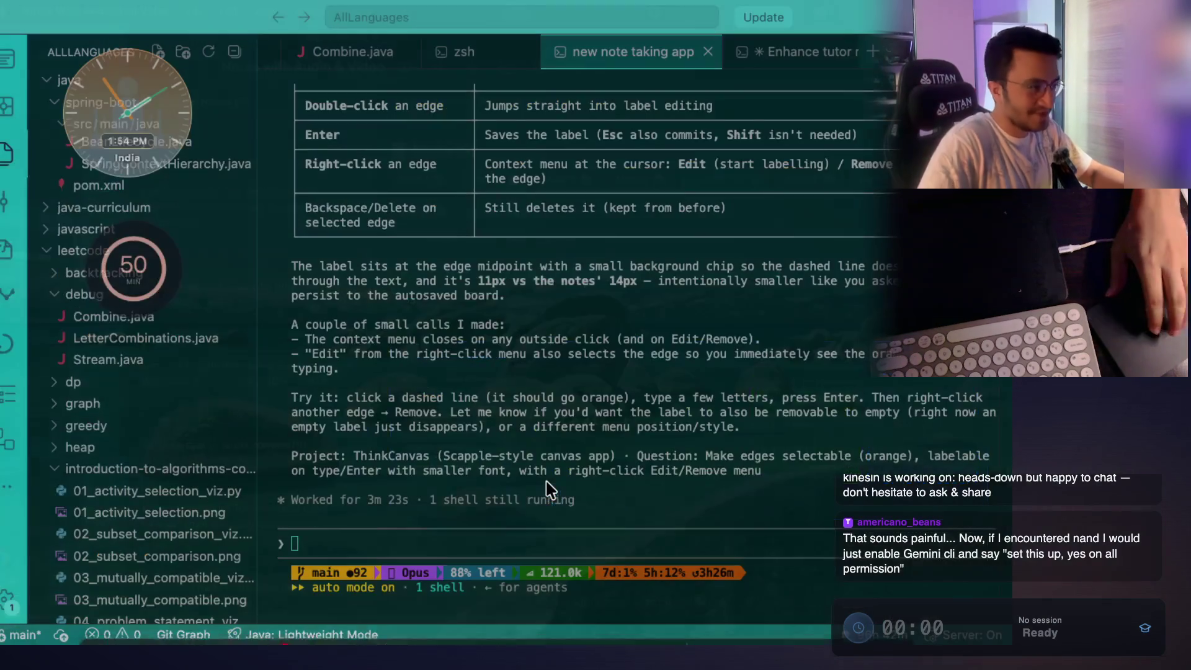
Read the agent's summary, highlighting the live hot-reloaded changes line, then bring ThinkCanvas forward.
scroll(539, 462, up, 10)
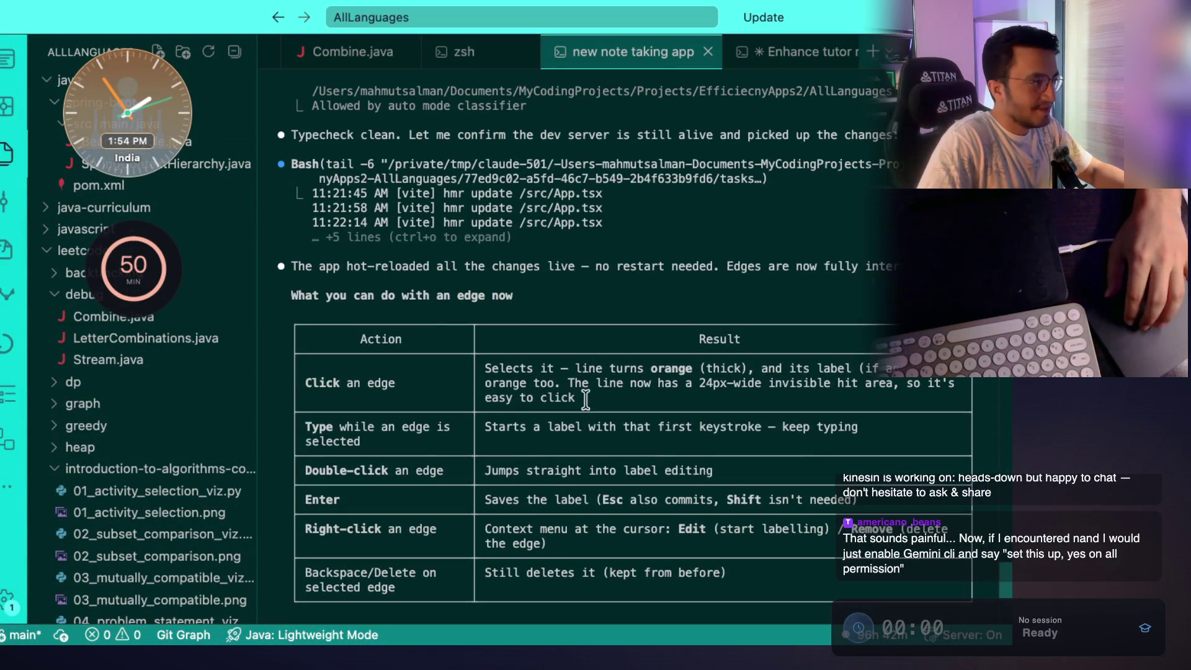
drag(513, 262, 799, 261)
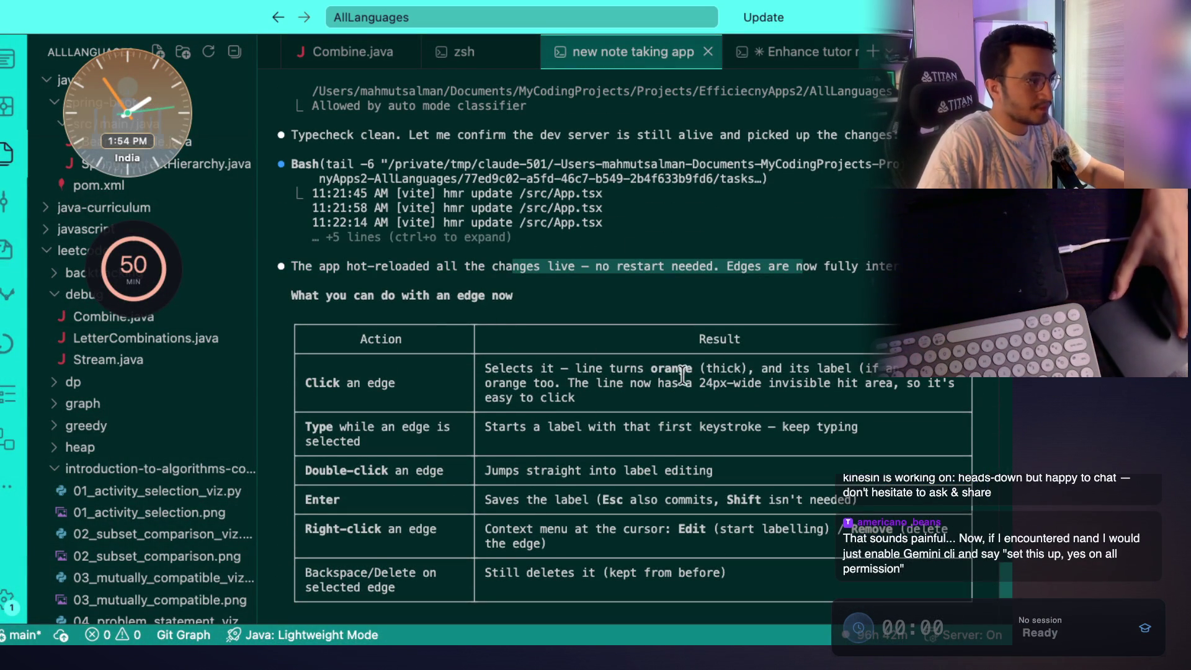
click(50, 155)
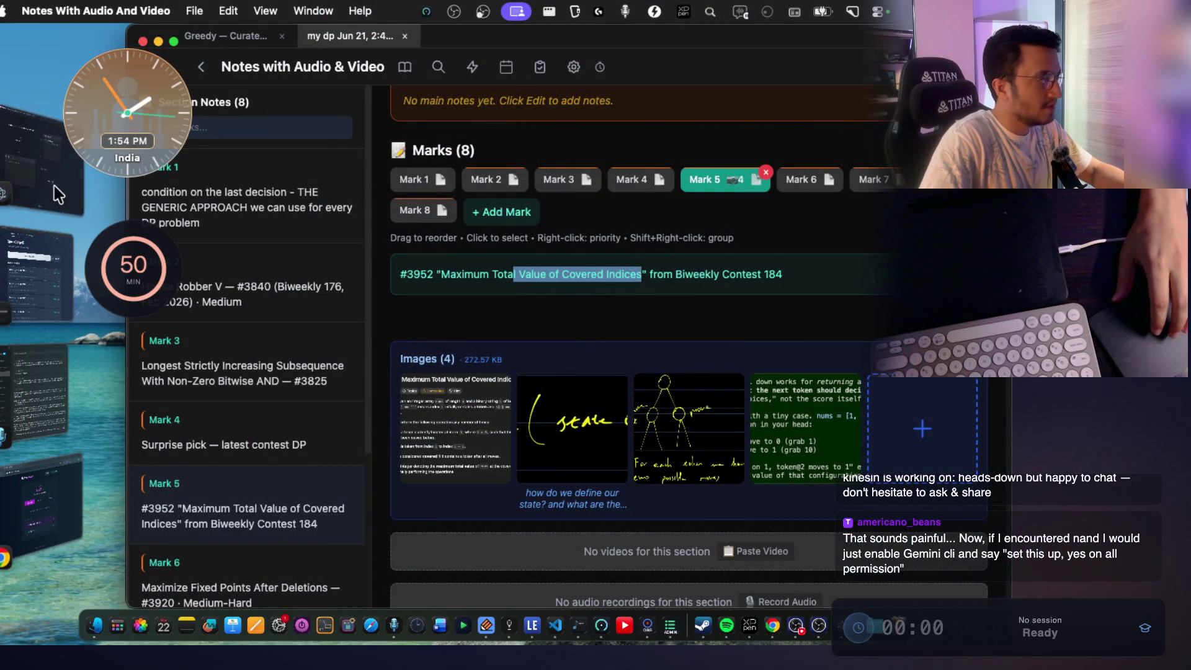
click(57, 194)
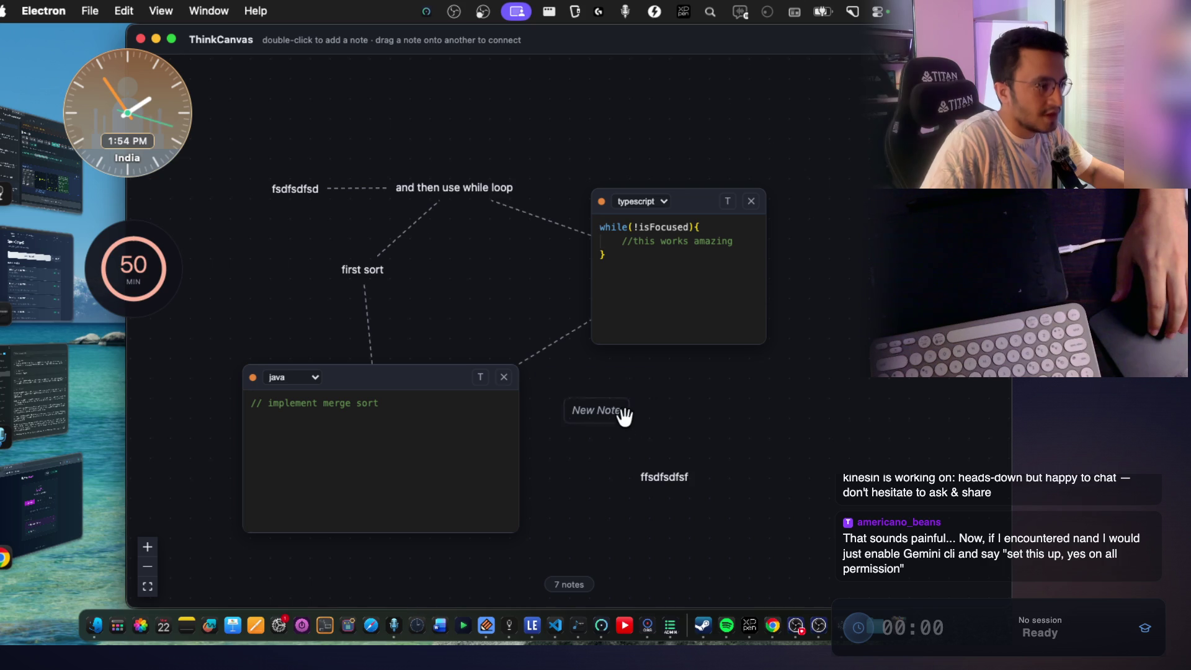
Delete the New Note note and the leftover placeholder text note.
click(611, 412)
click(628, 383)
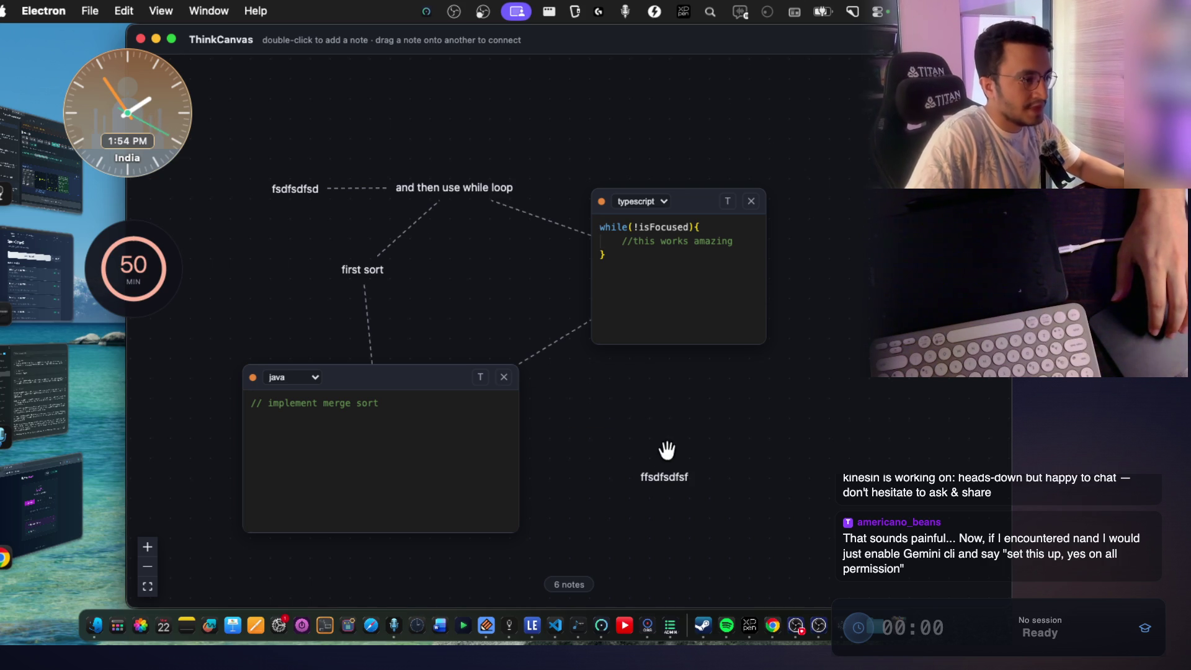
click(665, 476)
click(713, 460)
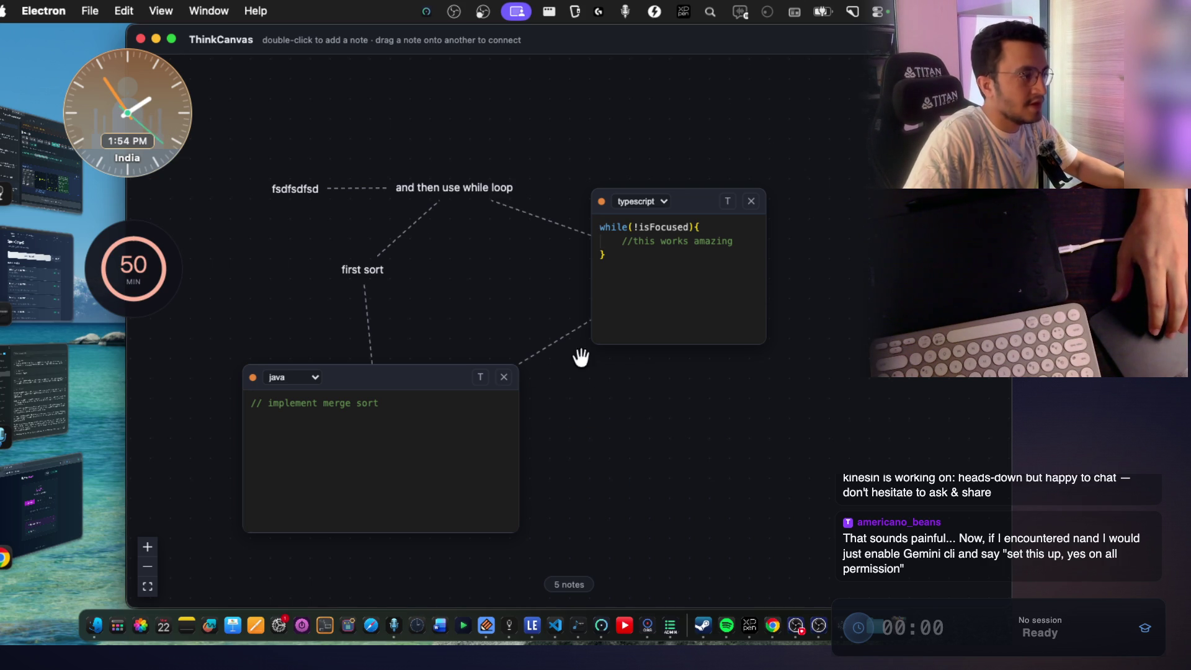
Remove the link between the java and typescript notes, then nudge the java note lower.
scroll(546, 364, up, 5)
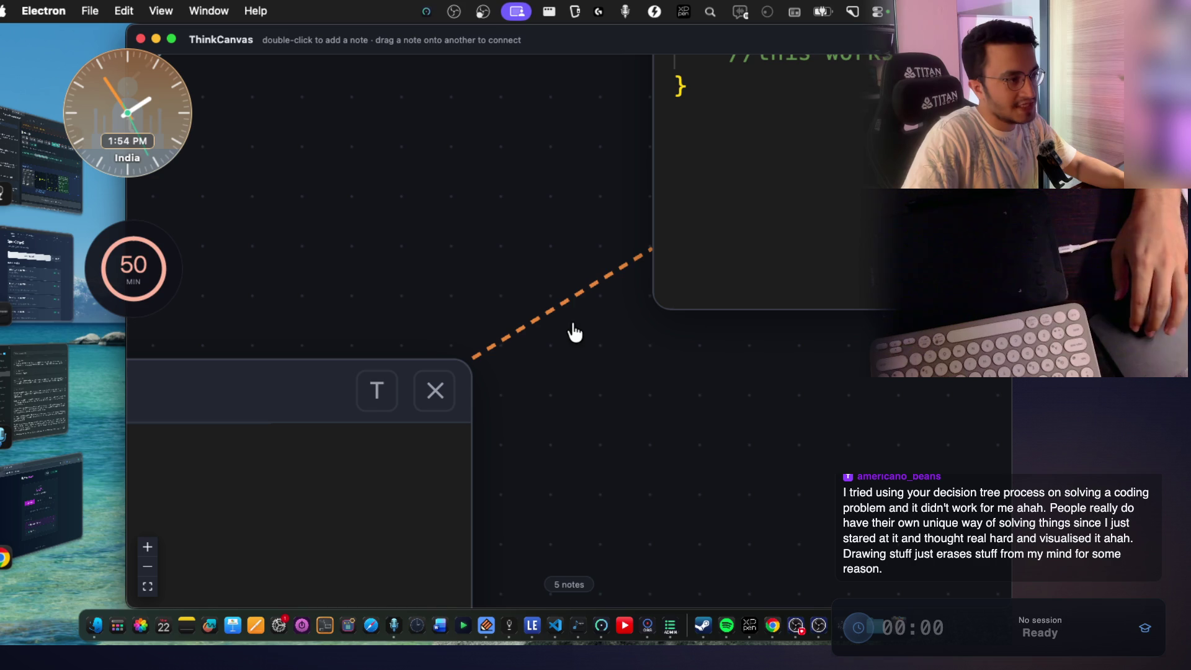
right_click(577, 301)
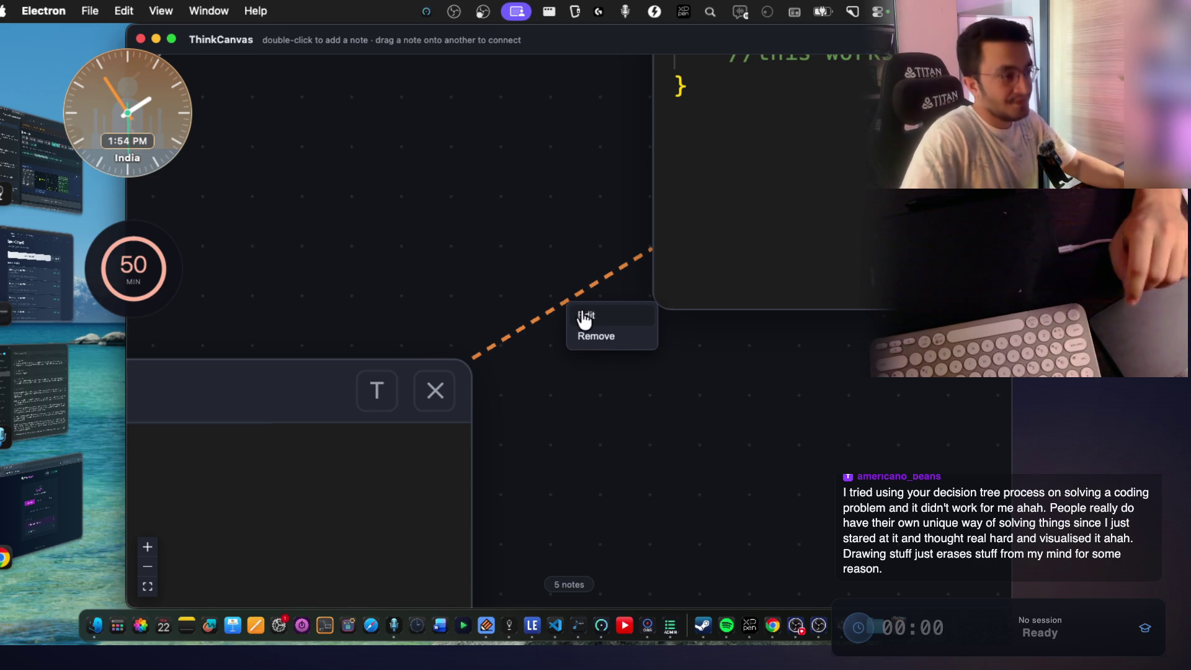
click(597, 336)
scroll(599, 330, down, 5)
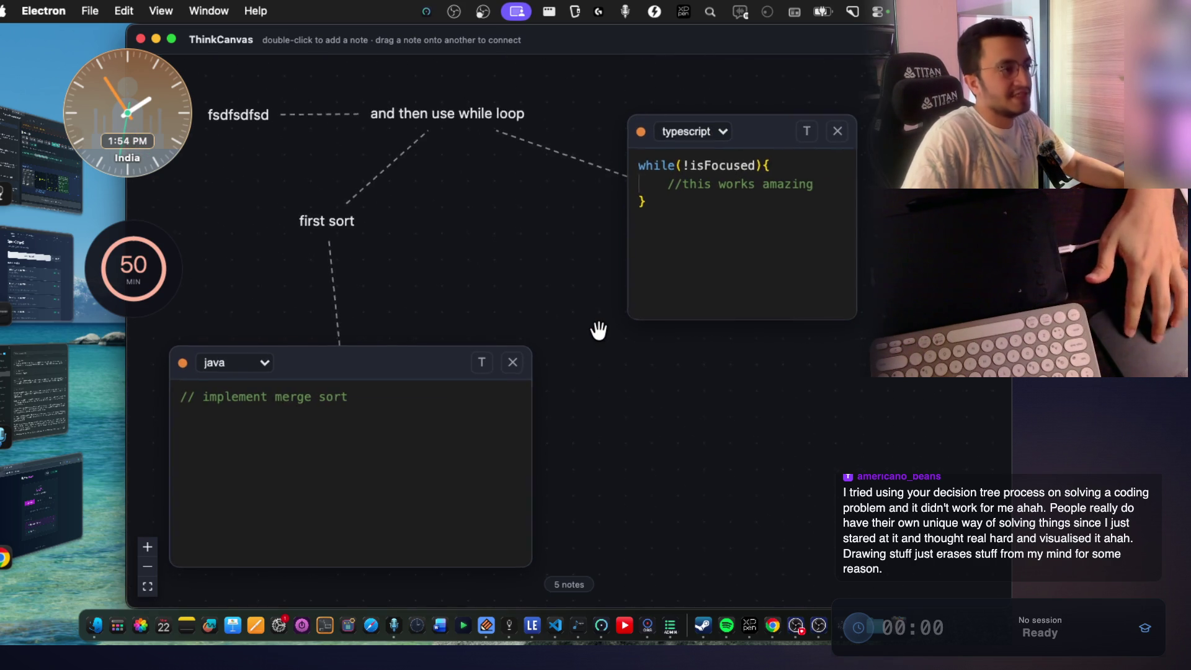
scroll(542, 271, up, 5)
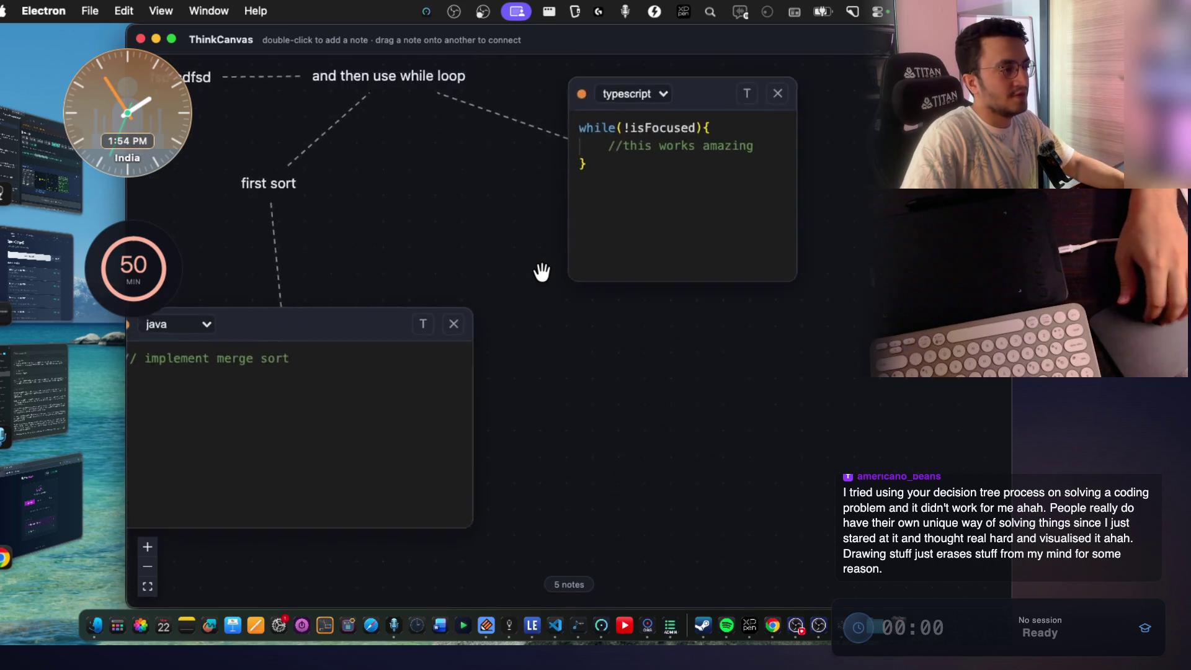
mouse_move(567, 341)
mouse_down()
mouse_move(551, 221)
mouse_move(484, 215)
mouse_up()
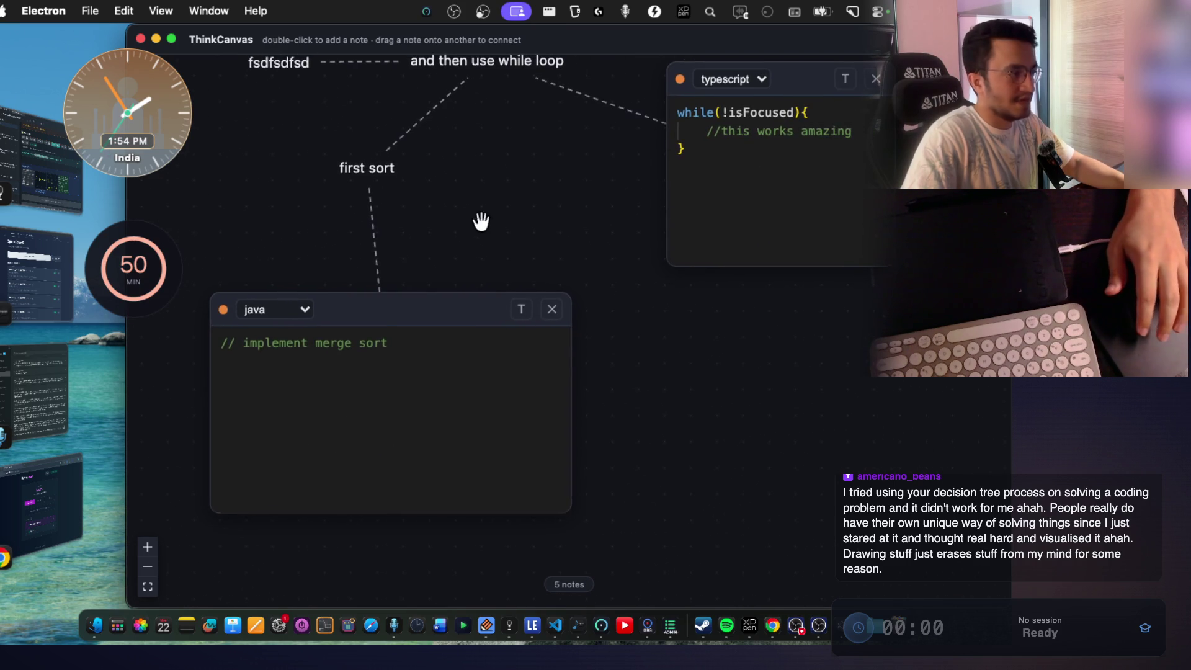
drag(378, 314, 389, 386)
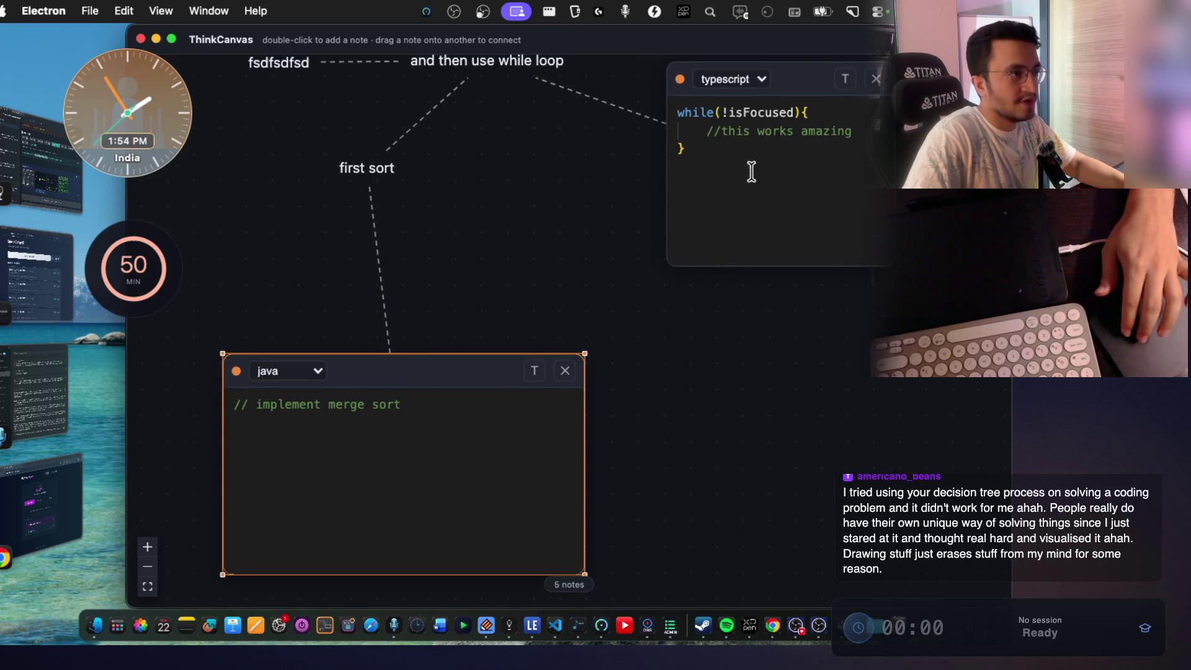
Keep the java note's language as java and move the note up under 'first sort'.
click(314, 376)
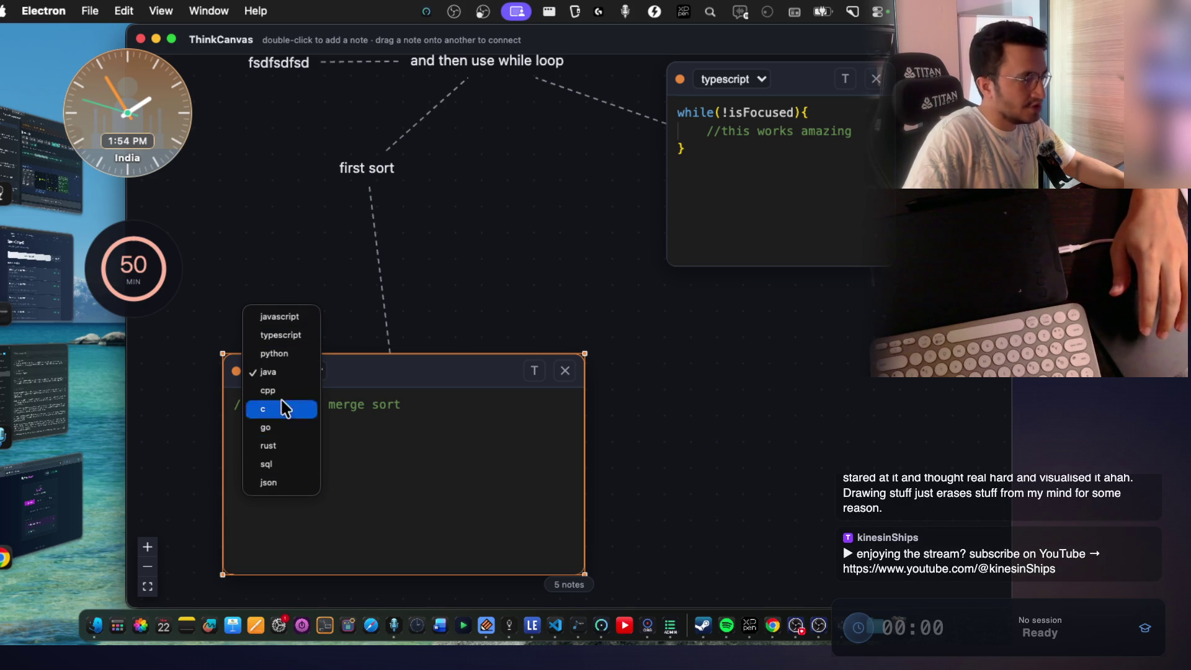
click(827, 407)
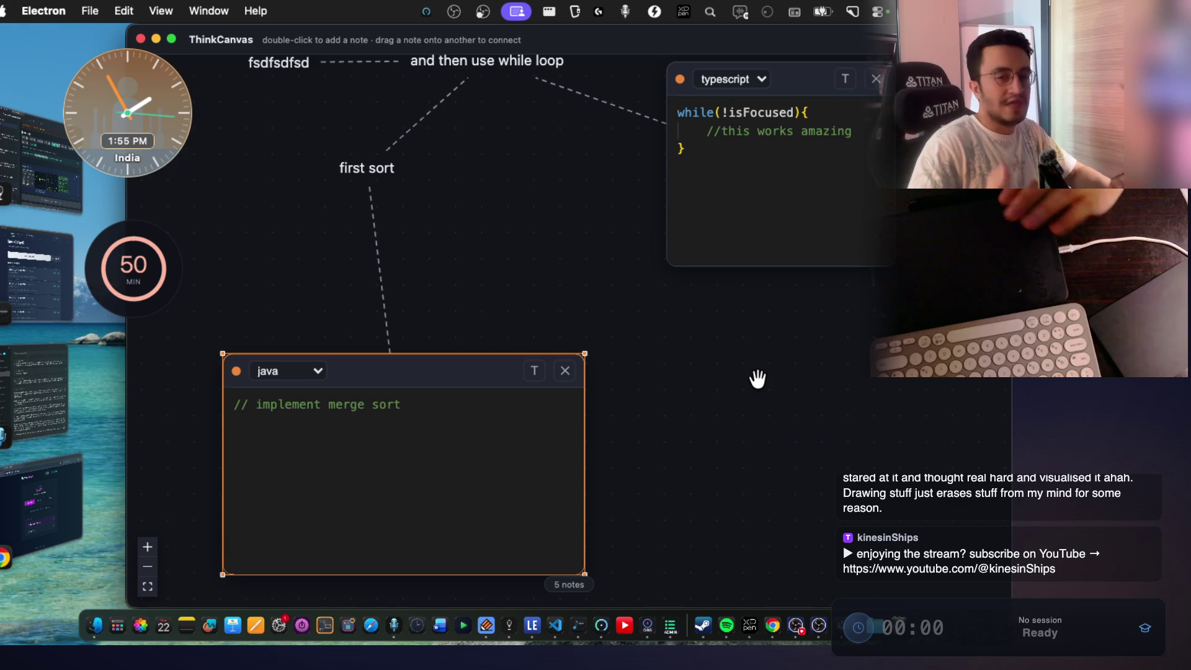
scroll(758, 378, up, 2)
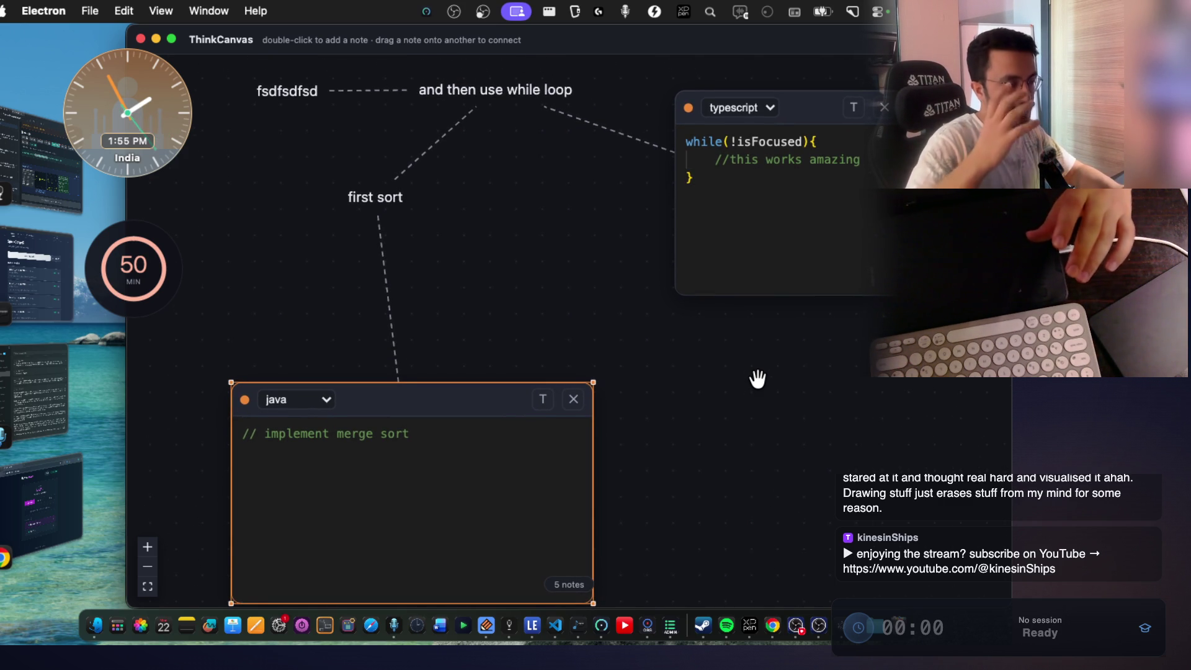
scroll(757, 378, up, 2)
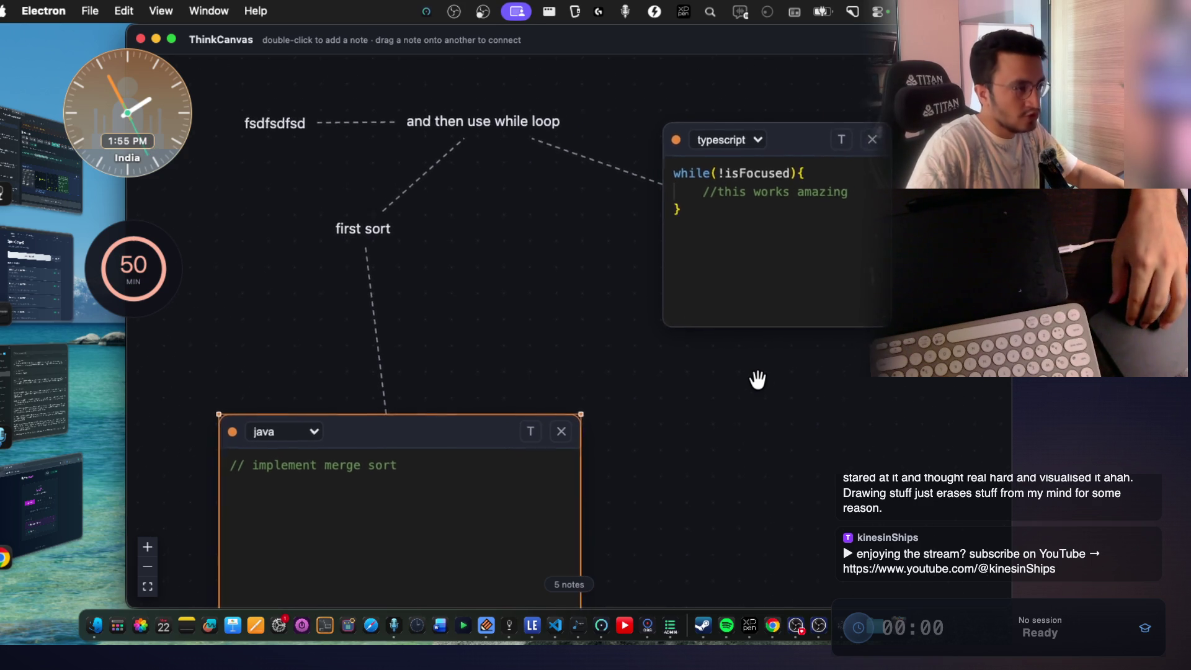
scroll(758, 378, down, 2)
mouse_move(417, 407)
mouse_down()
mouse_move(417, 310)
mouse_move(468, 383)
mouse_move(684, 385)
mouse_move(470, 354)
mouse_move(404, 309)
mouse_move(420, 306)
mouse_up()
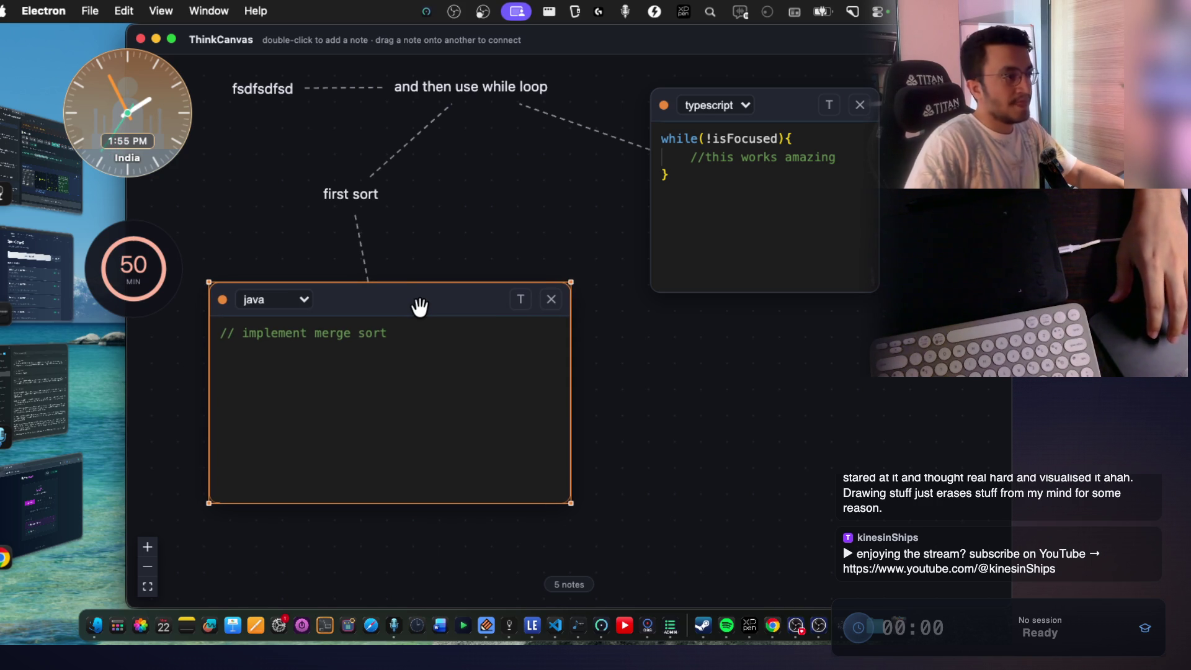
click(649, 393)
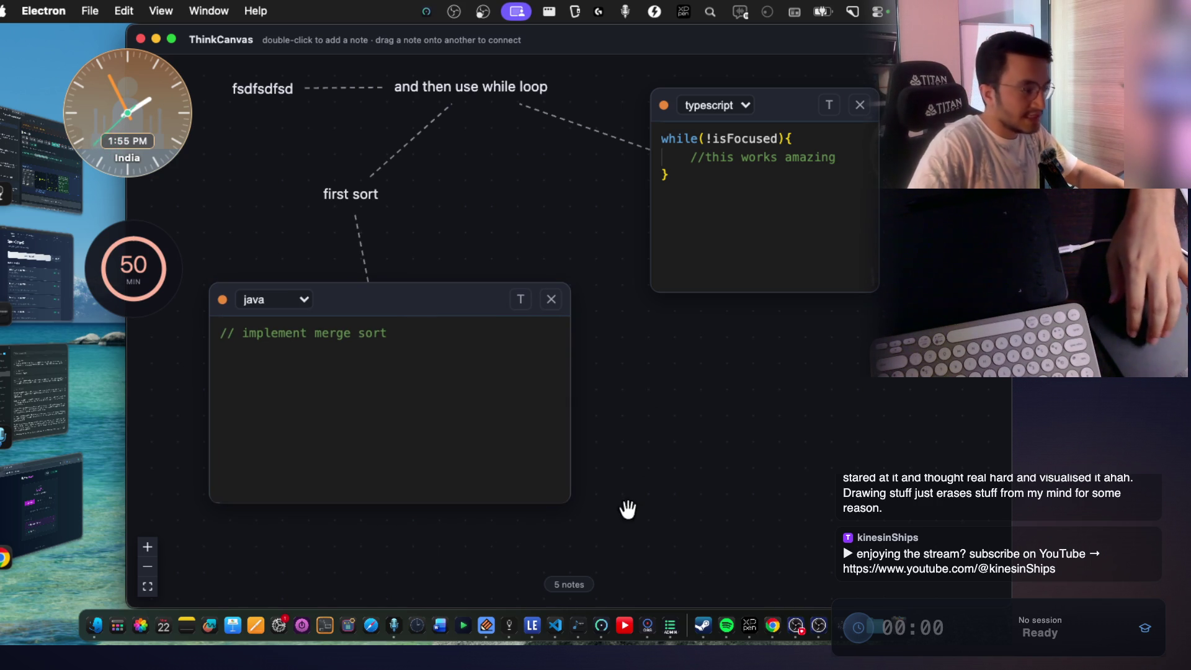
key(super+Tab)
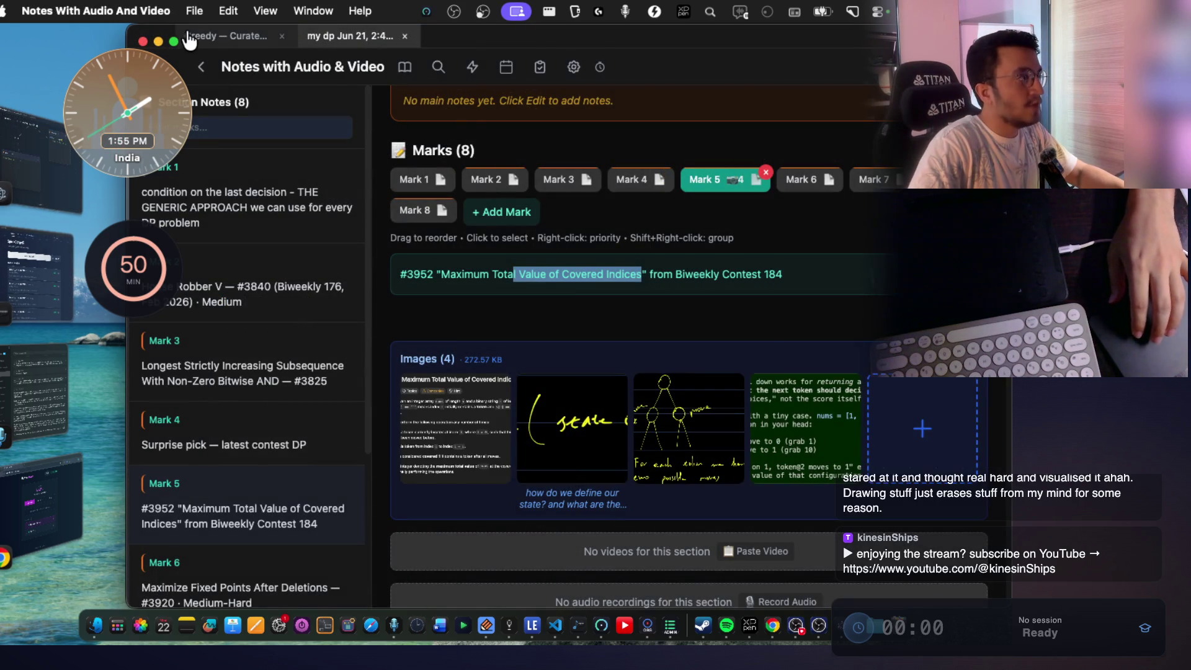
In the Greedy notes, flag Mark 73 as high priority and step back through the marks.
click(197, 36)
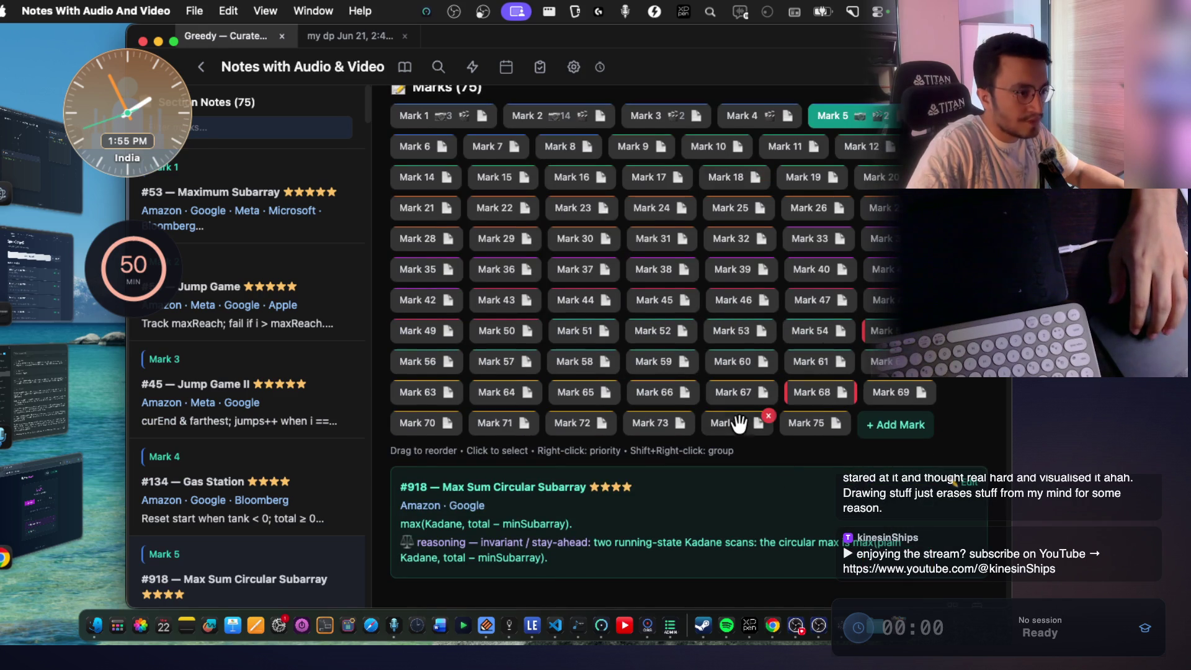
click(732, 423)
right_click(658, 316)
click(574, 319)
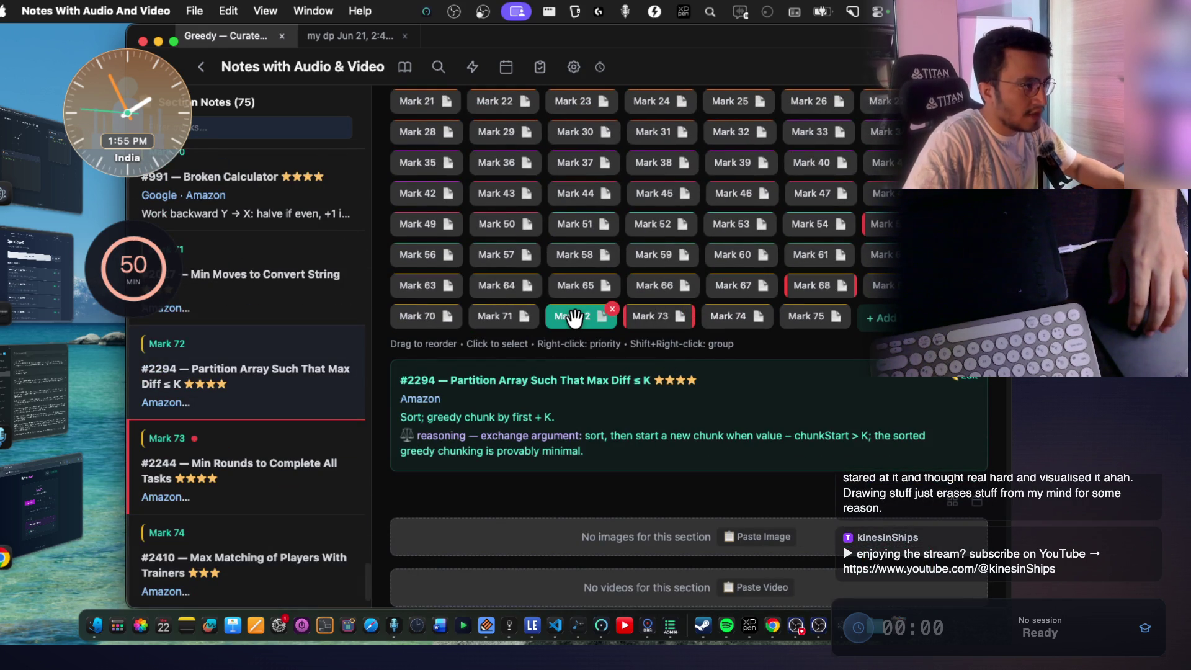
key(Left)
key(Left)
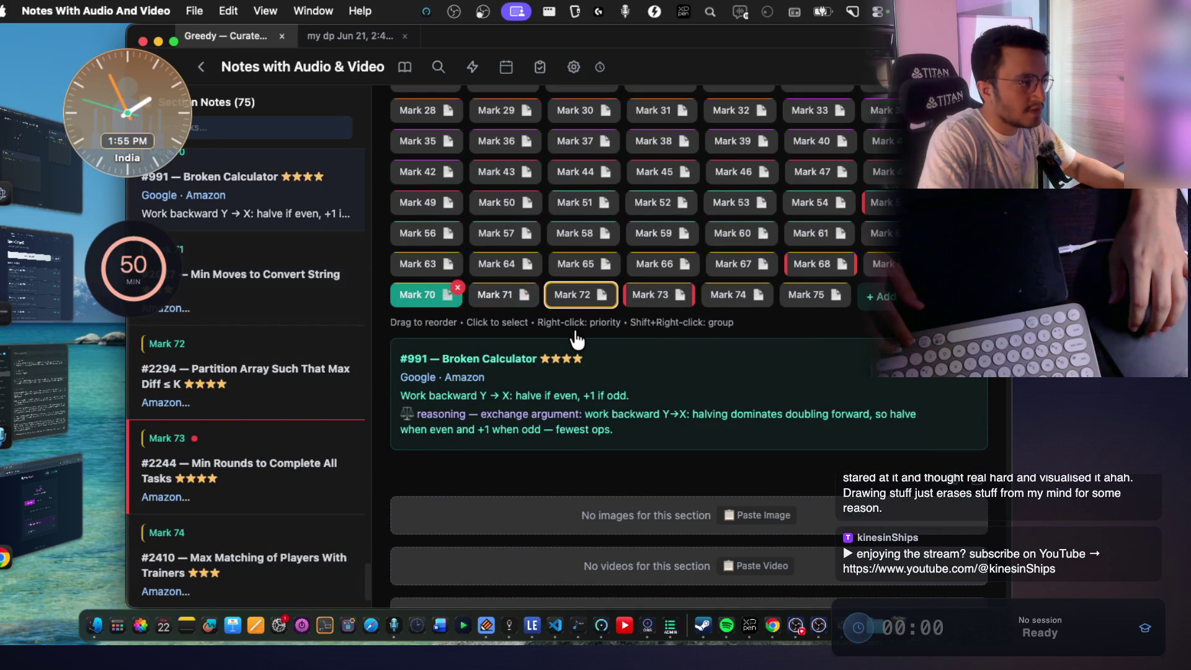
key(Left)
Open the note's images full size on the first, the problem statement image.
scroll(577, 340, down, 3)
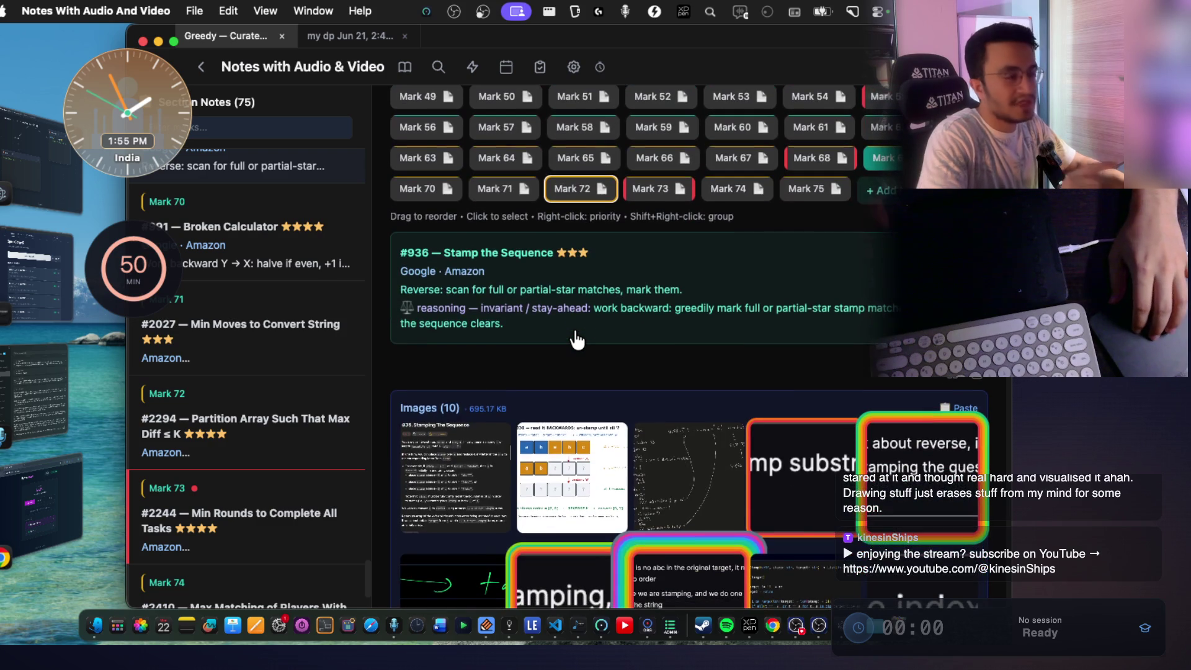
scroll(577, 339, down, 6)
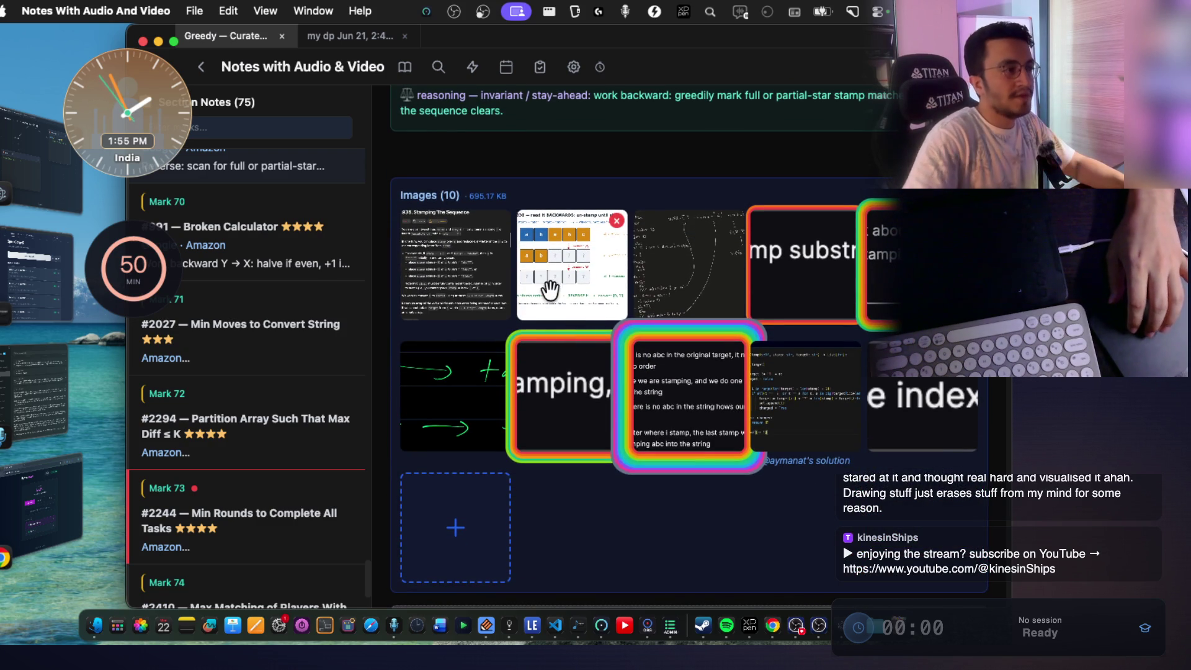
click(552, 279)
key(Left)
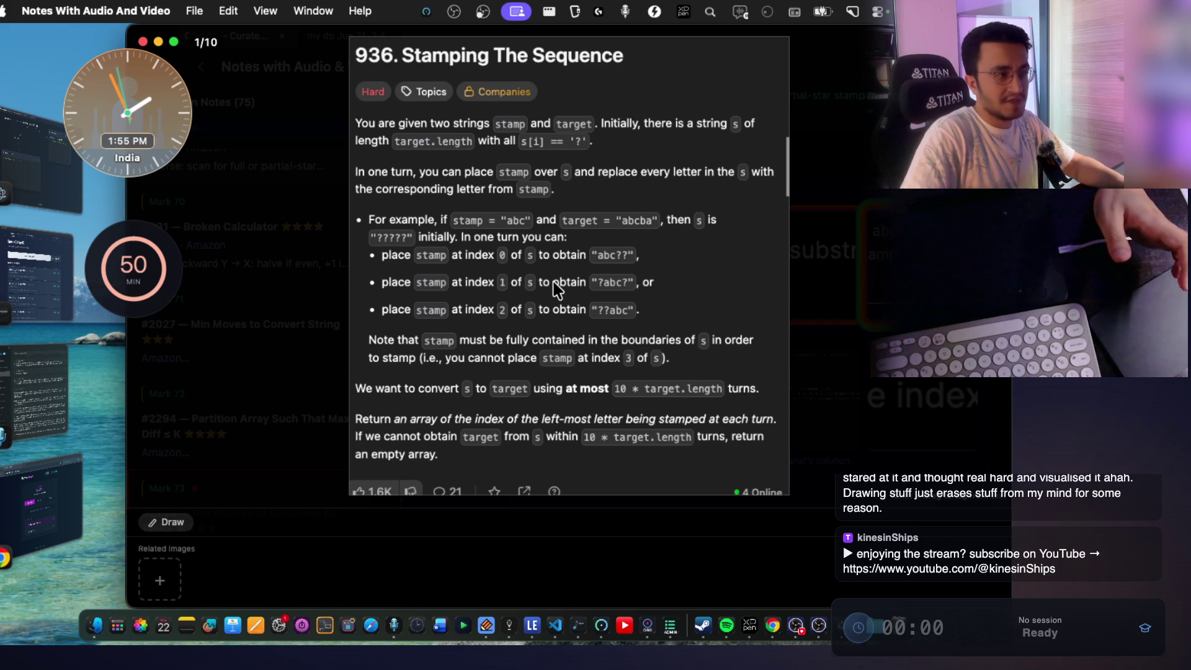
Show image 3 of 10 enlarged: the handwritten sketch stamping 'ababc' with 'abc'.
key(Right)
key(Right)
scroll(553, 281, down, 3)
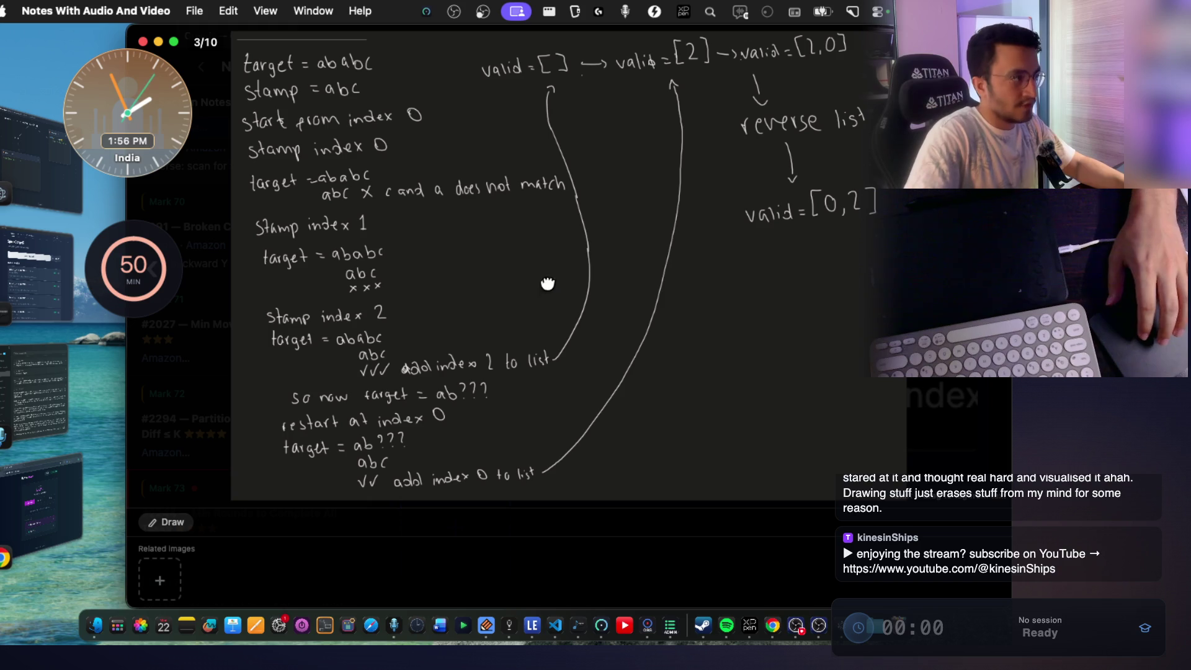
right_click(492, 217)
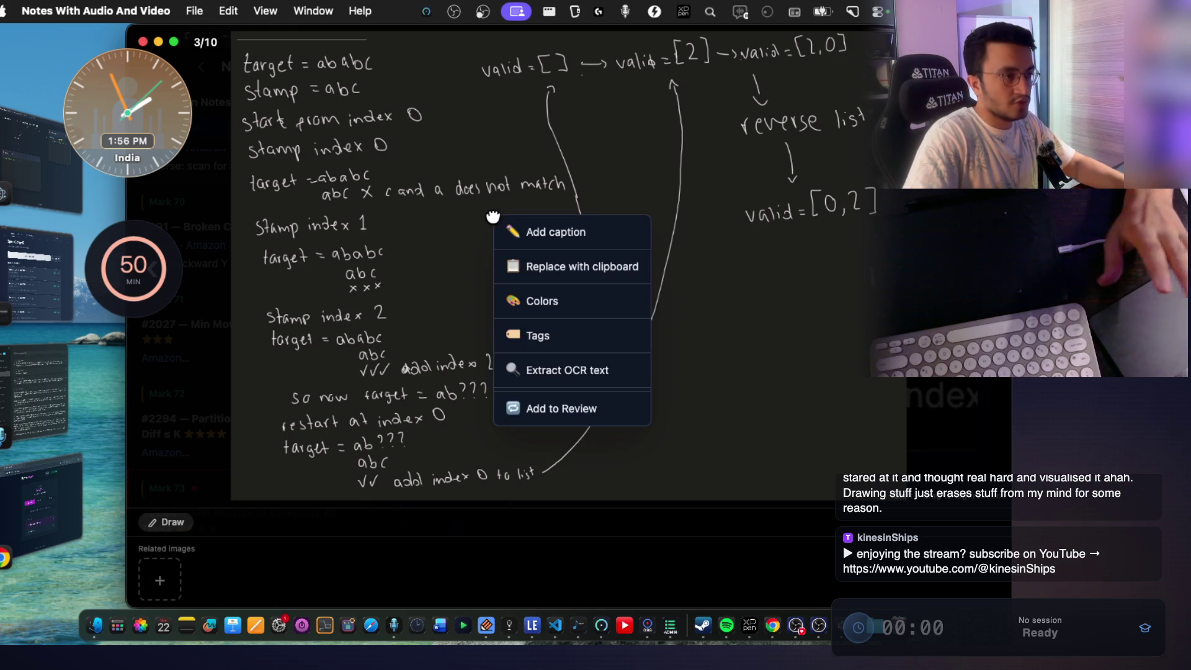
click(490, 168)
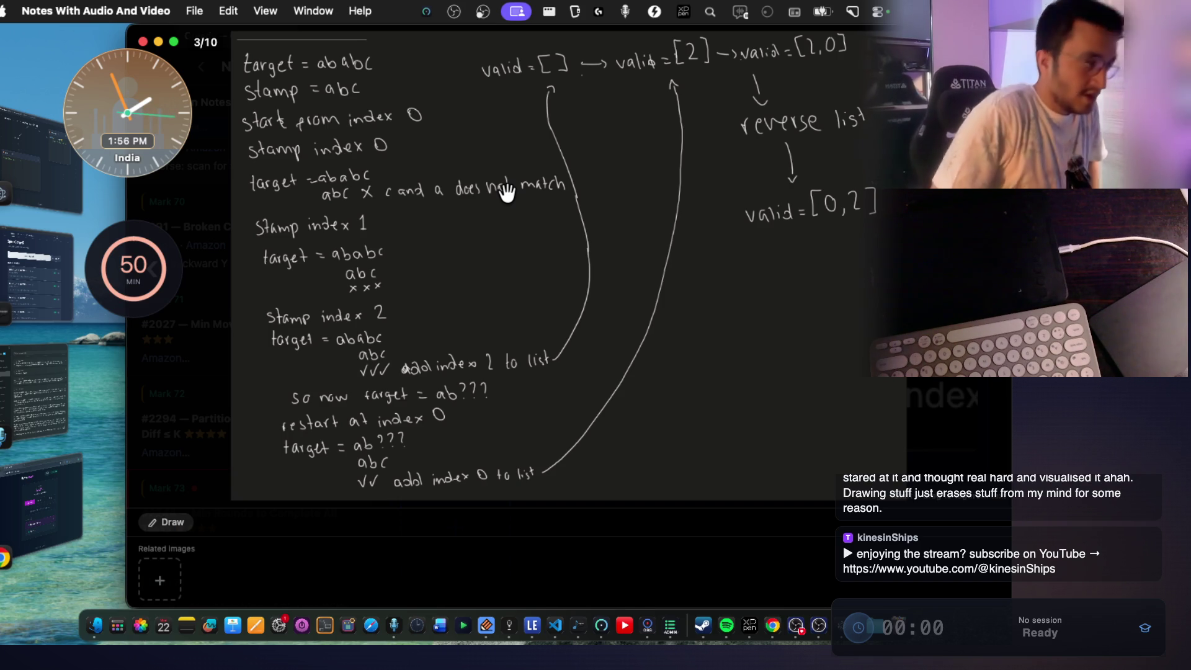
click(507, 192)
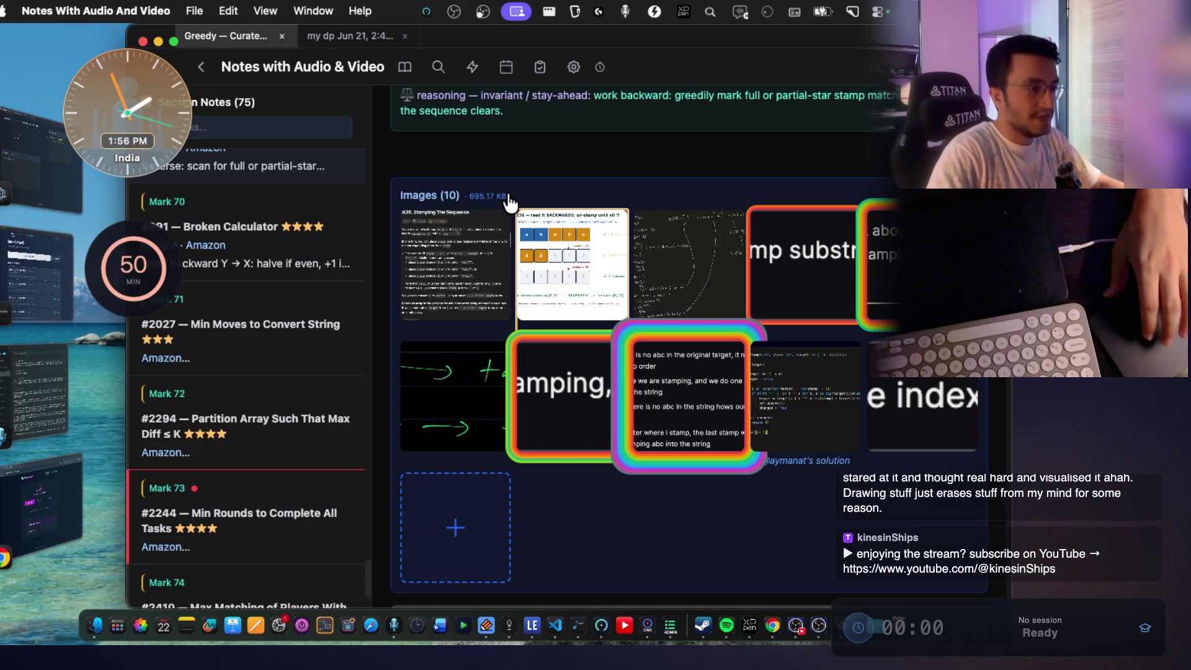
click(652, 284)
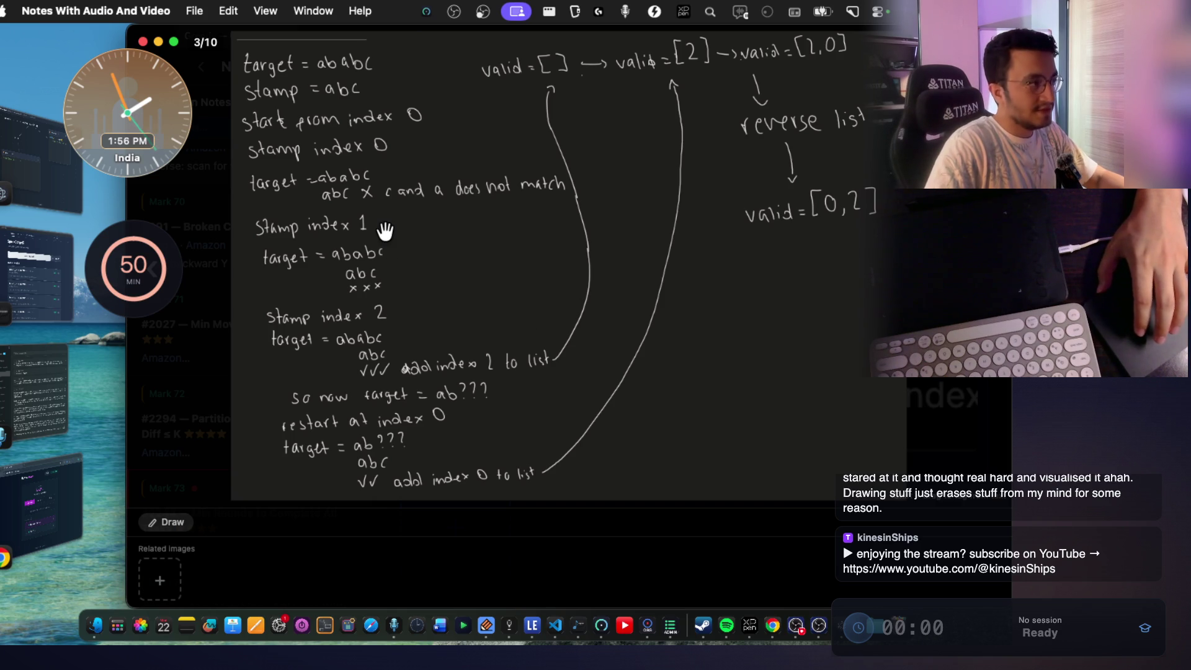
scroll(388, 227, up, 5)
Zoom around the sketch, then step back to image 1/10, the #936 problem statement.
scroll(395, 219, up, 5)
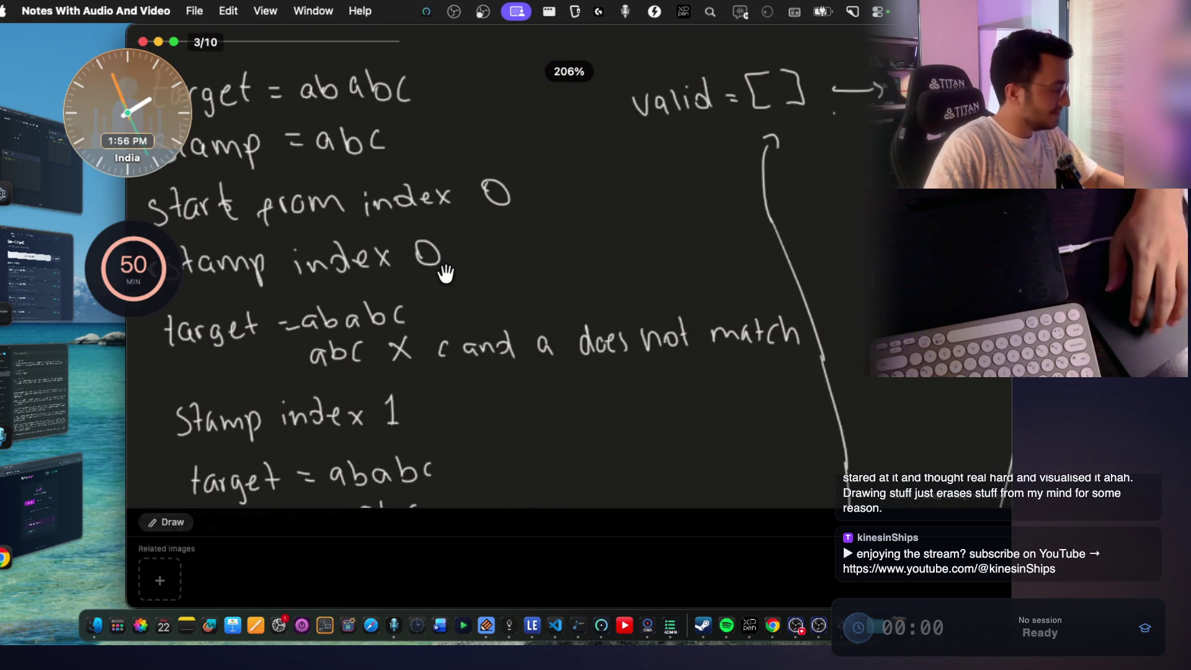
scroll(445, 277, down, 10)
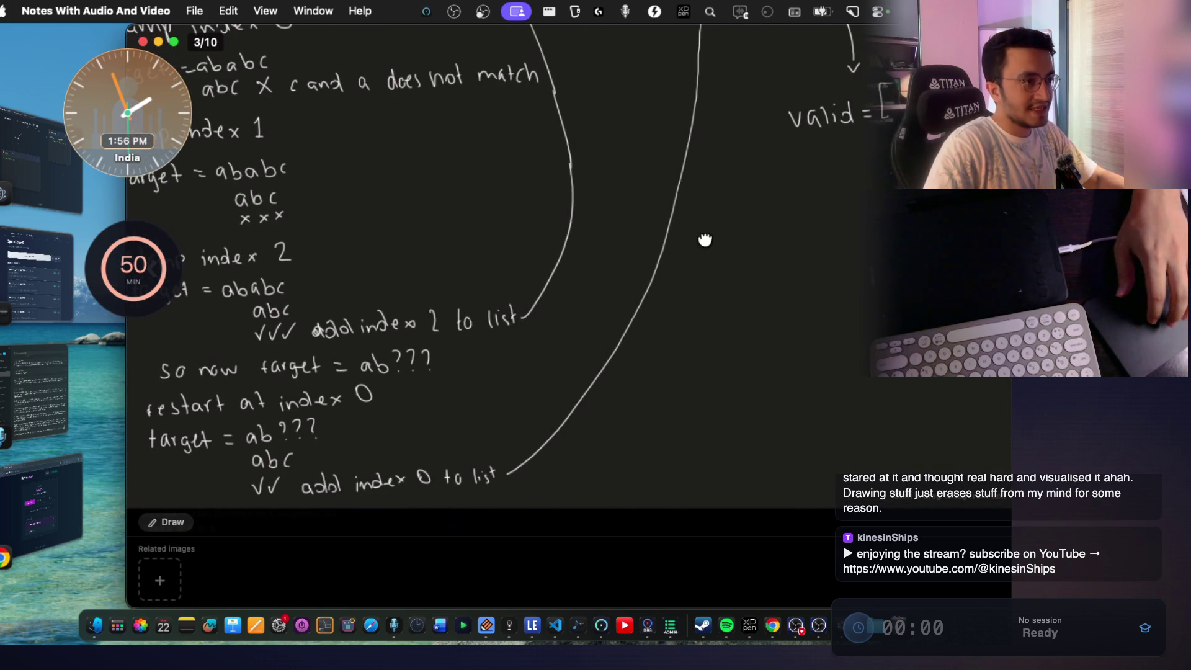
key(Left)
key(Left)
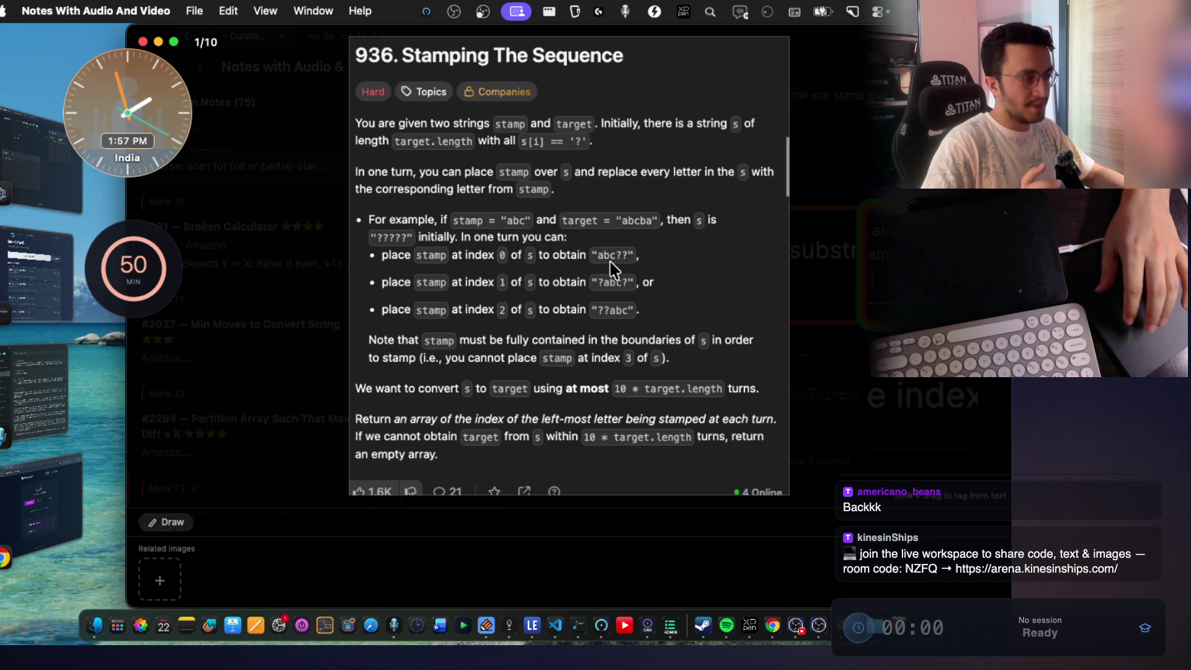
View the handwritten sketch enlarged, then open the code solution image.
key(Escape)
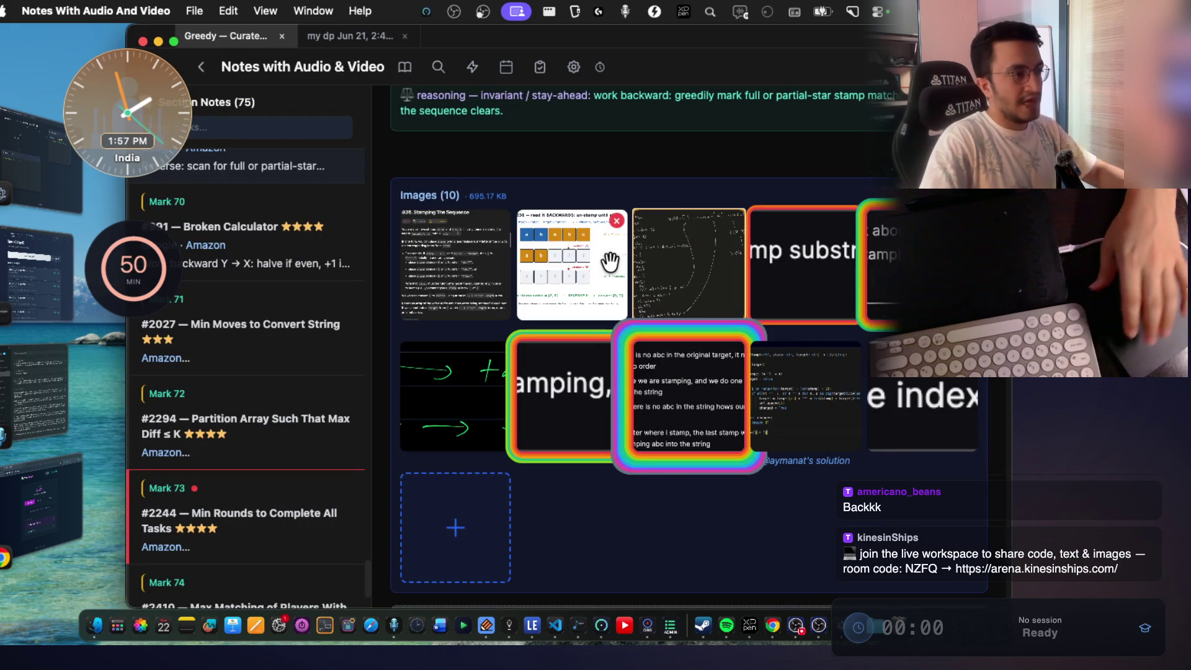
click(644, 283)
scroll(627, 404, up, 3)
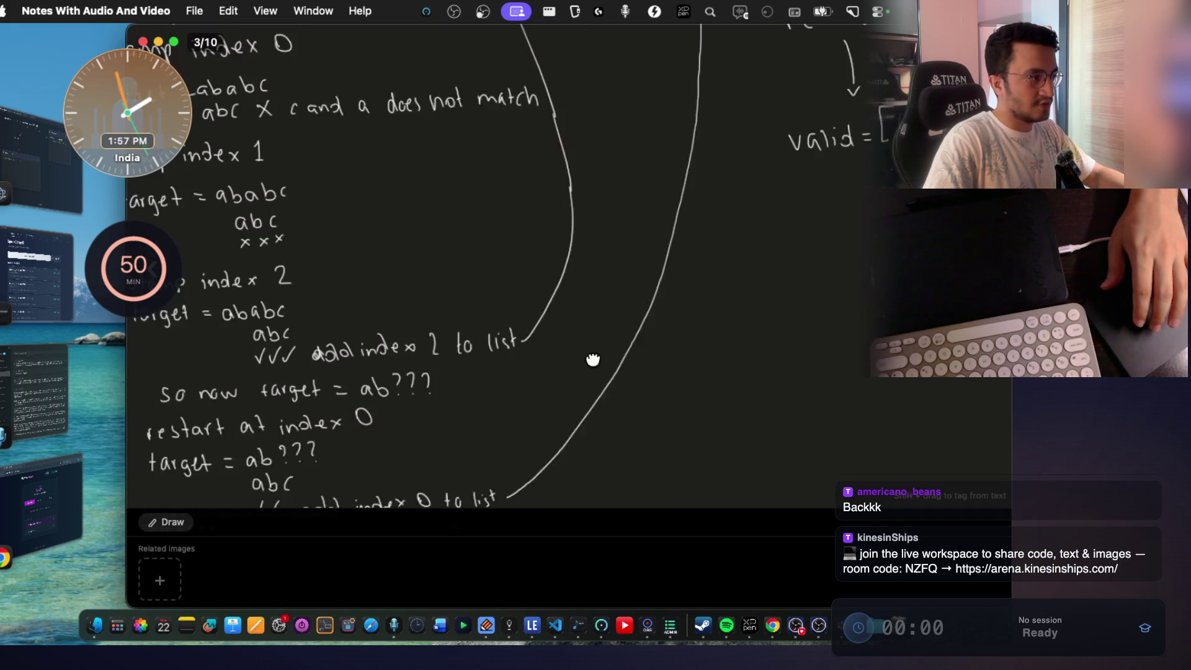
scroll(609, 348, up, 5)
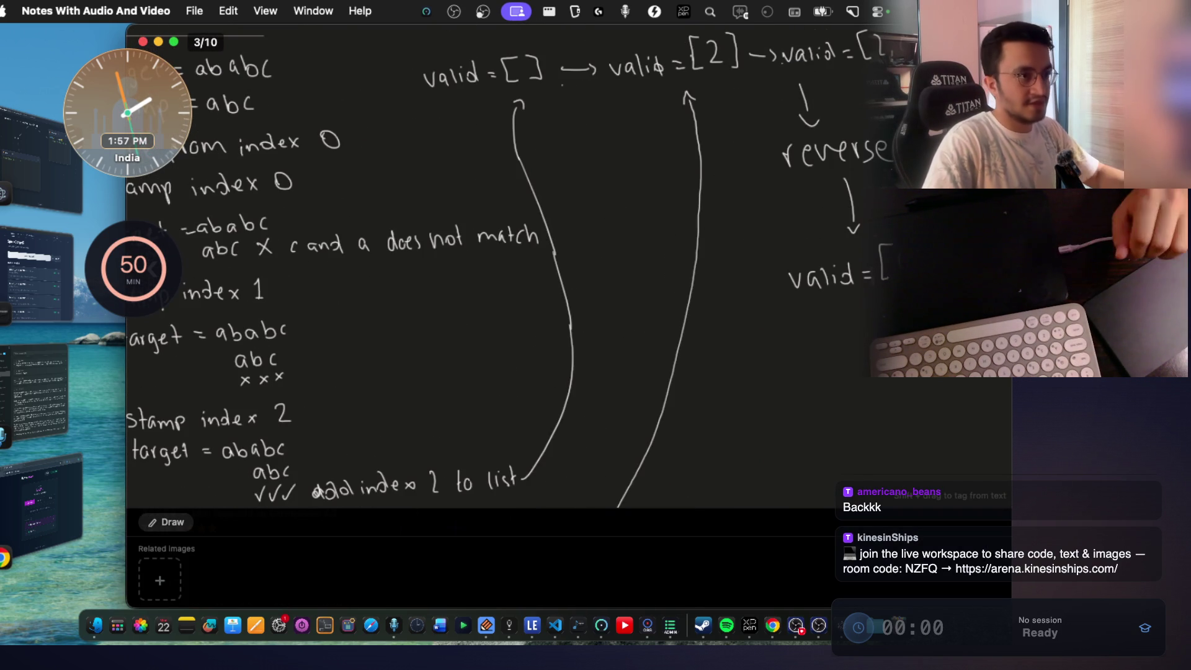
key(Escape)
click(771, 410)
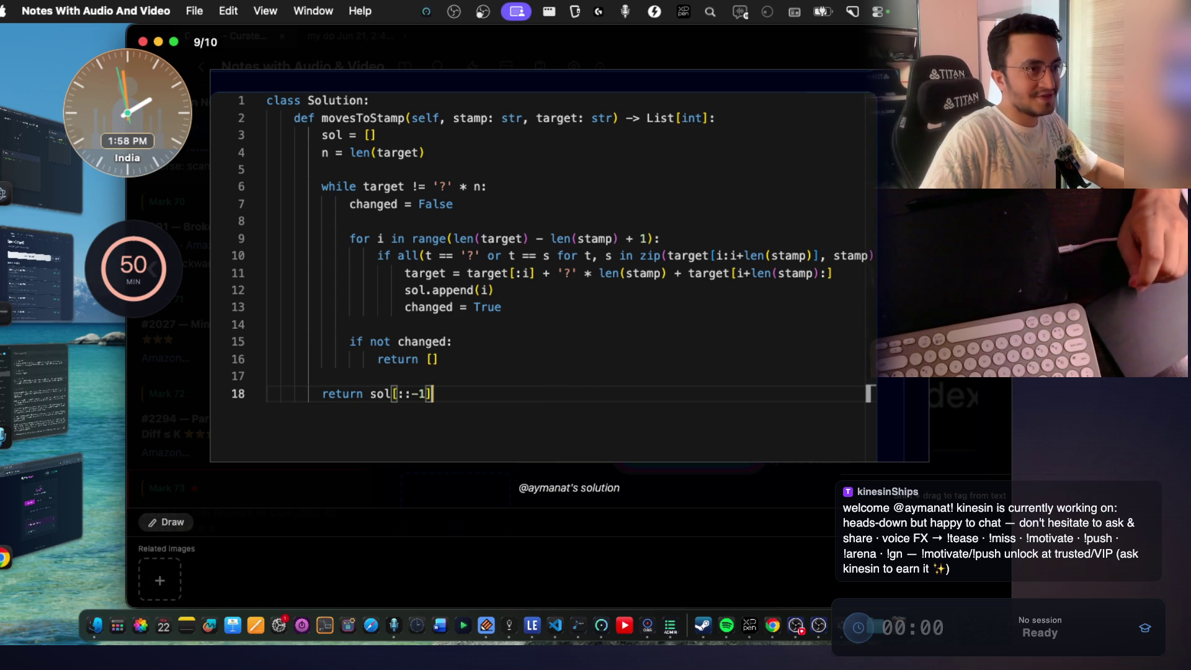
Revisit the problem statement (1/10) and stamping sketch (3/10), closing each back to the grid.
key(Left)
key(Left)
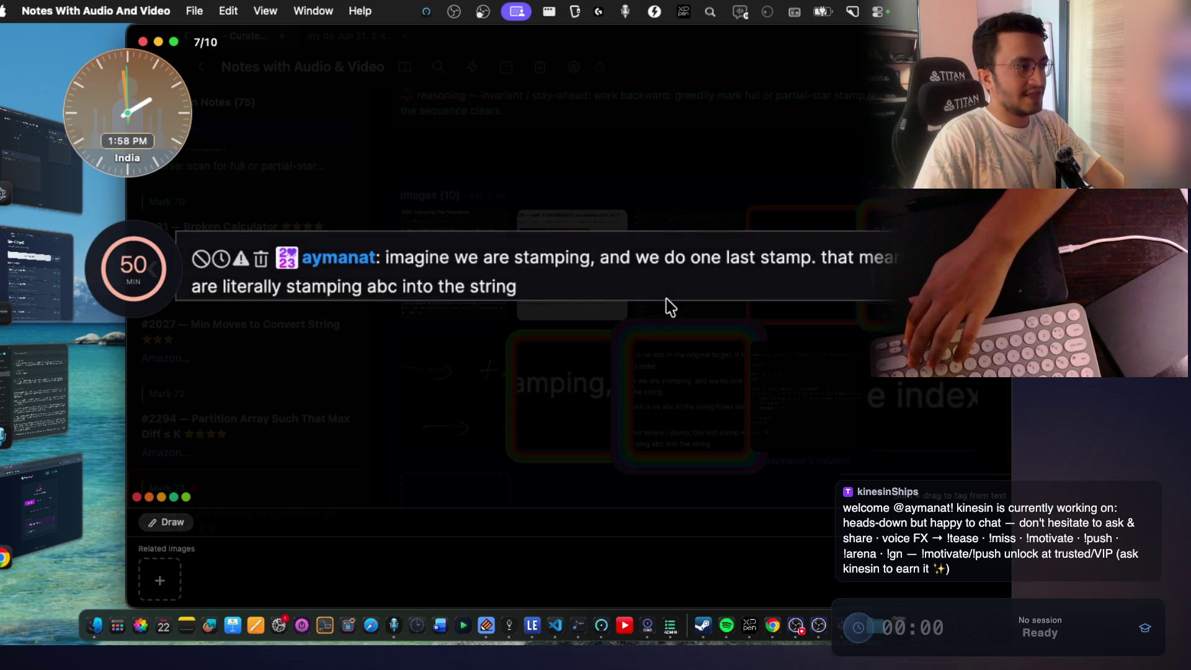
key(Escape)
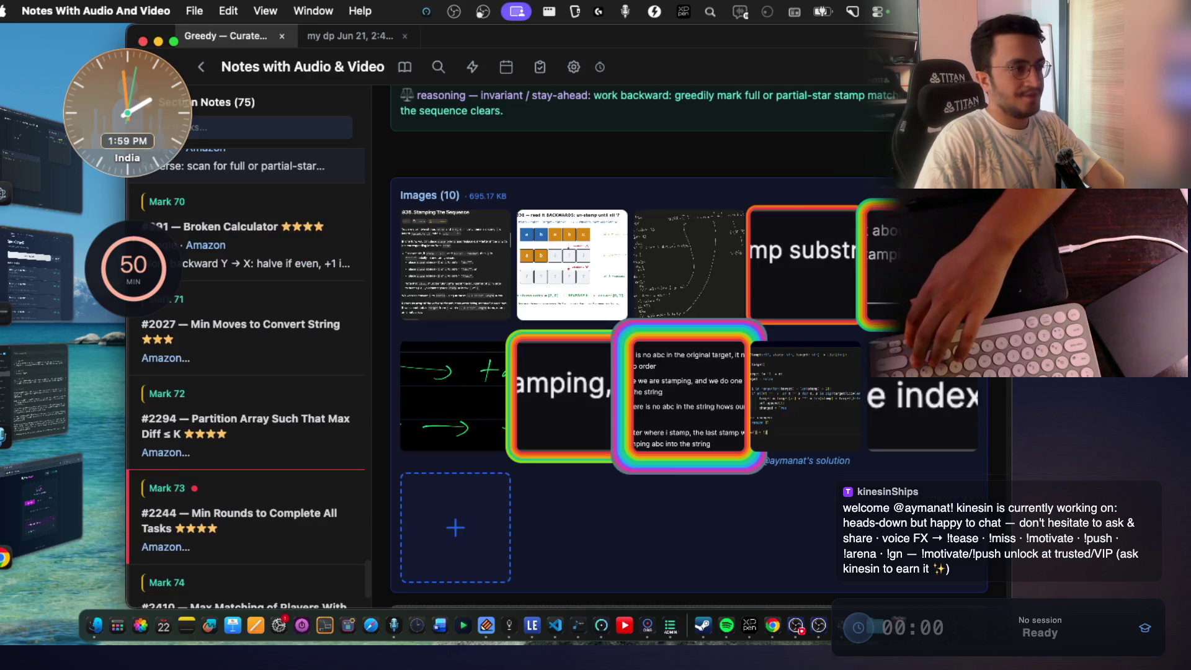
click(504, 289)
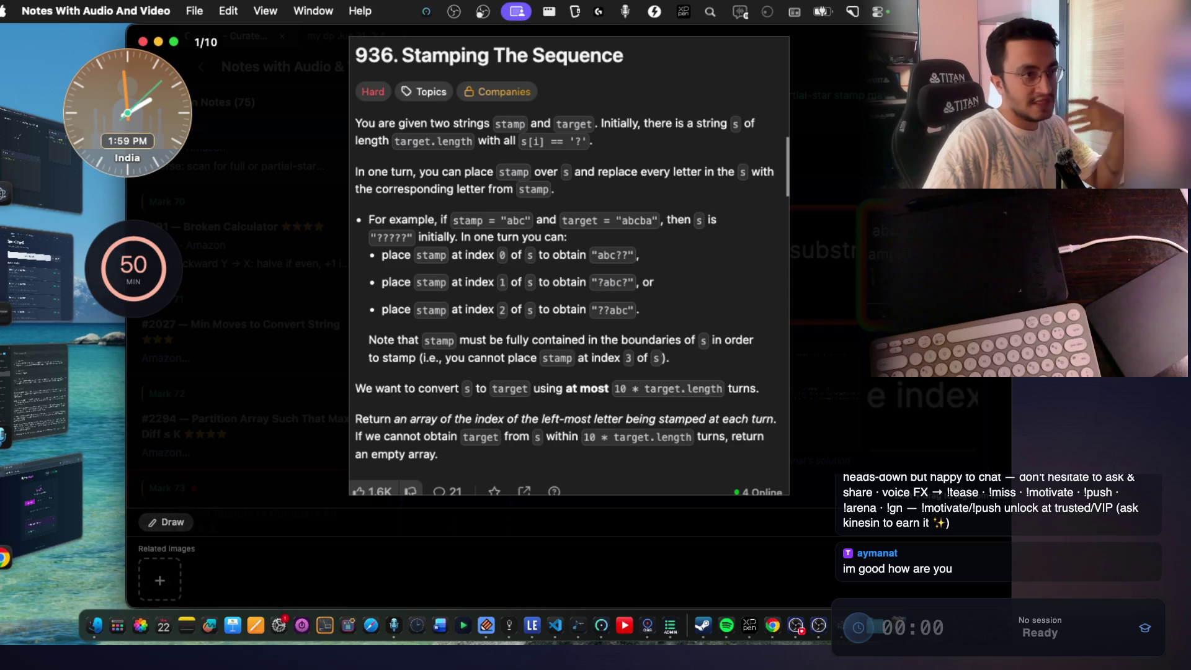
key(Escape)
click(708, 266)
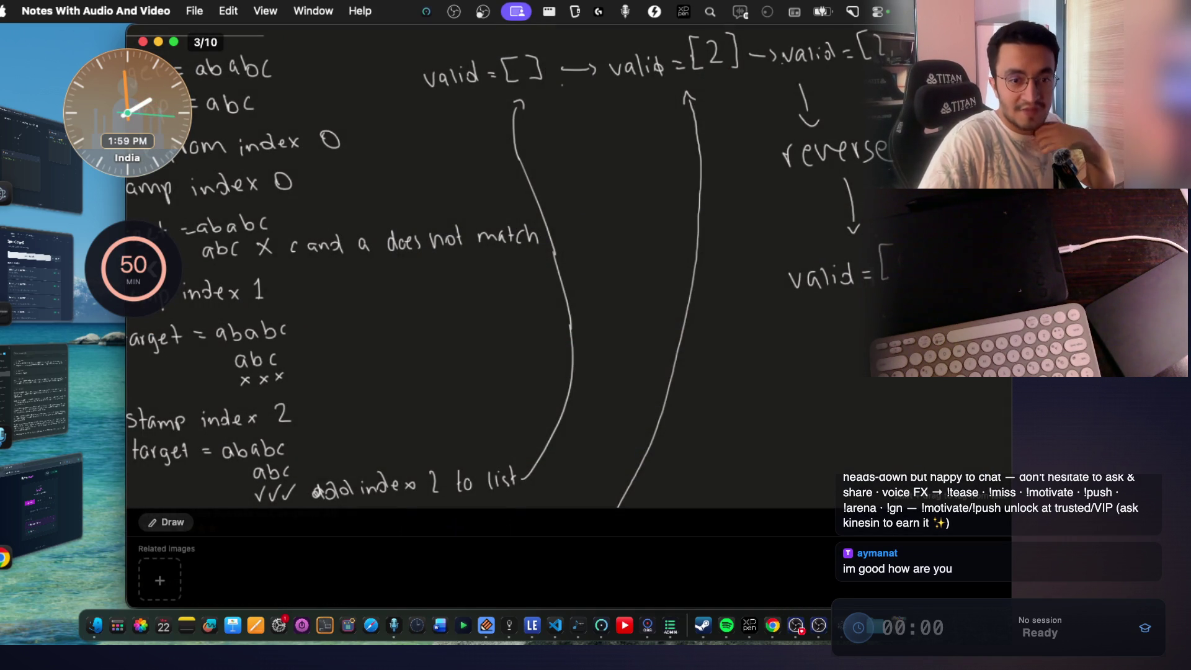
key(Escape)
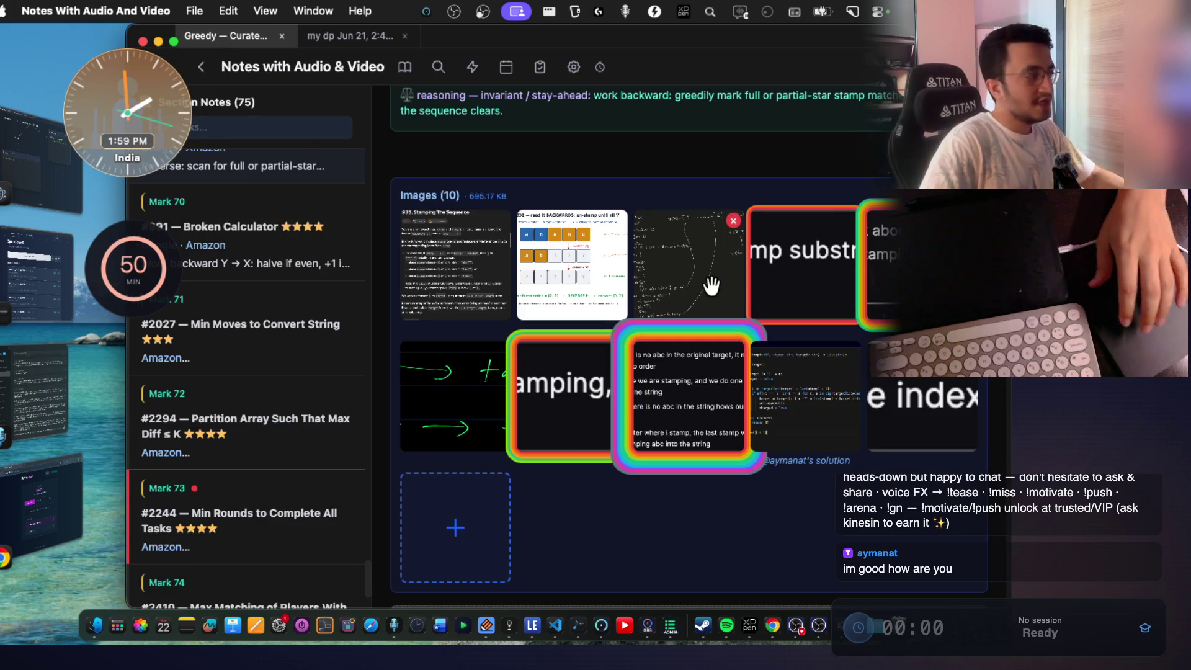
key(super+Tab)
key(super+Tab)
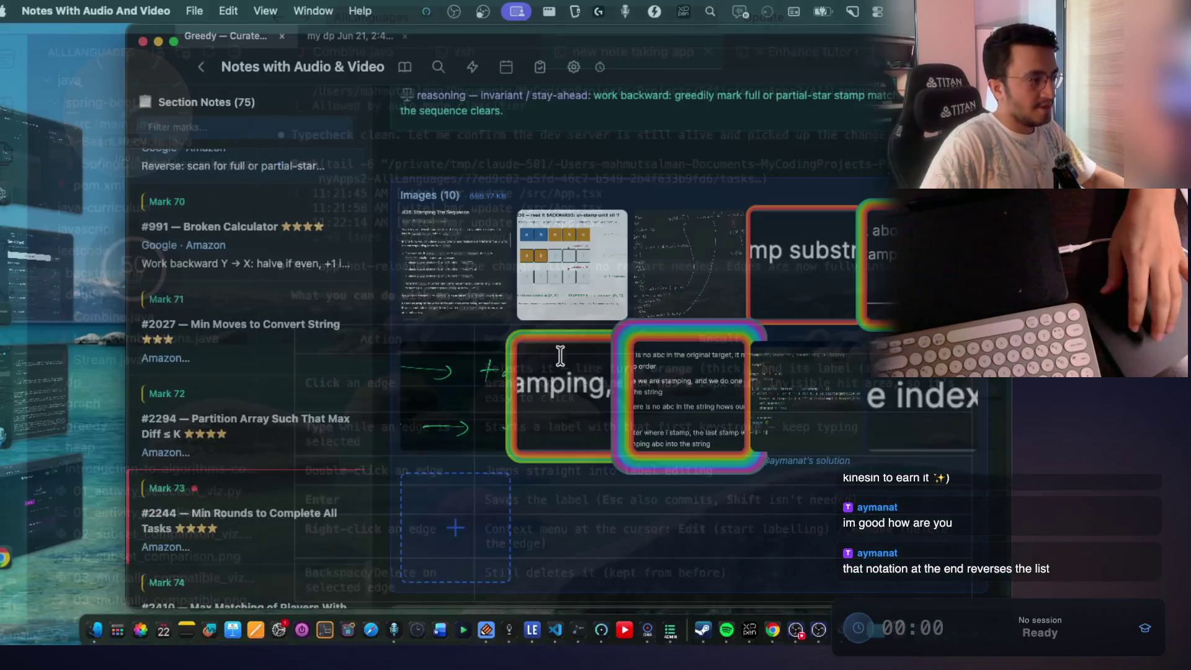
click(64, 186)
mouse_move(553, 223)
mouse_down()
mouse_move(613, 279)
mouse_move(583, 248)
mouse_up()
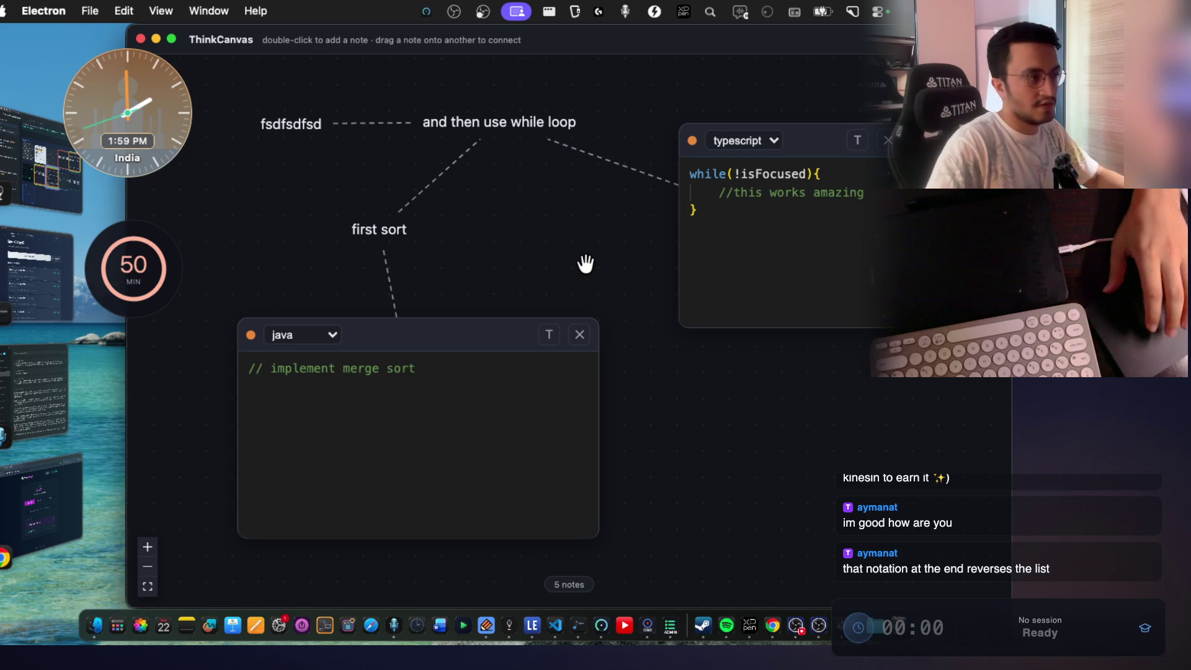
scroll(586, 263, up, 2)
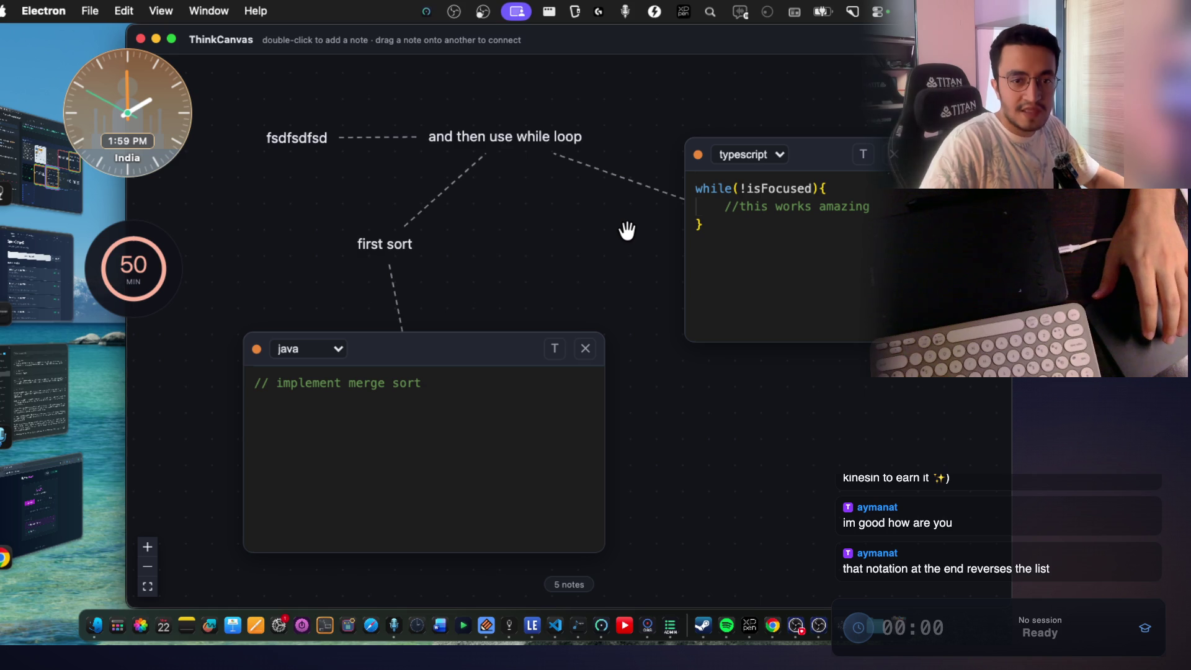
key(super+Tab)
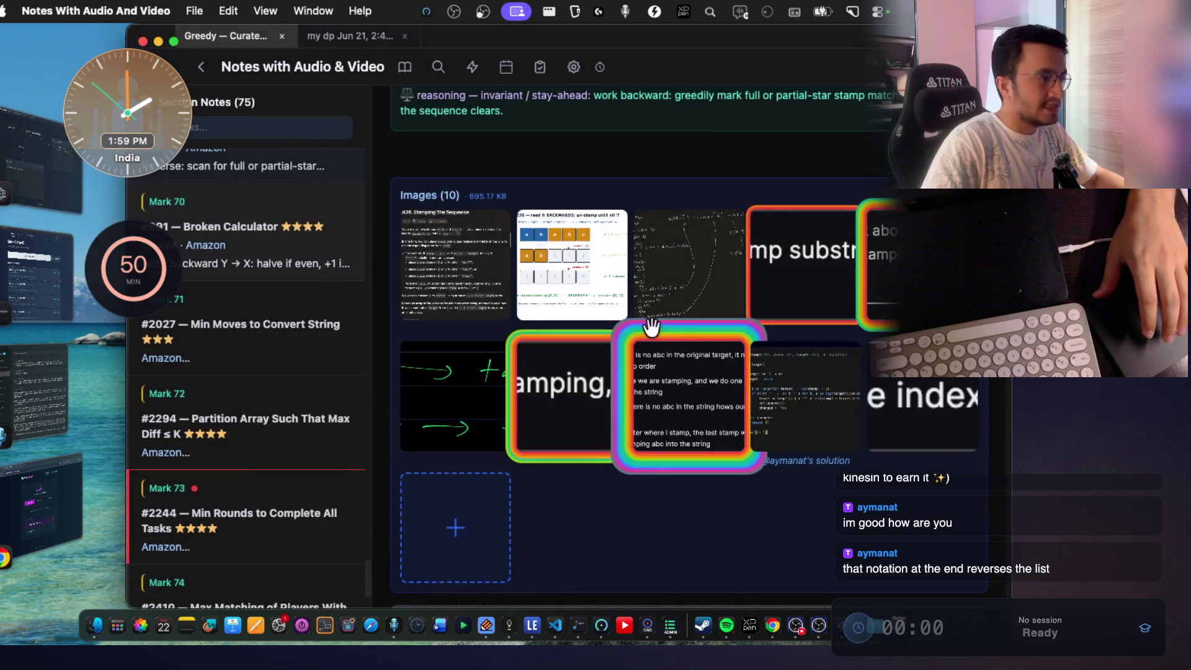
Enlarge image 9 of 10, the Python movesToStamp solution returning the reversed list.
click(815, 399)
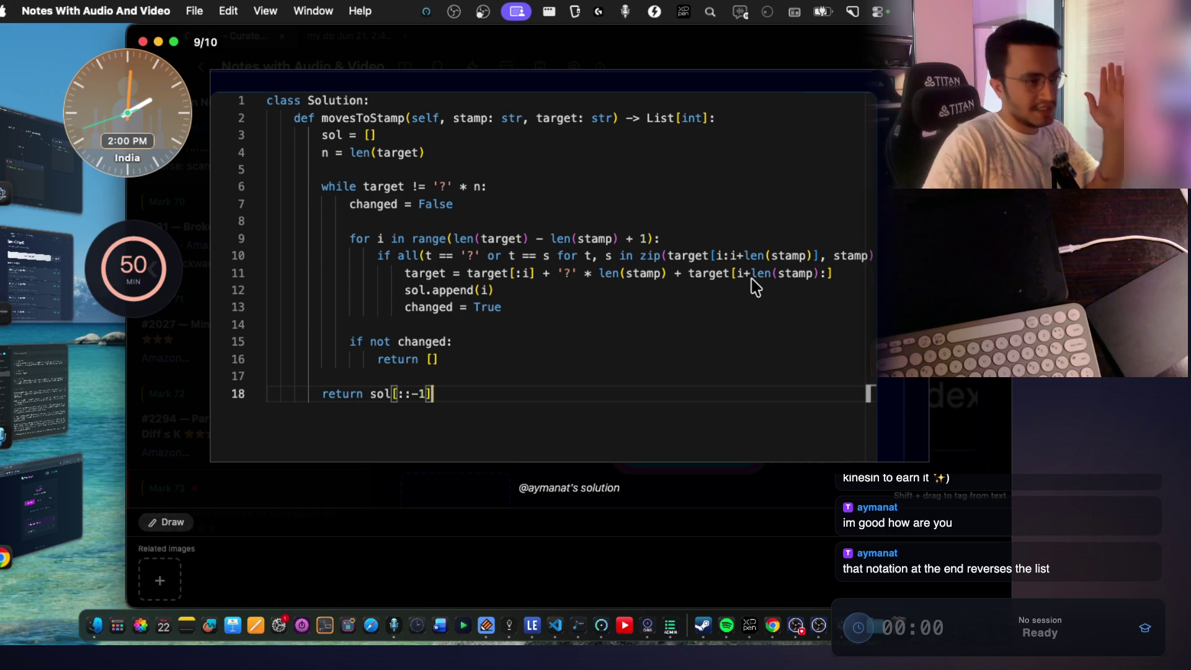
scroll(752, 286, up, 5)
Zoom and pan the code image to read the '?'-replacing stamp loop, settling near 141%.
drag(787, 280, 689, 277)
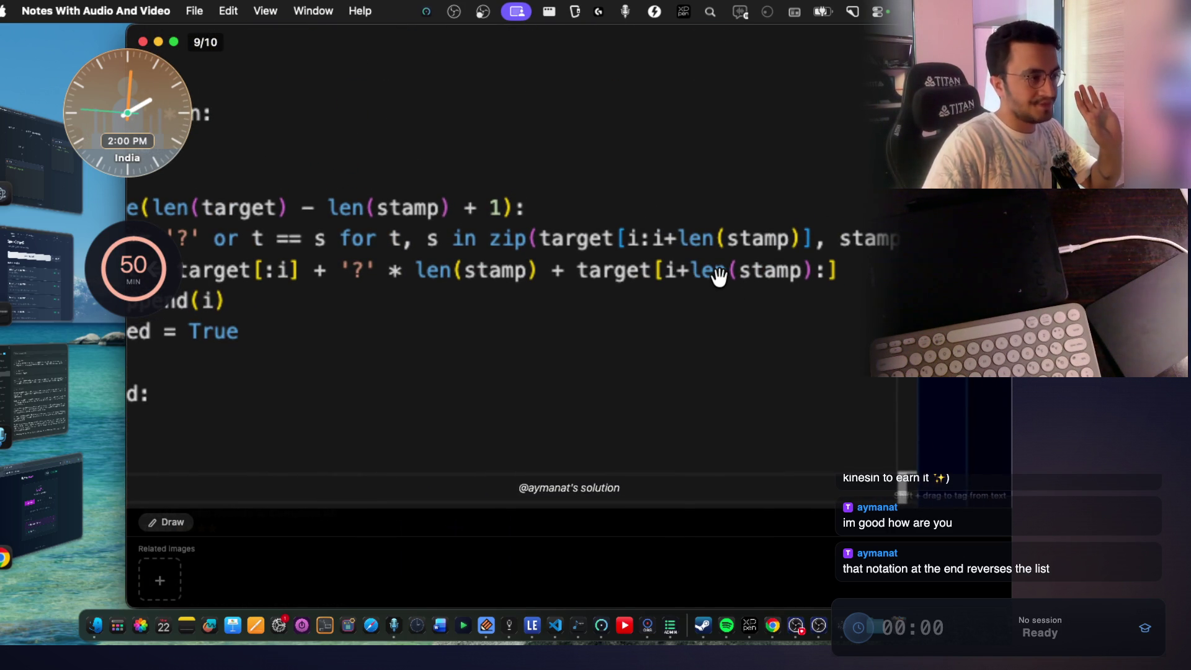
scroll(580, 285, left, 5)
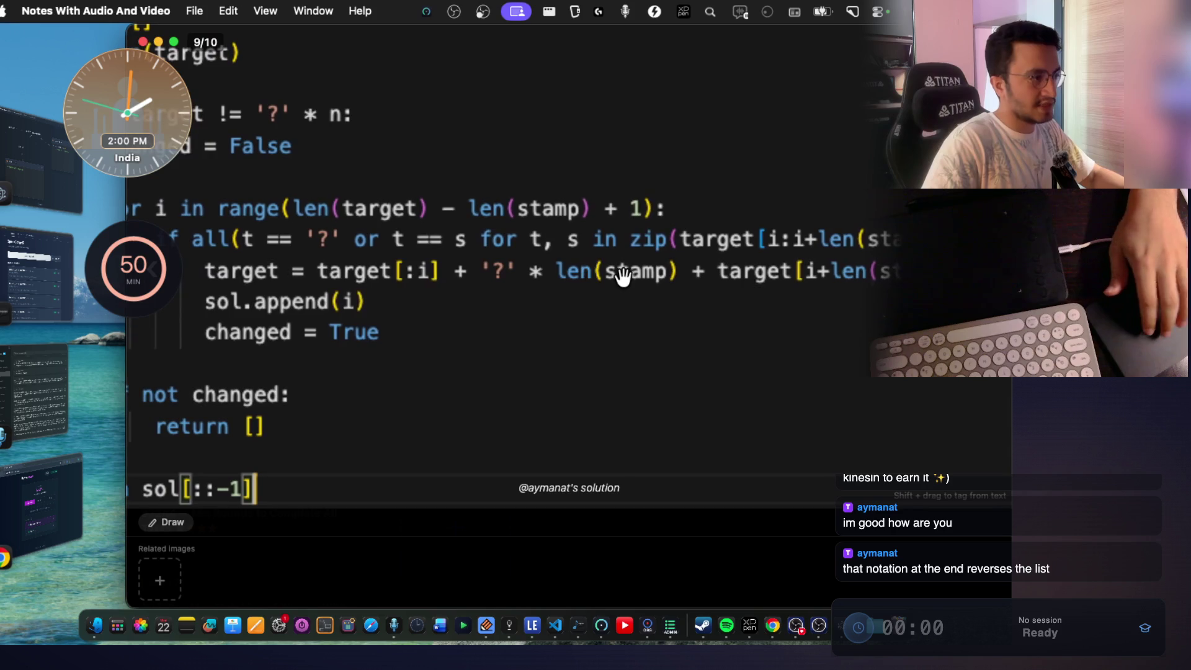
scroll(622, 280, left, 2)
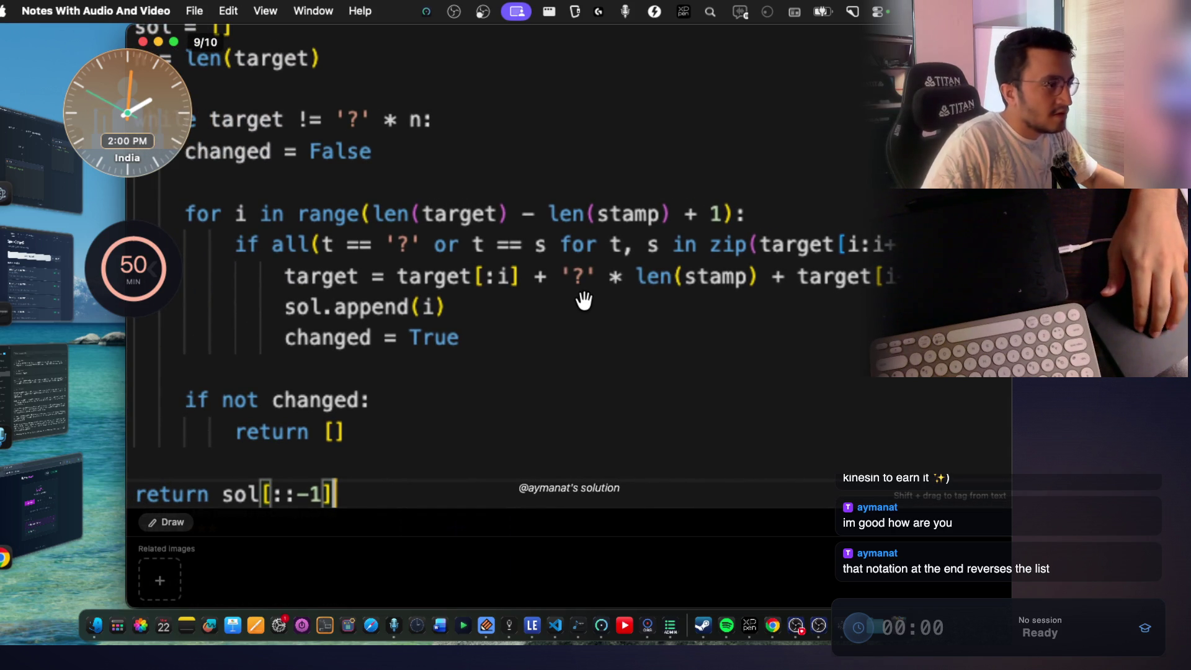
scroll(582, 303, left, 2)
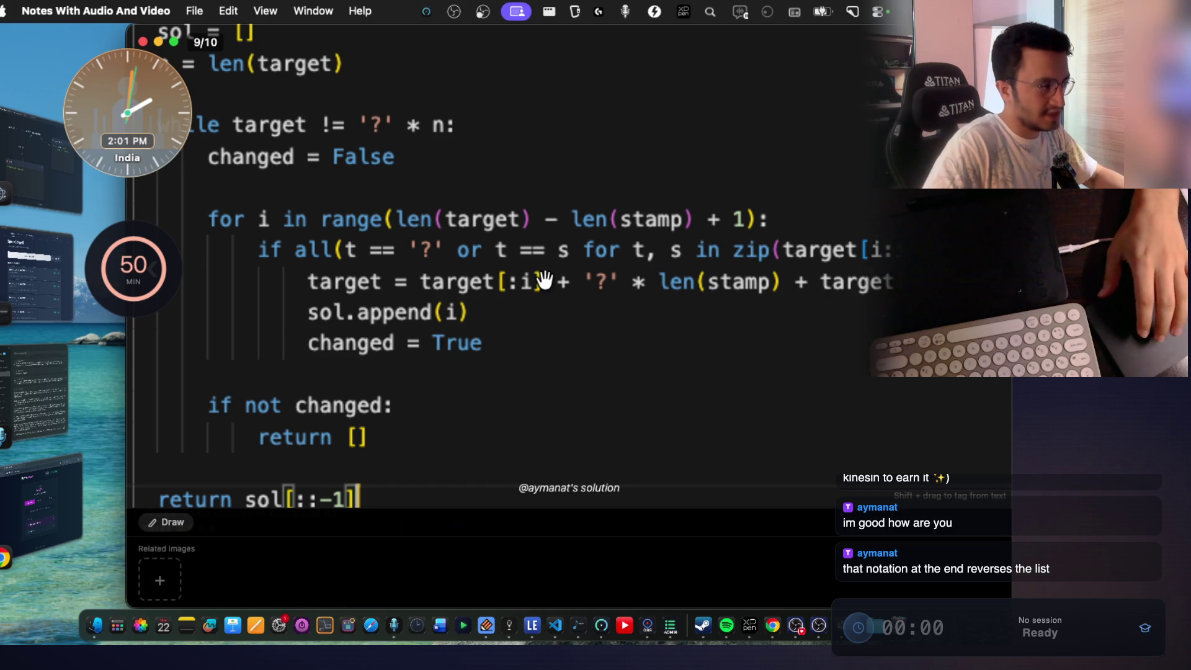
scroll(537, 310, up, 2)
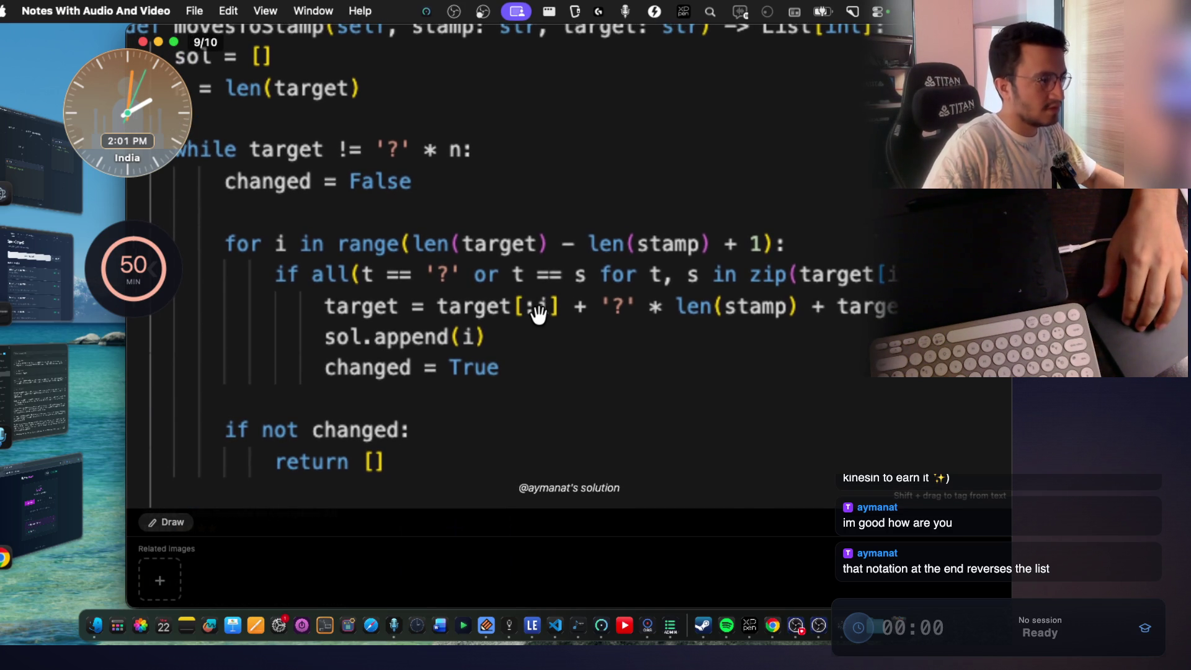
scroll(537, 311, down, 2)
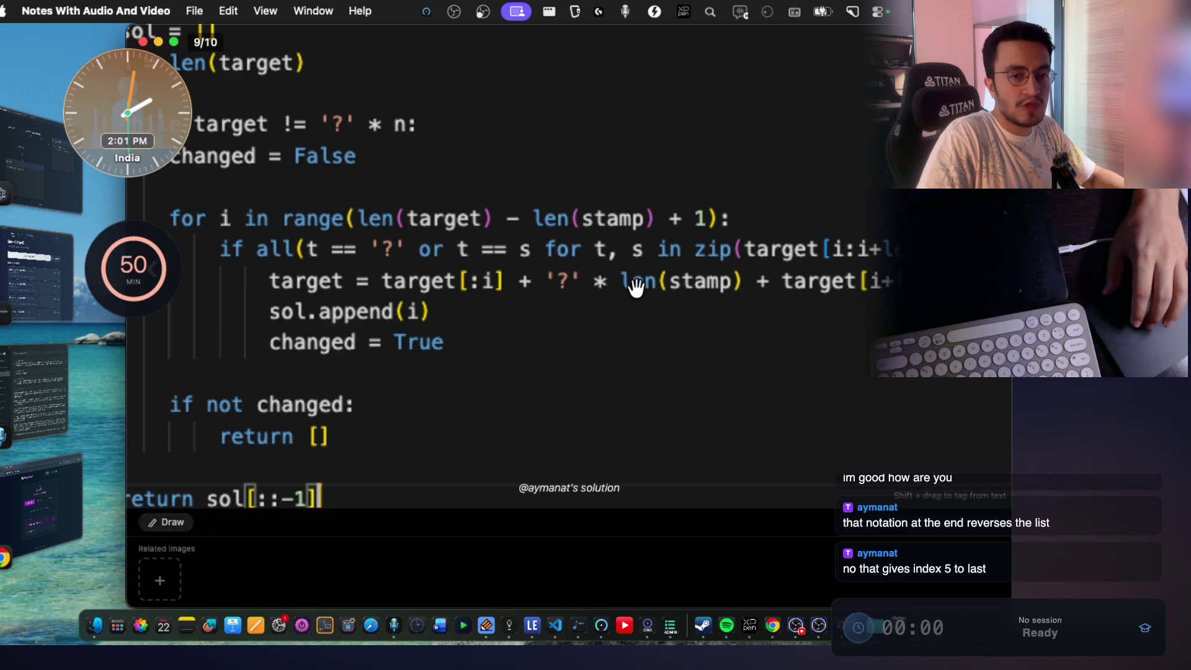
scroll(637, 289, right, 5)
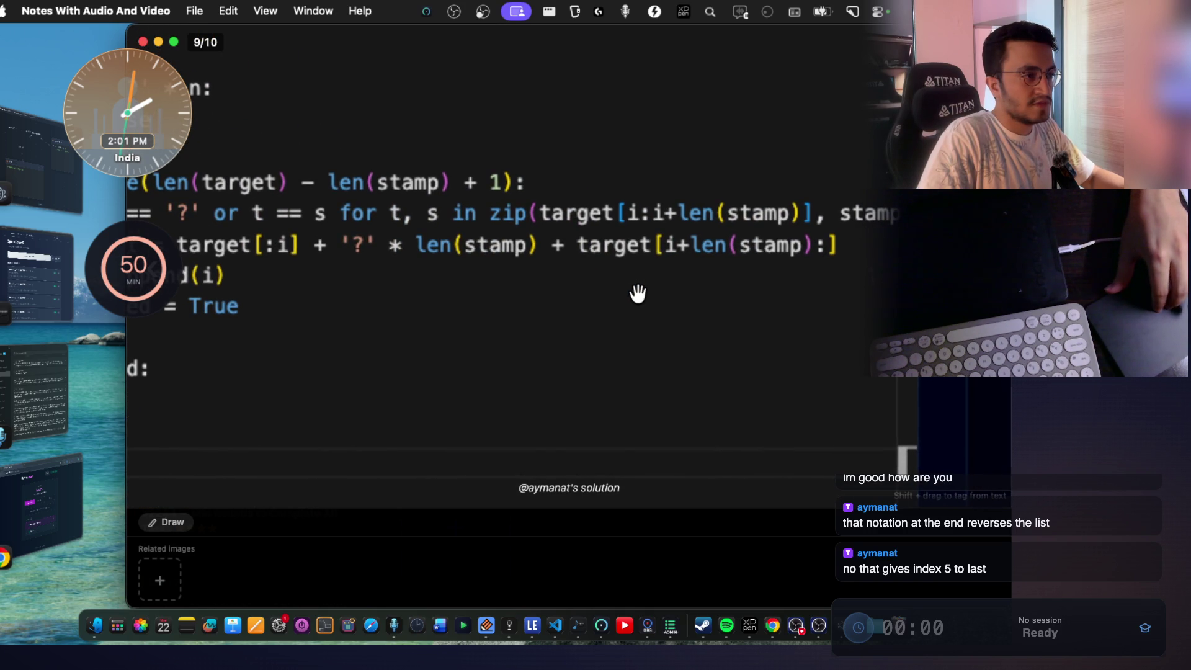
scroll(638, 293, left, 1)
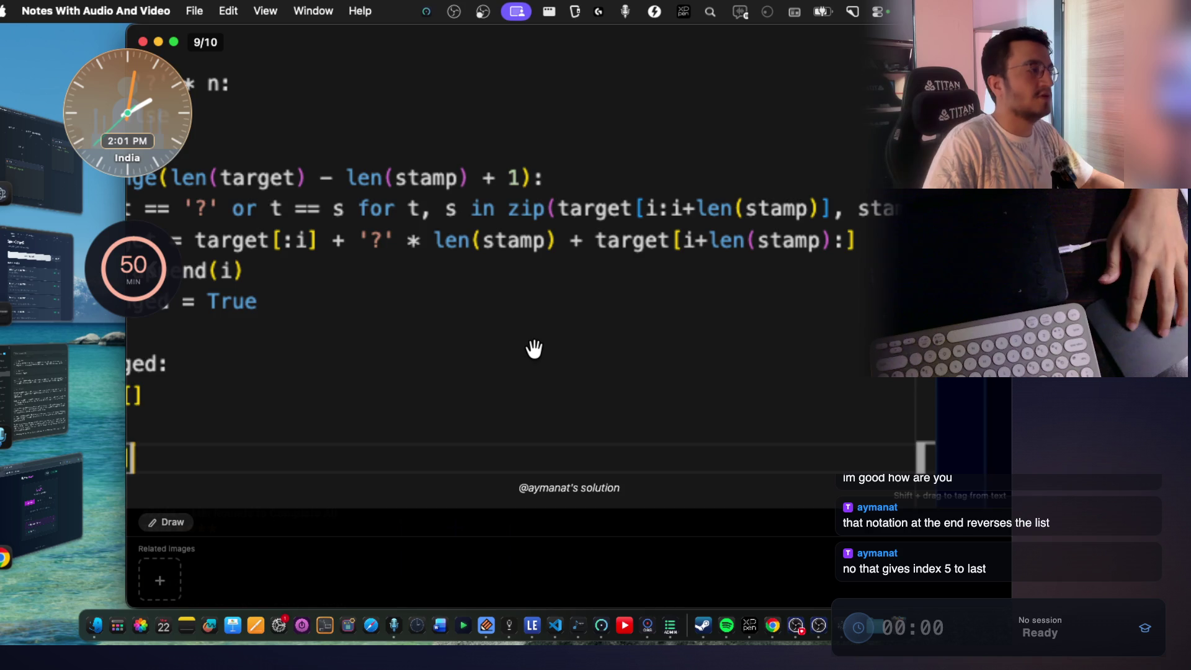
scroll(532, 347, down, 5)
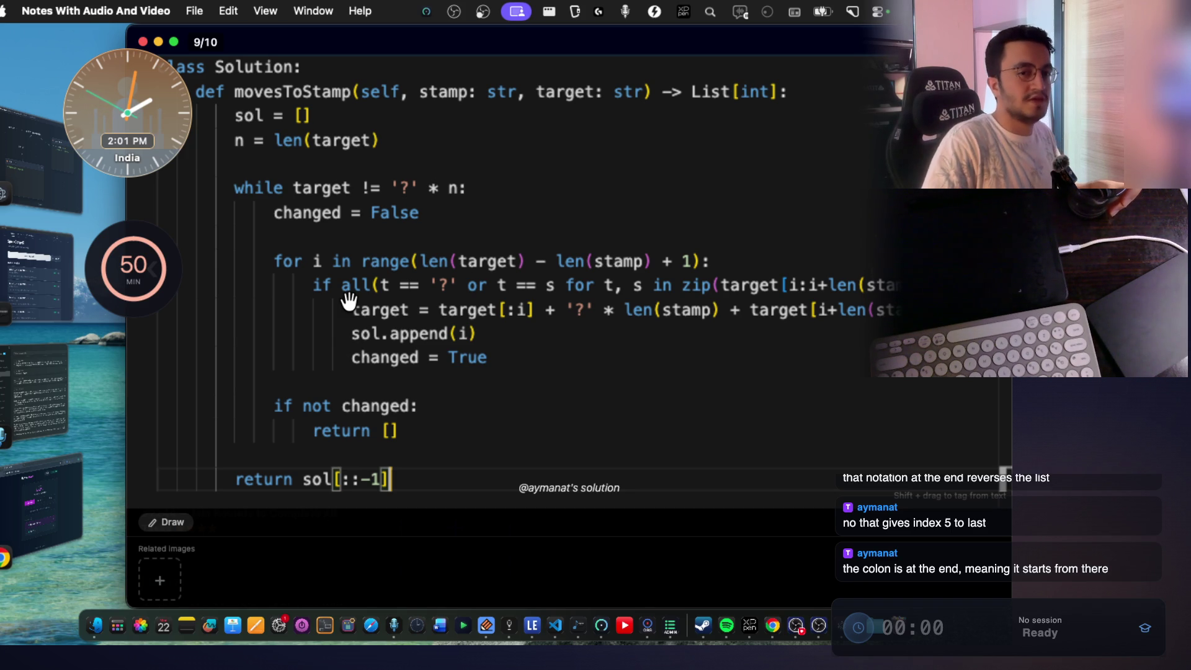
Capture a screenshot of the solution's for-loop code block.
scroll(654, 323, down, 2)
scroll(655, 323, right, 2)
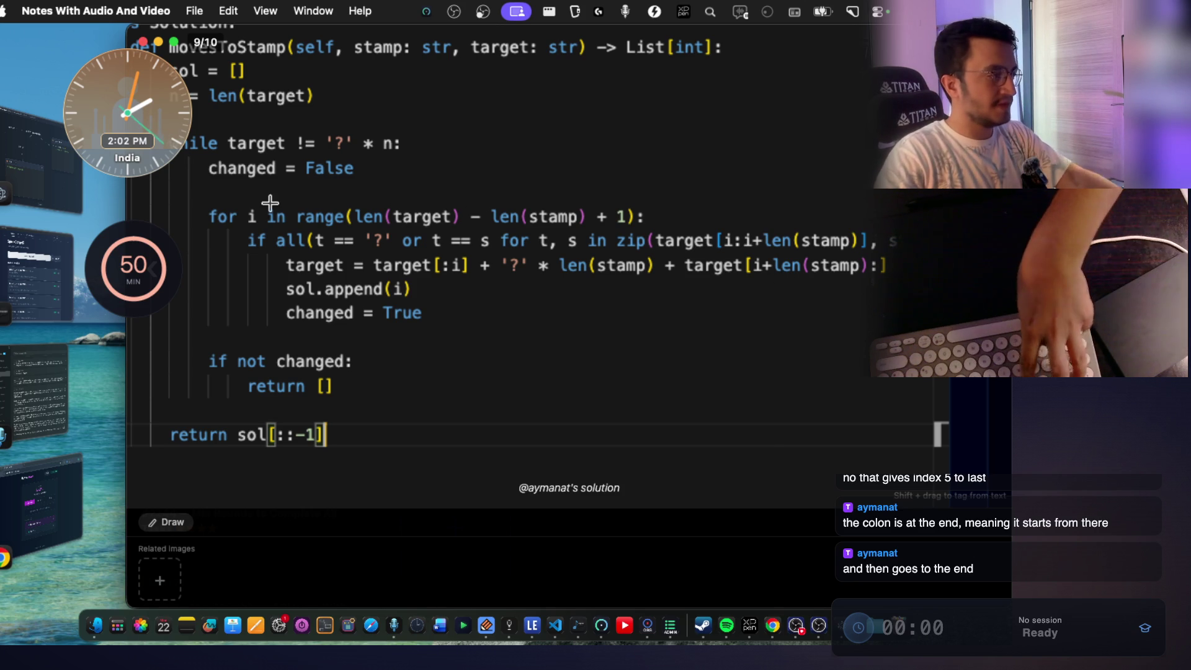
drag(208, 156, 896, 327)
Launch claude in a new terminal and ask how slice colons work, attaching the code screenshot.
key(super+Tab)
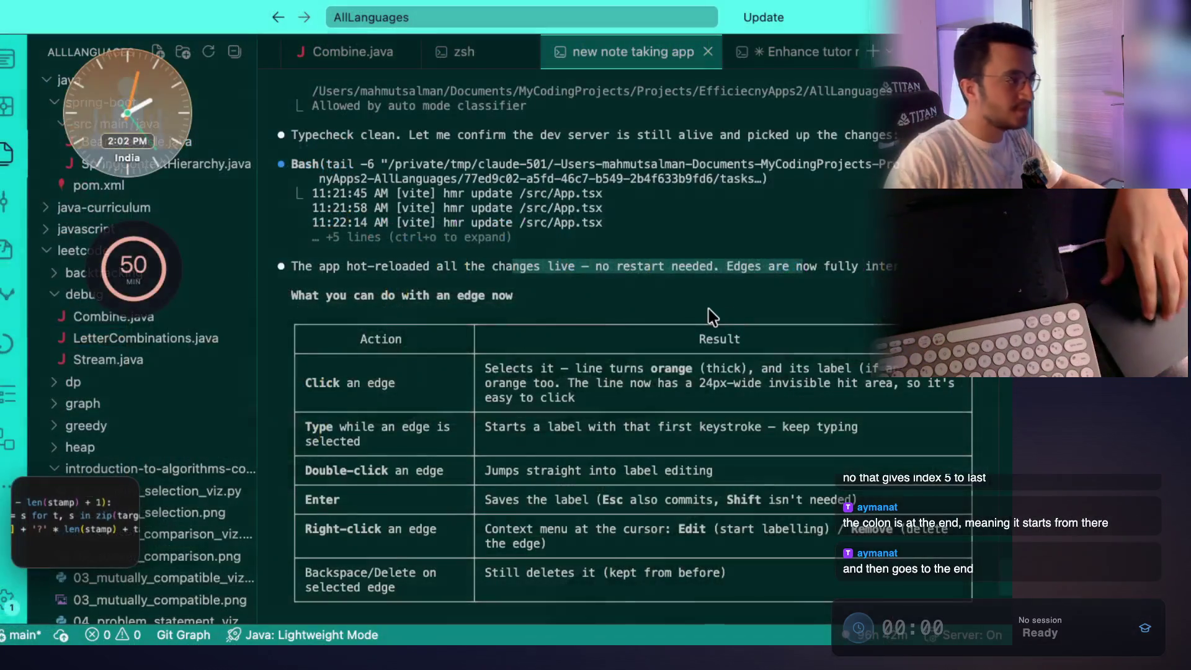
click(873, 54)
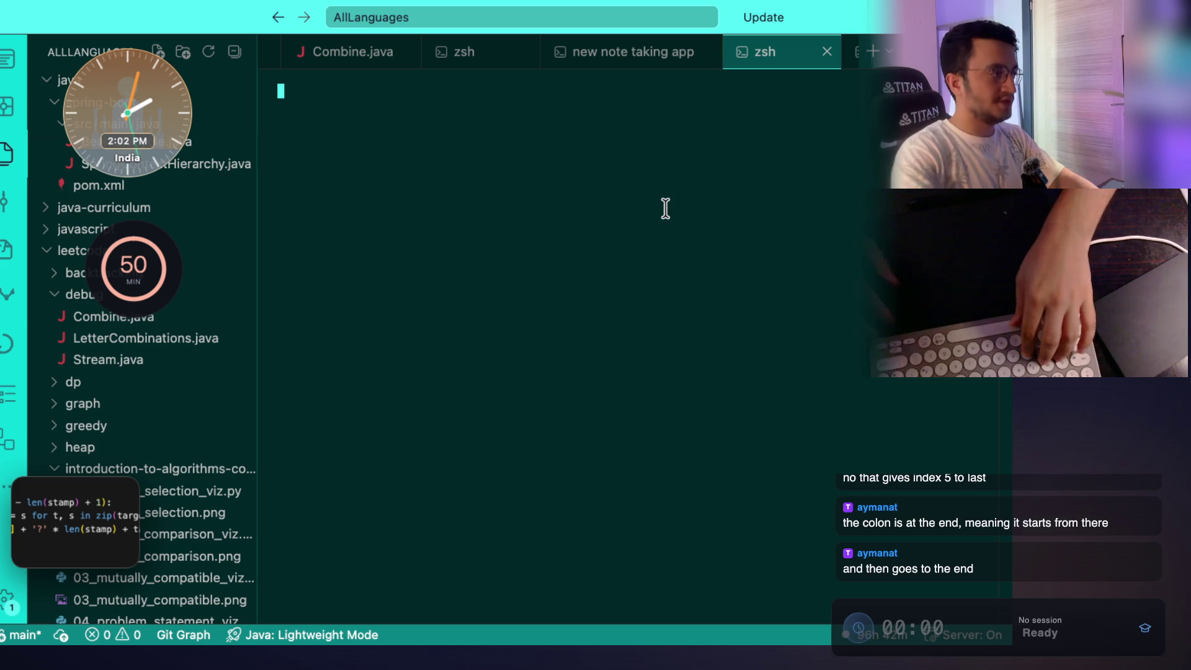
text(claude)
key(Return)
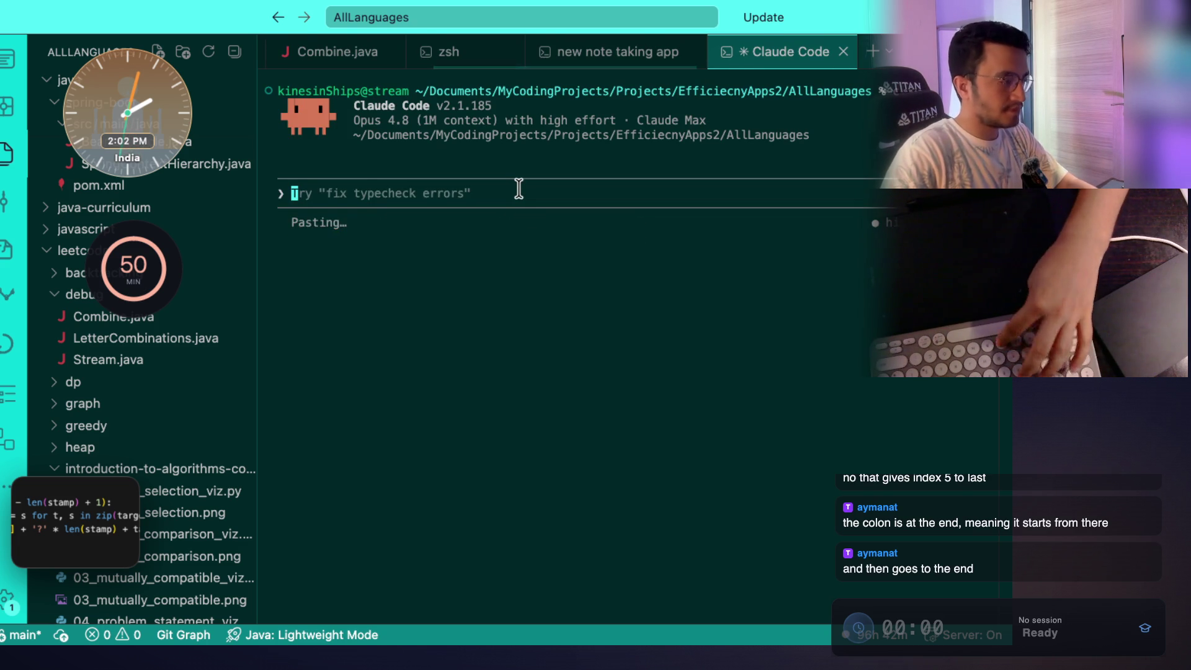
key(ctrl+v)
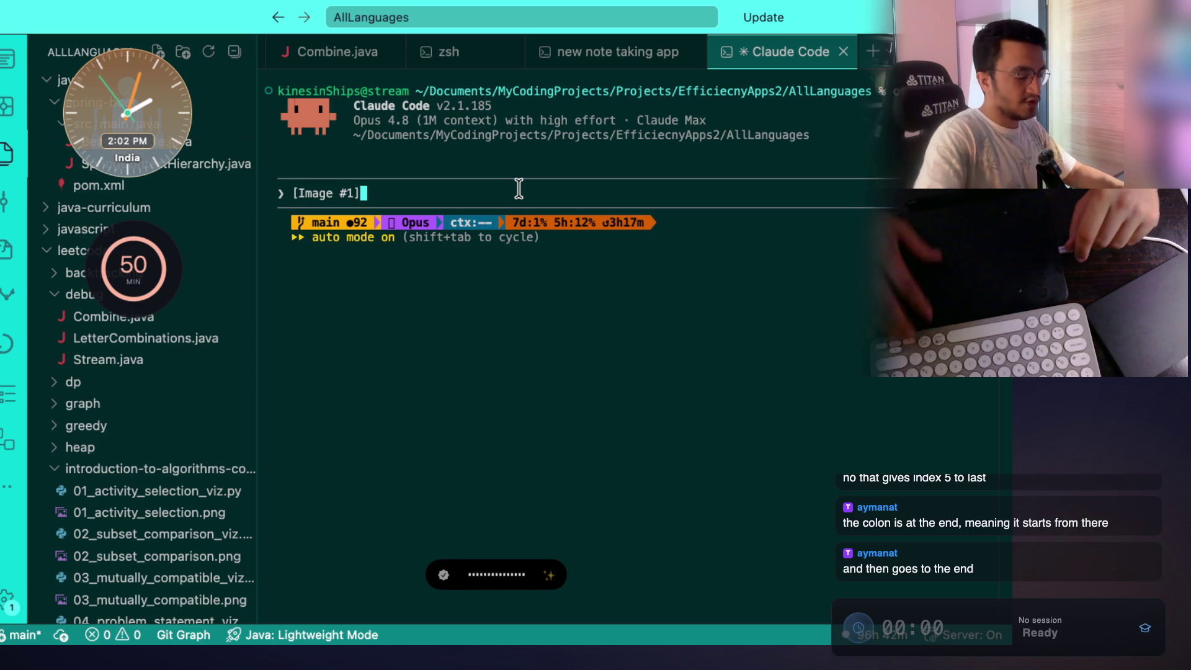
key(fn)
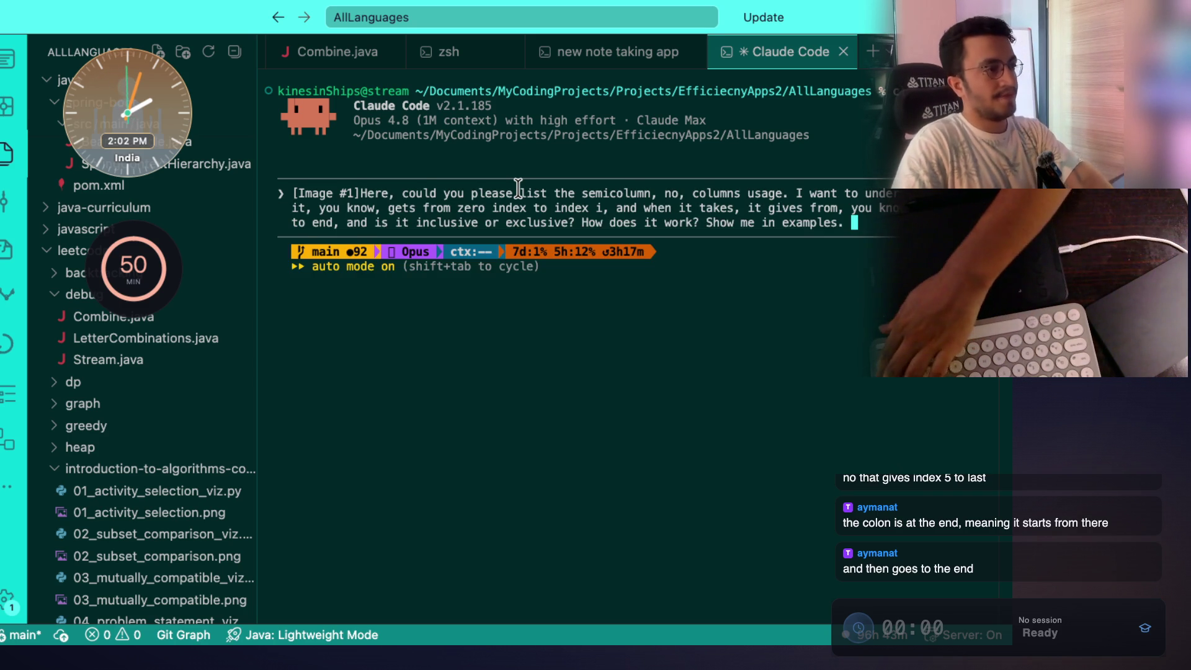
key(Return)
Return to the 'new note taking app' terminal session.
click(617, 54)
scroll(567, 324, down, 5)
scroll(568, 324, down, 10)
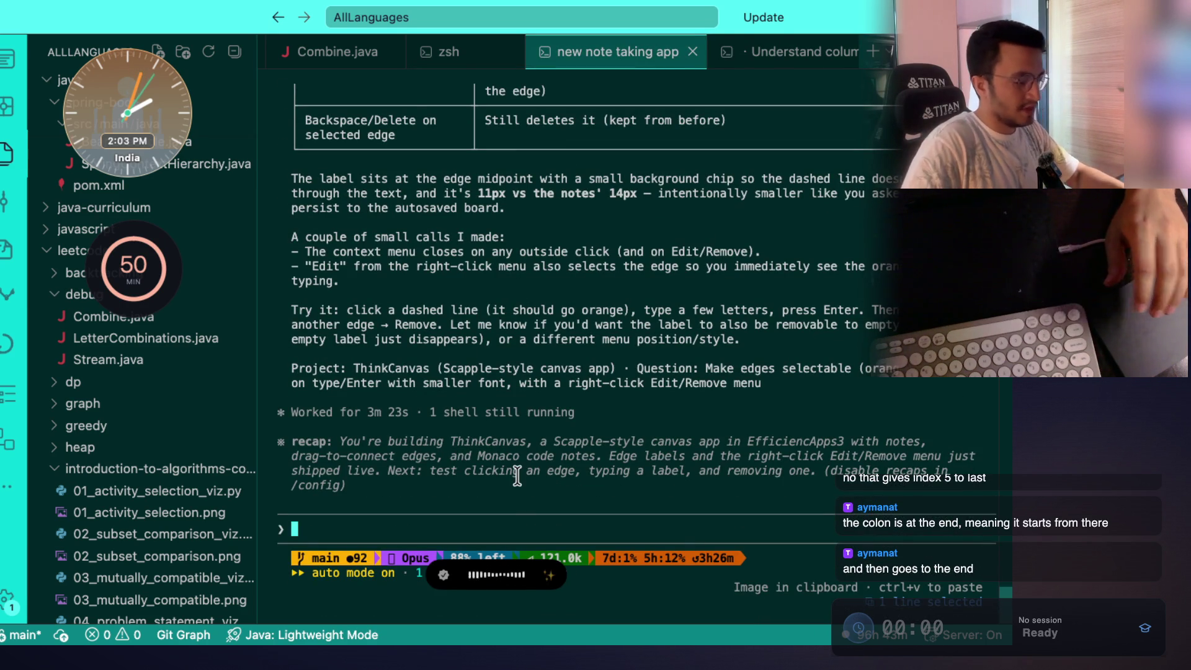
Submit the 'checkpoint' commit prompt to the ThinkCanvas assistant, then bring ThinkCanvas forward.
text(check)
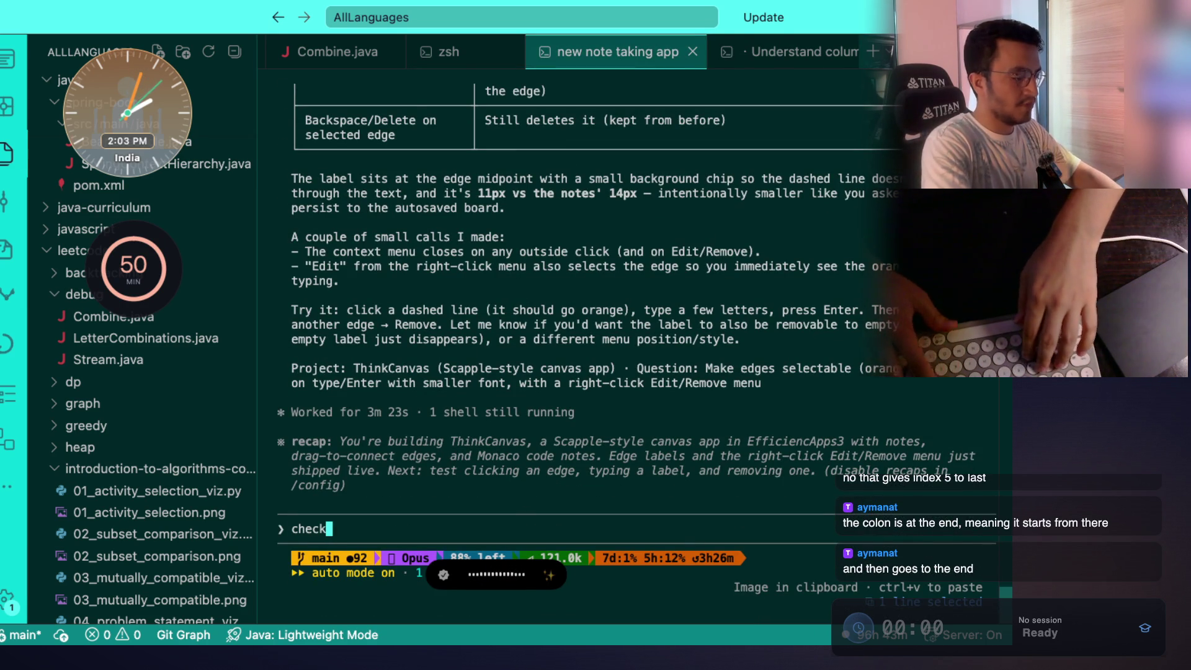
text(point)
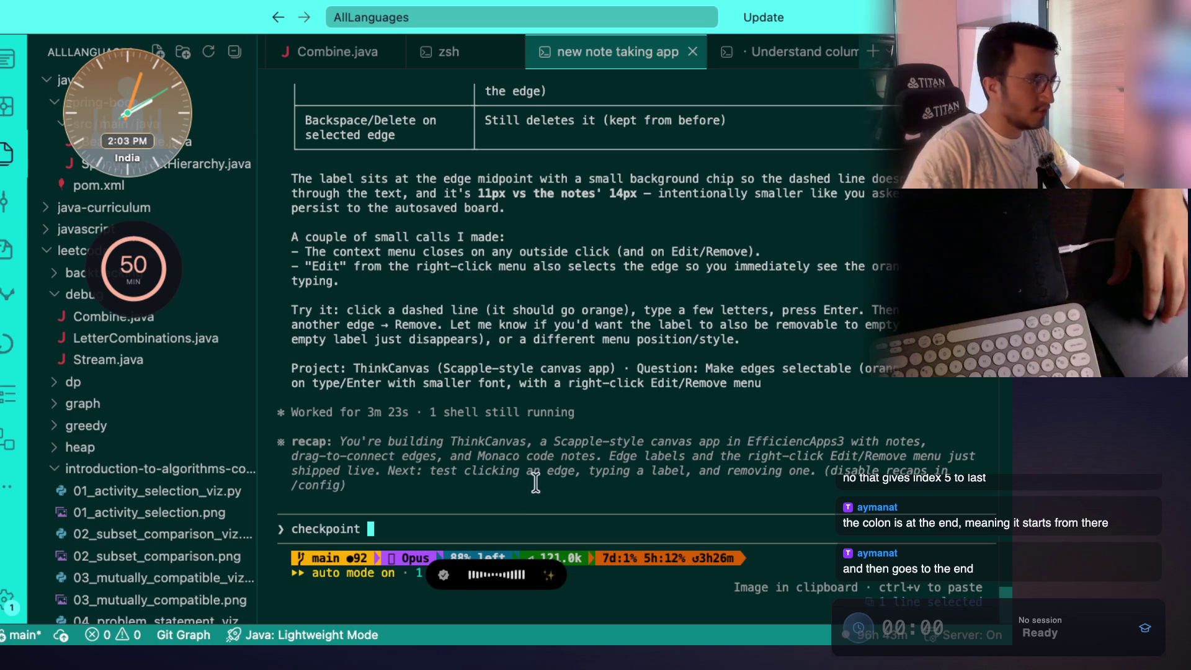
key(super+Tab)
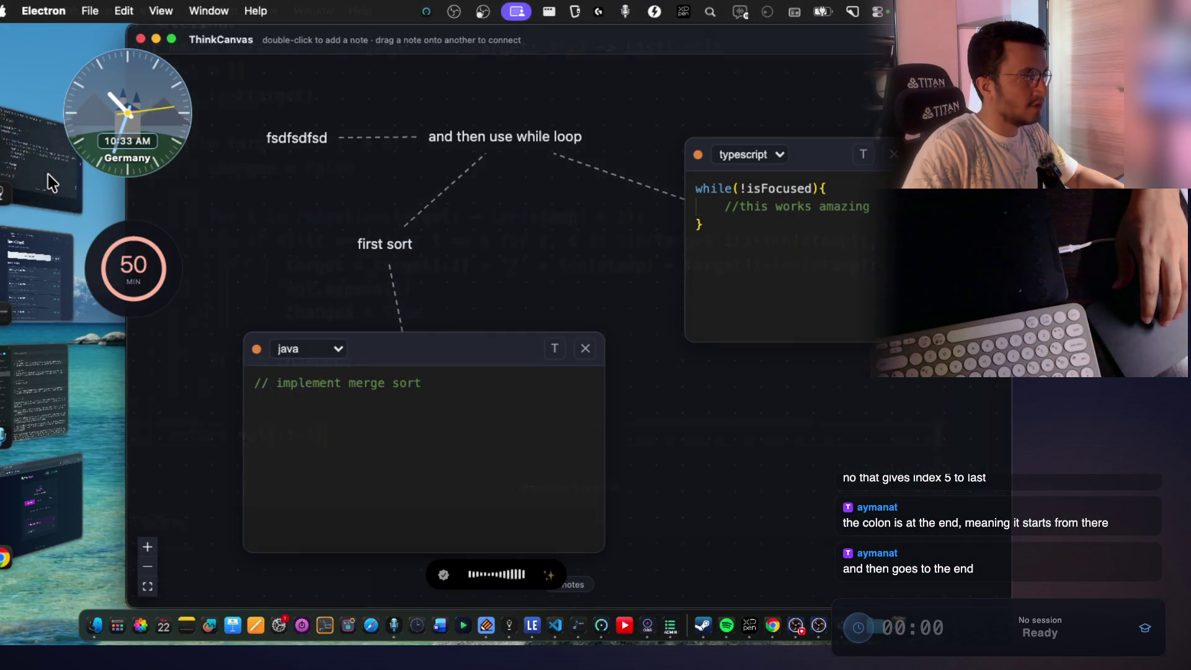
click(58, 178)
scroll(627, 322, up, 3)
scroll(627, 322, down, 3)
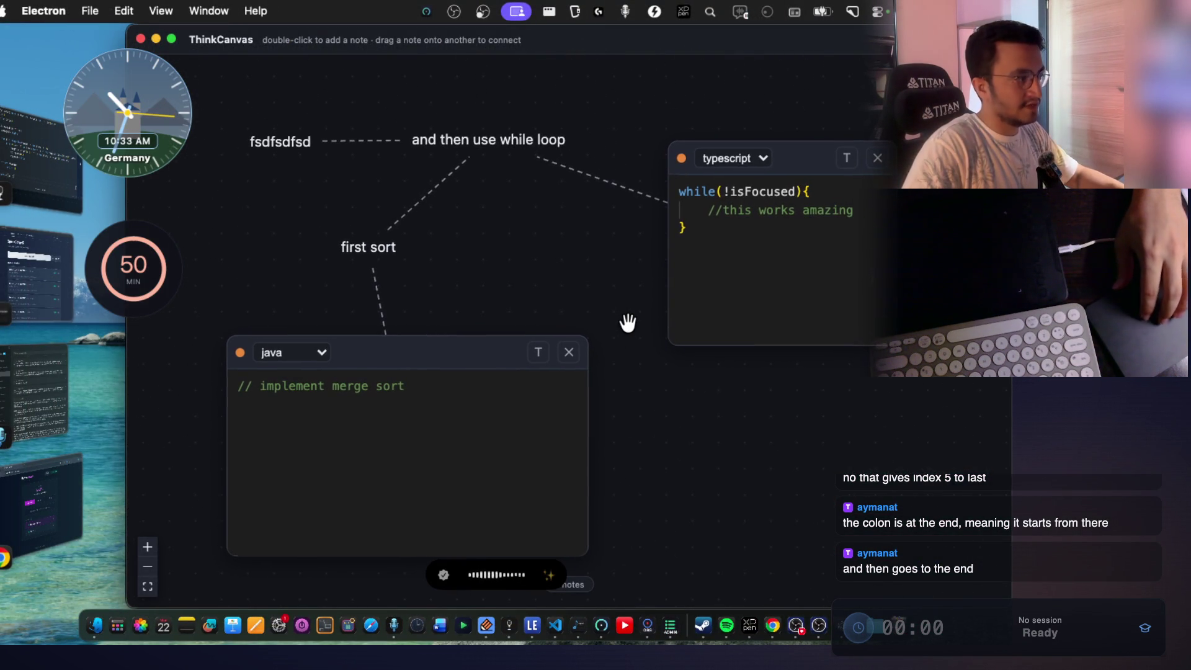
key(super+Tab)
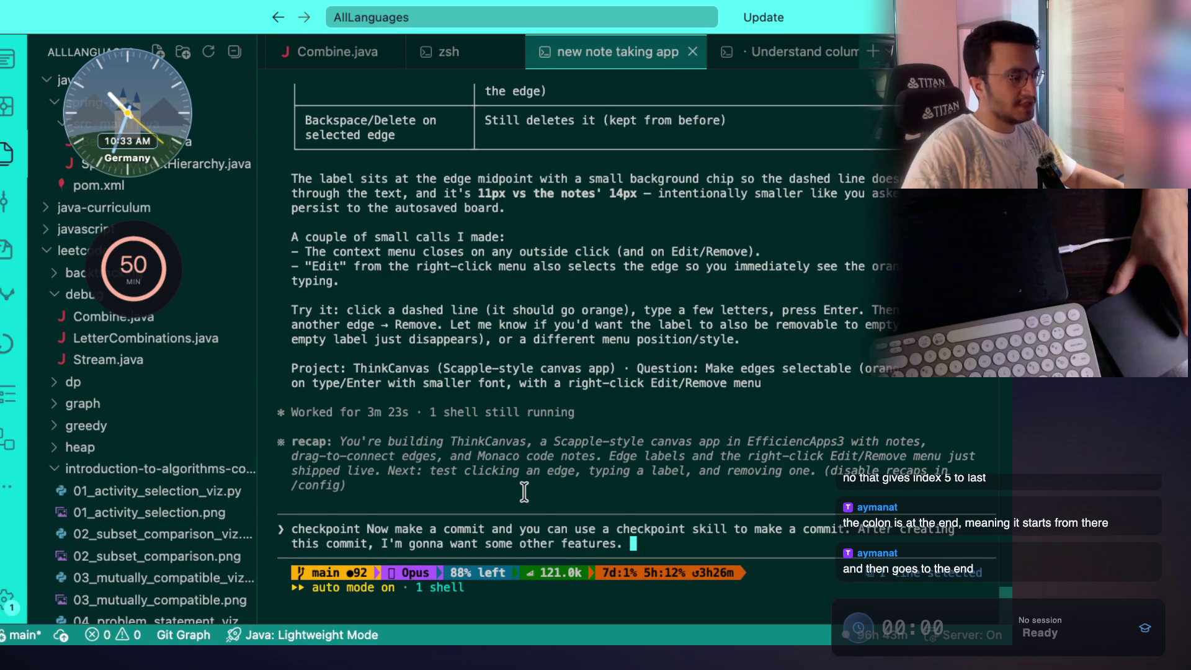
key(Return)
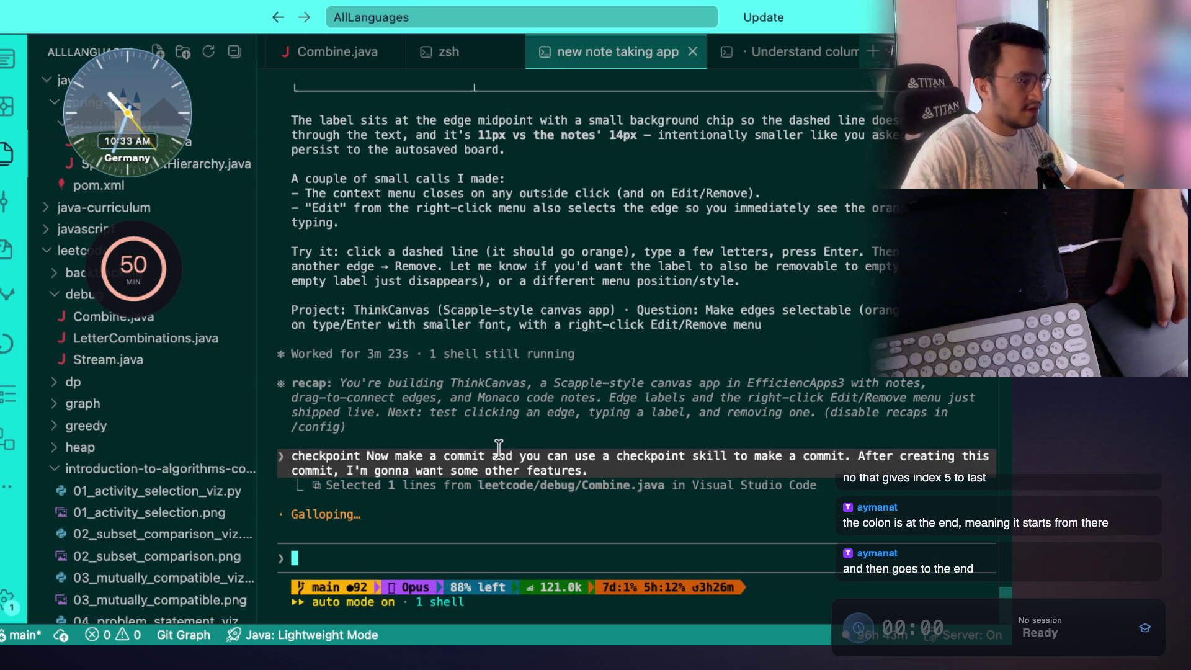
key(super+Tab)
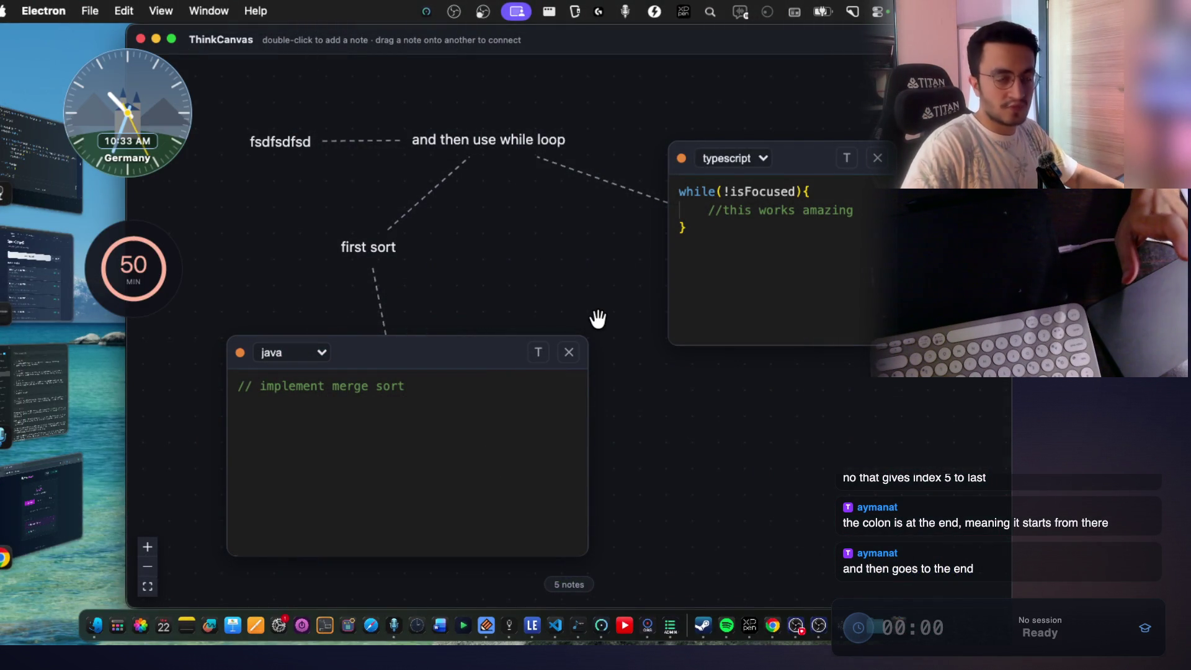
Add a canvas note reading 'imagine you process reverse in time'.
mouse_move(603, 246)
mouse_down()
mouse_move(593, 263)
mouse_move(649, 200)
mouse_up()
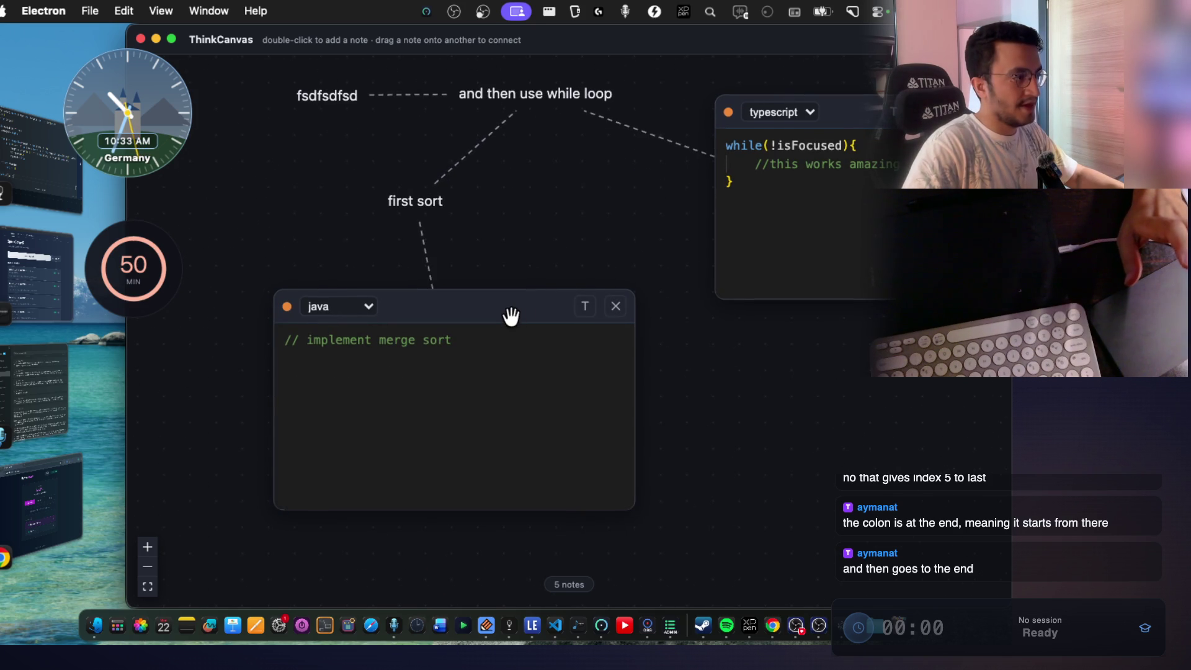
scroll(546, 298, down, 1)
scroll(613, 361, down, 10)
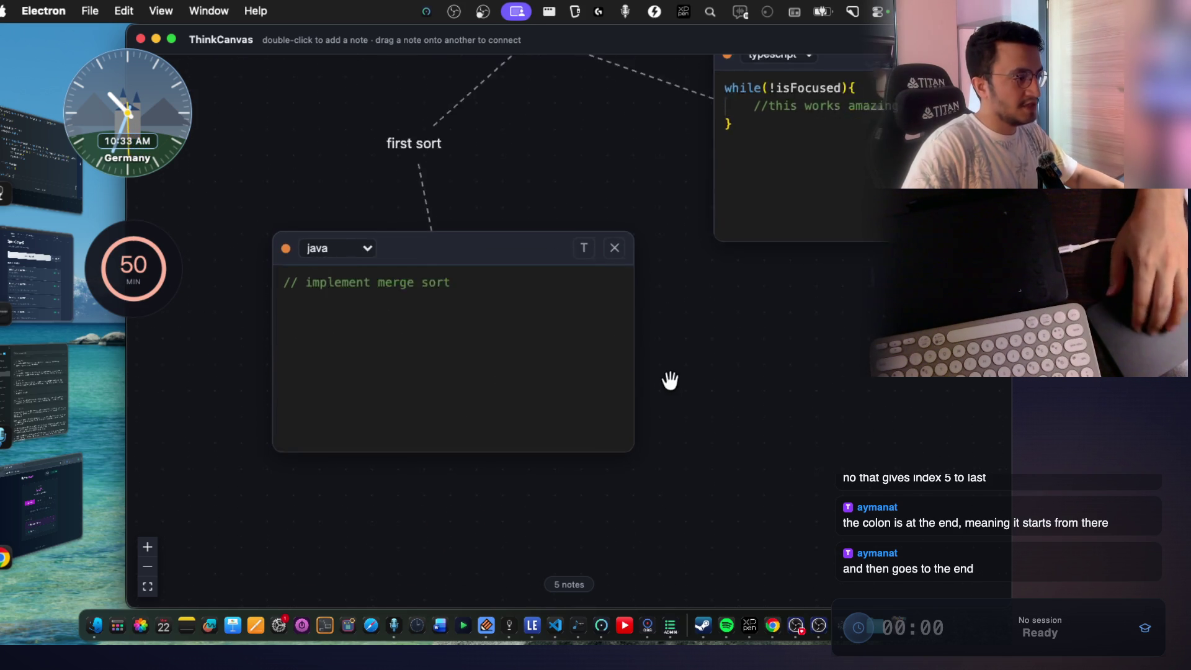
double_click(300, 425)
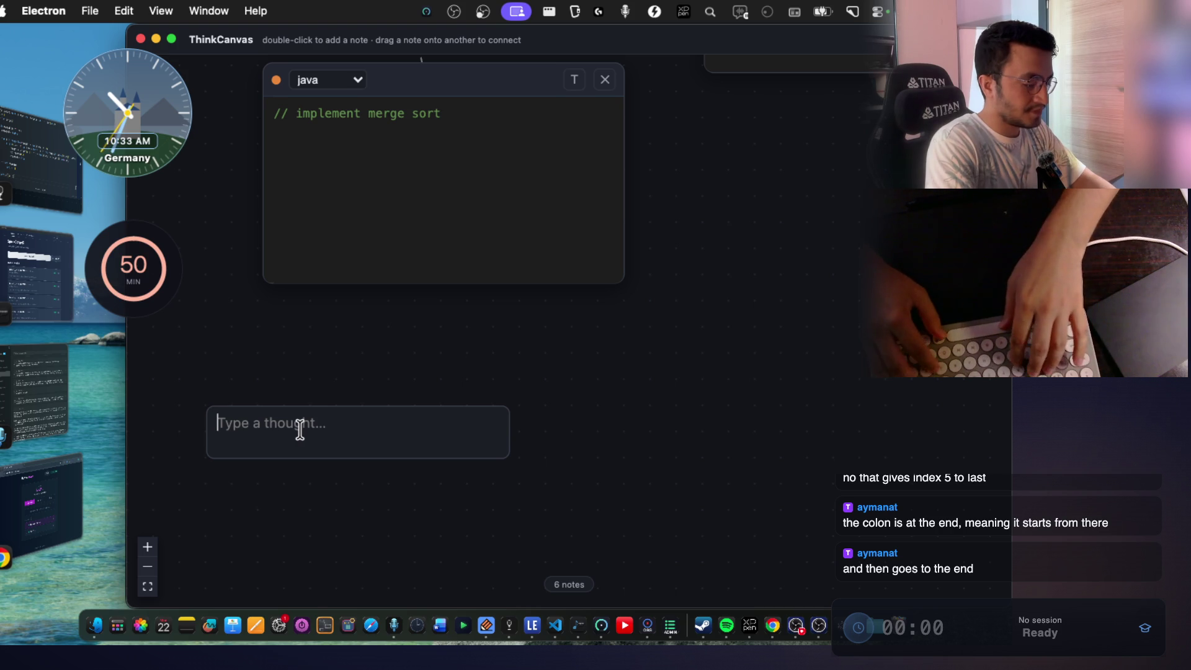
text(imagine you)
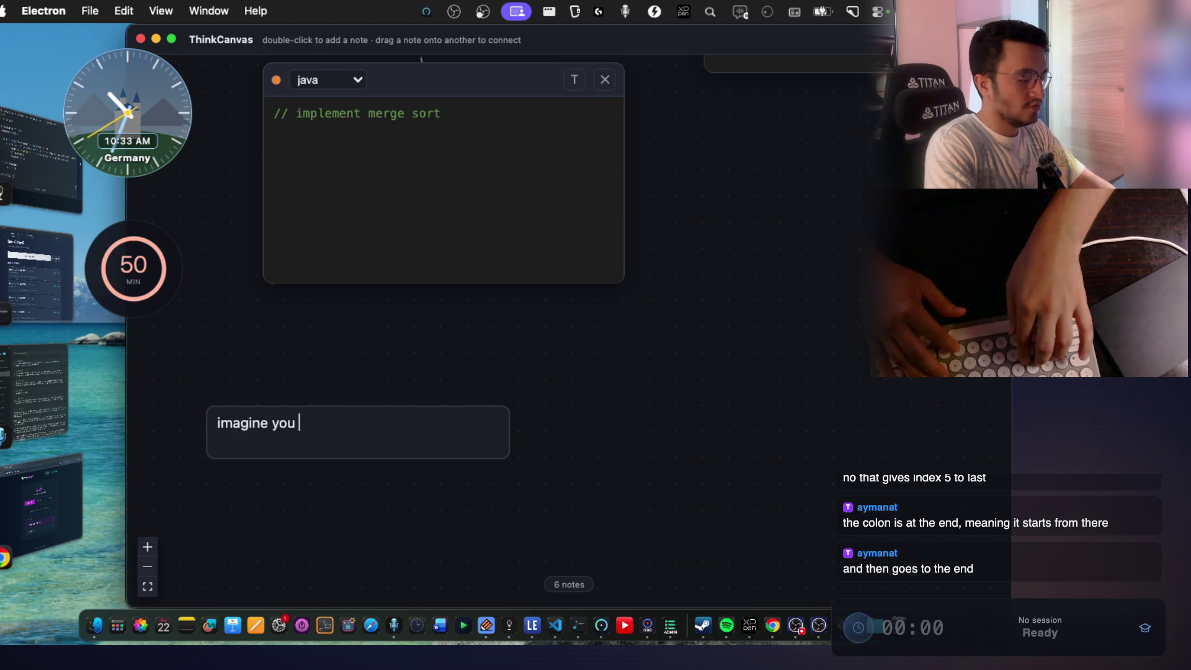
text( process reverse)
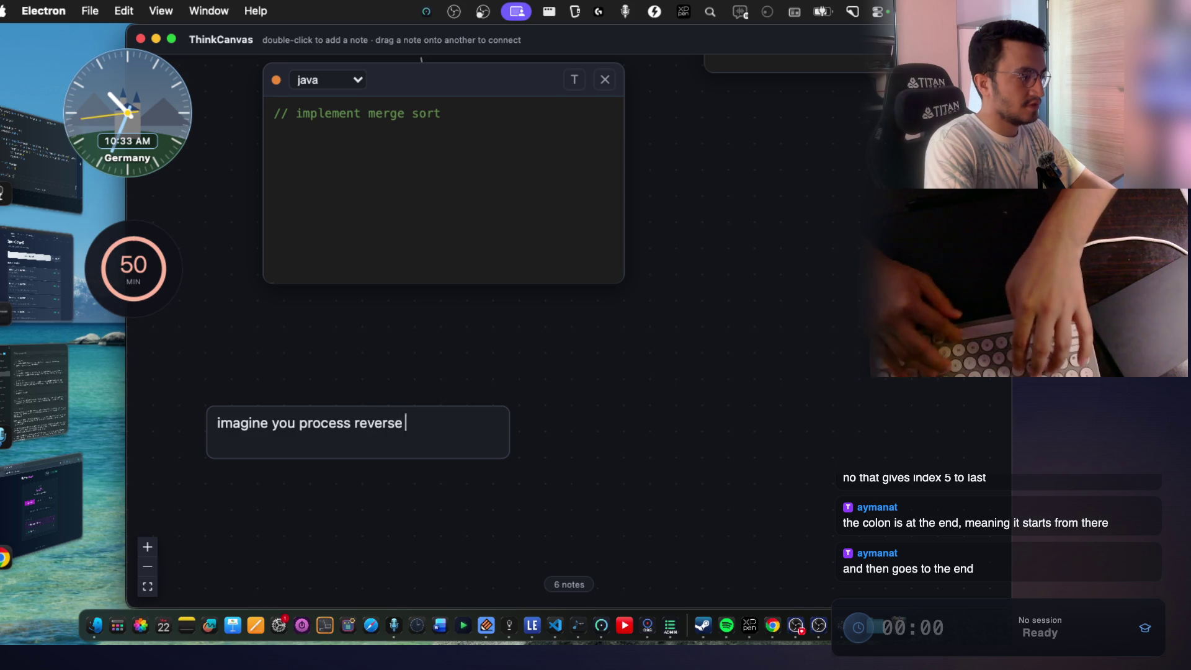
text( in time)
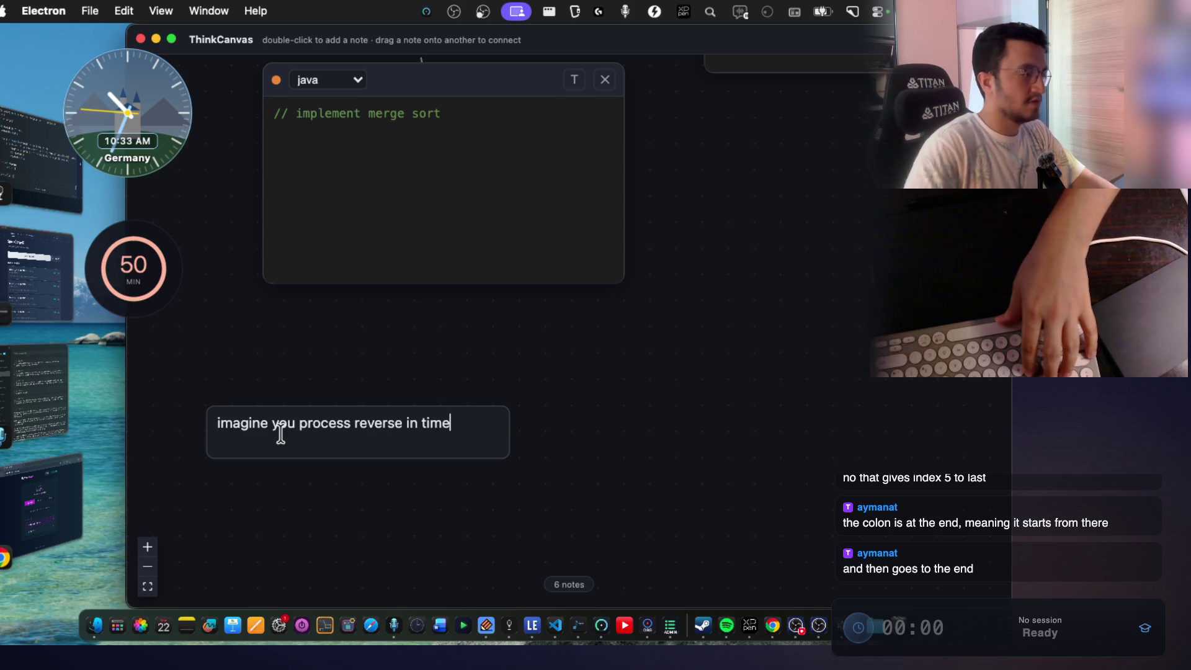
click(521, 431)
Add a second note 'imagine you just pasted the stamp. this is your last action'.
double_click(549, 429)
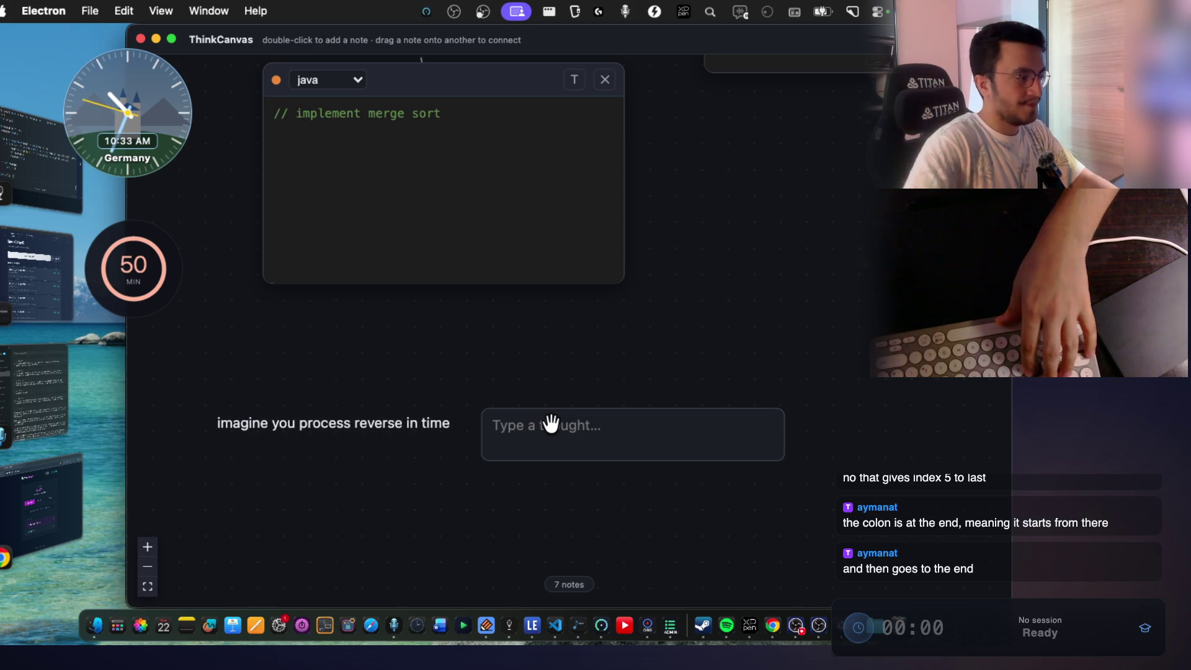
text(imagine you just pasted st)
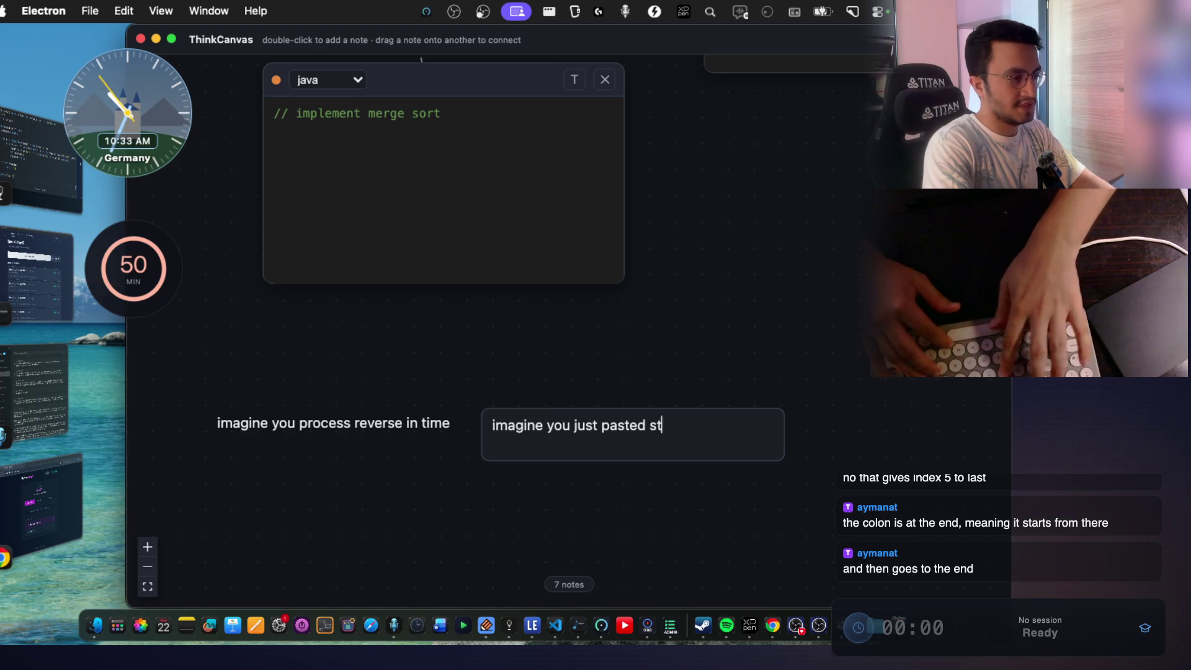
key(BackSpace)
key(BackSpace)
text(the stamp)
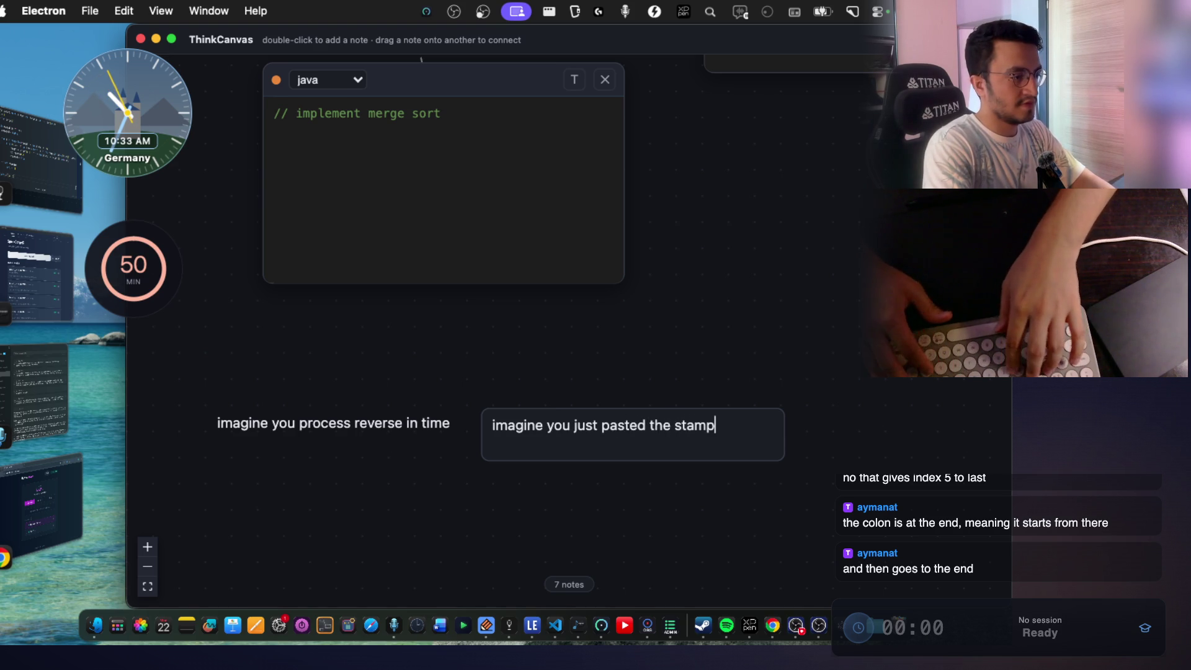
text(. this is your last action)
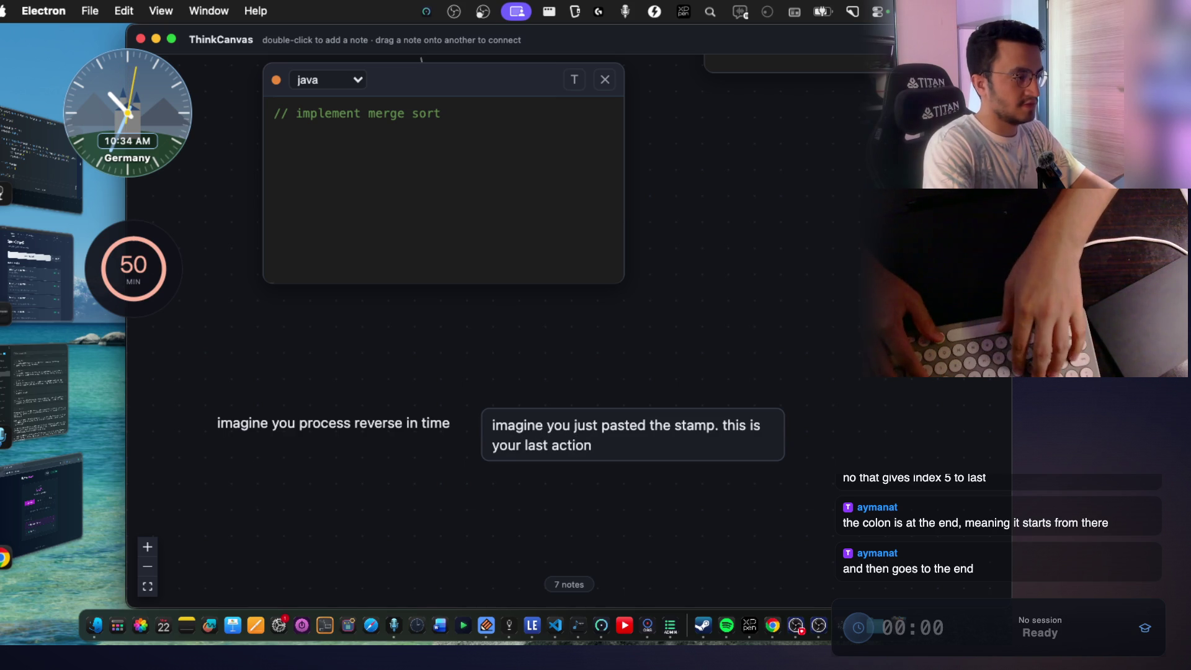
key(Escape)
Link the stamp note to the reverse-in-time note and move it beneath.
click(435, 464)
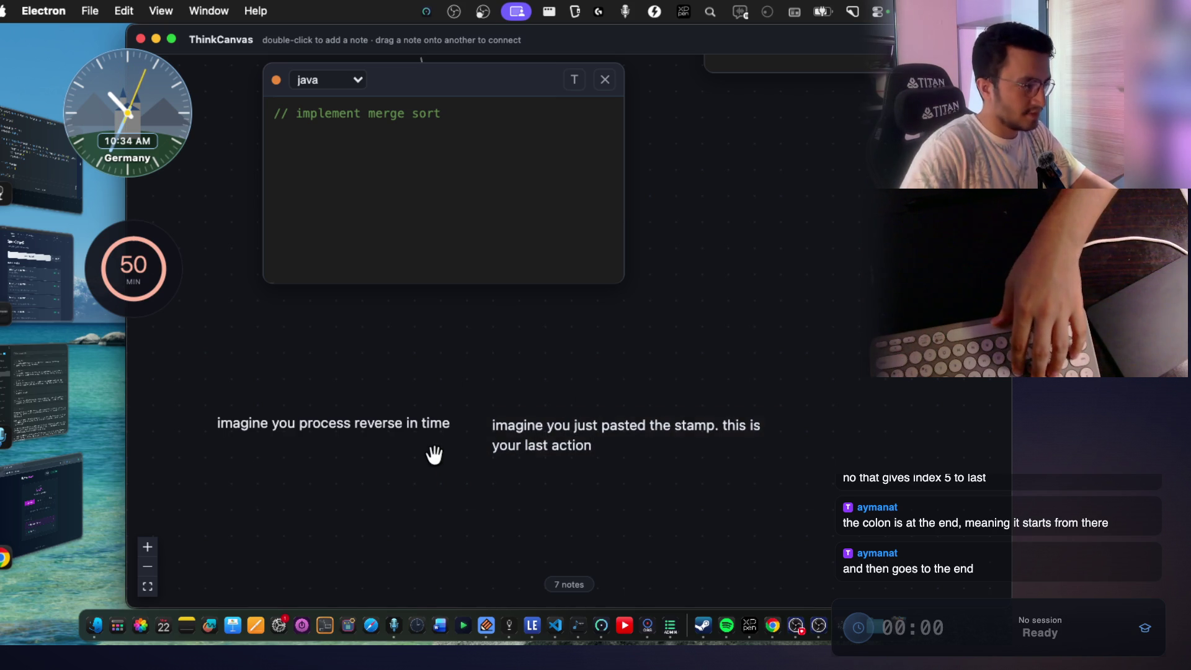
mouse_move(425, 434)
mouse_down()
mouse_move(571, 438)
mouse_move(562, 461)
mouse_up()
click(641, 468)
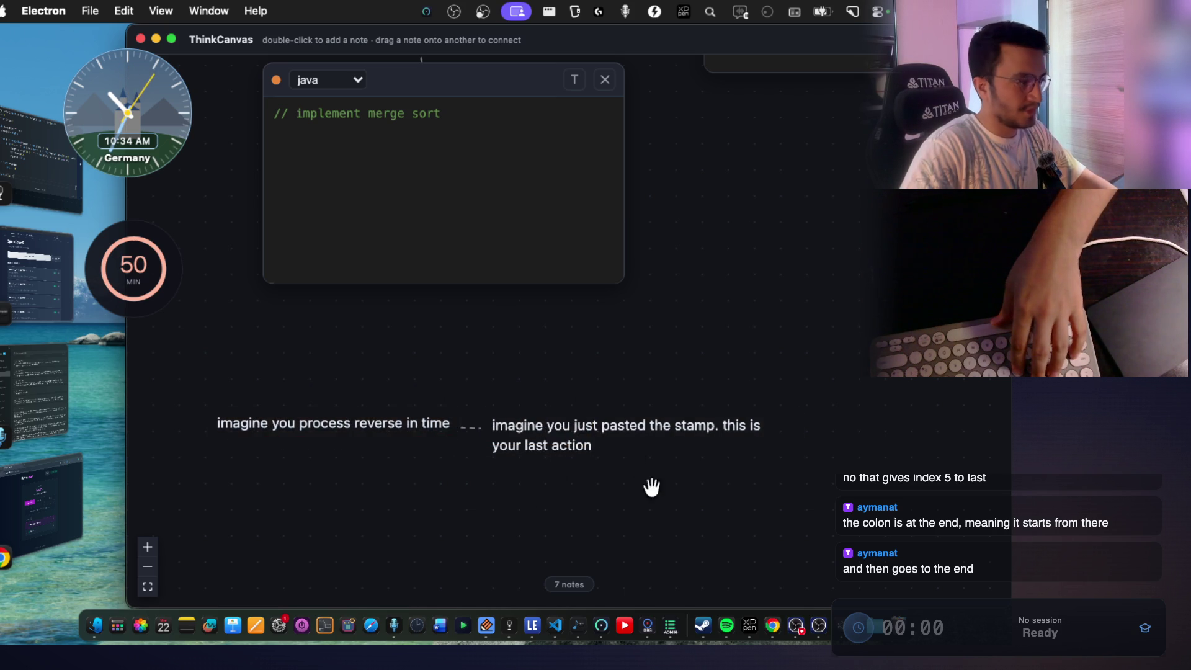
scroll(621, 453, down, 3)
drag(588, 300, 248, 469)
scroll(553, 404, down, 2)
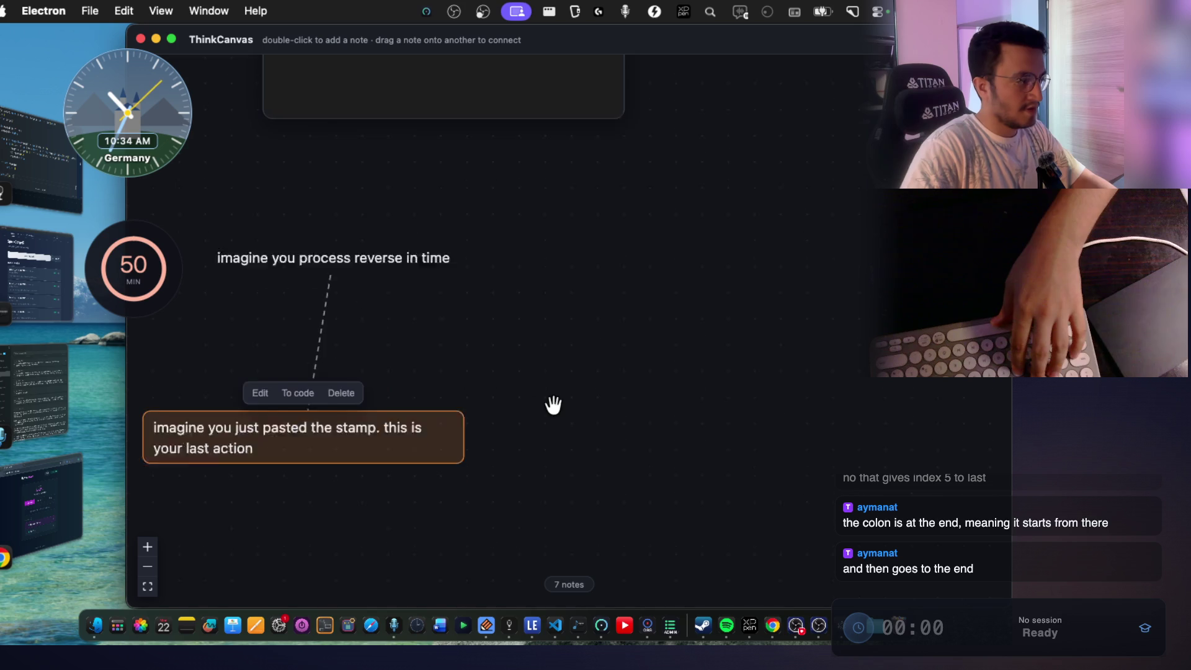
double_click(566, 385)
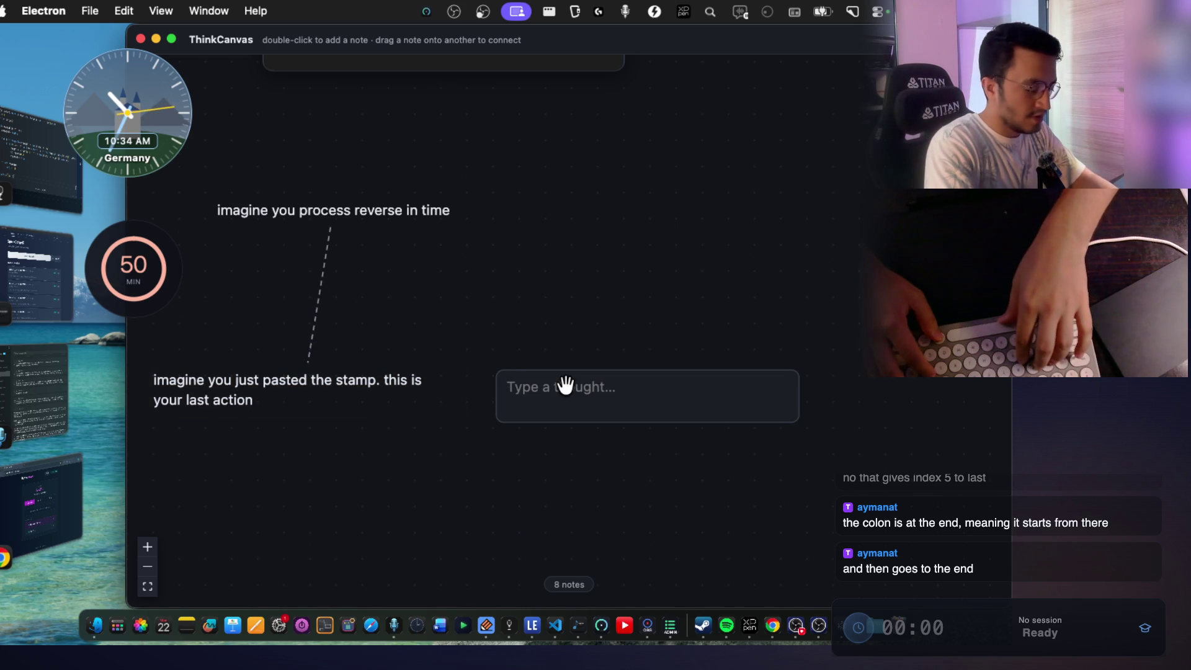
Write the note "so it is guaranteed that we have 'abc' (the last pasted stamp)".
text(so it is guaranteed that)
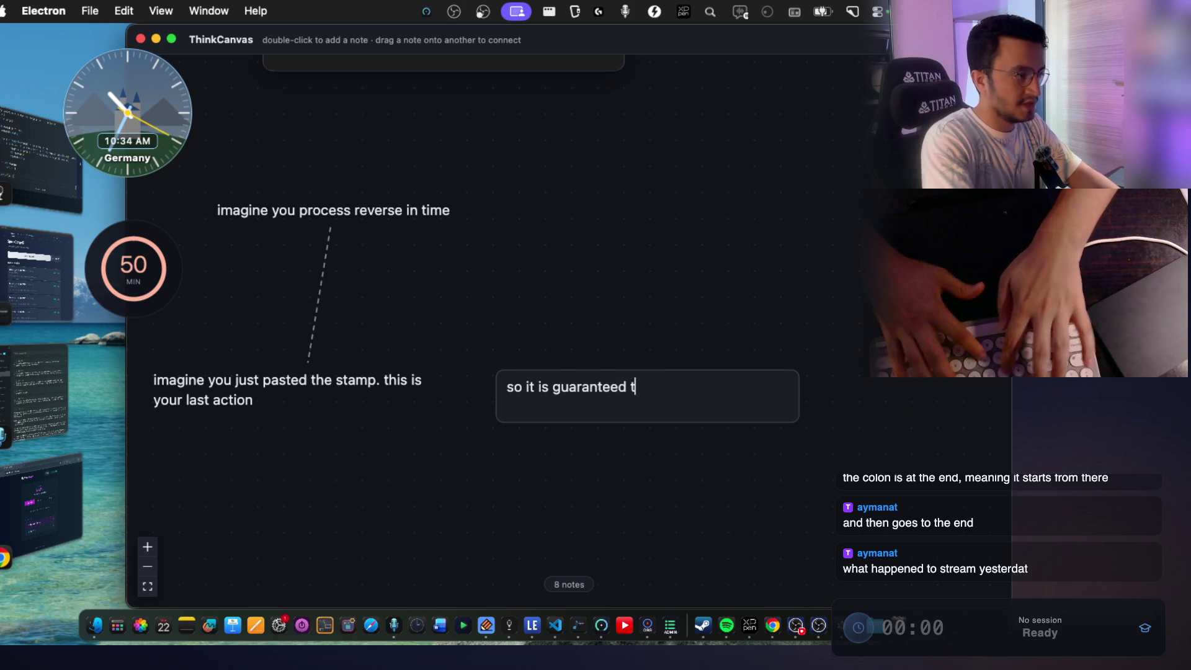
text( we have 'abc' ()
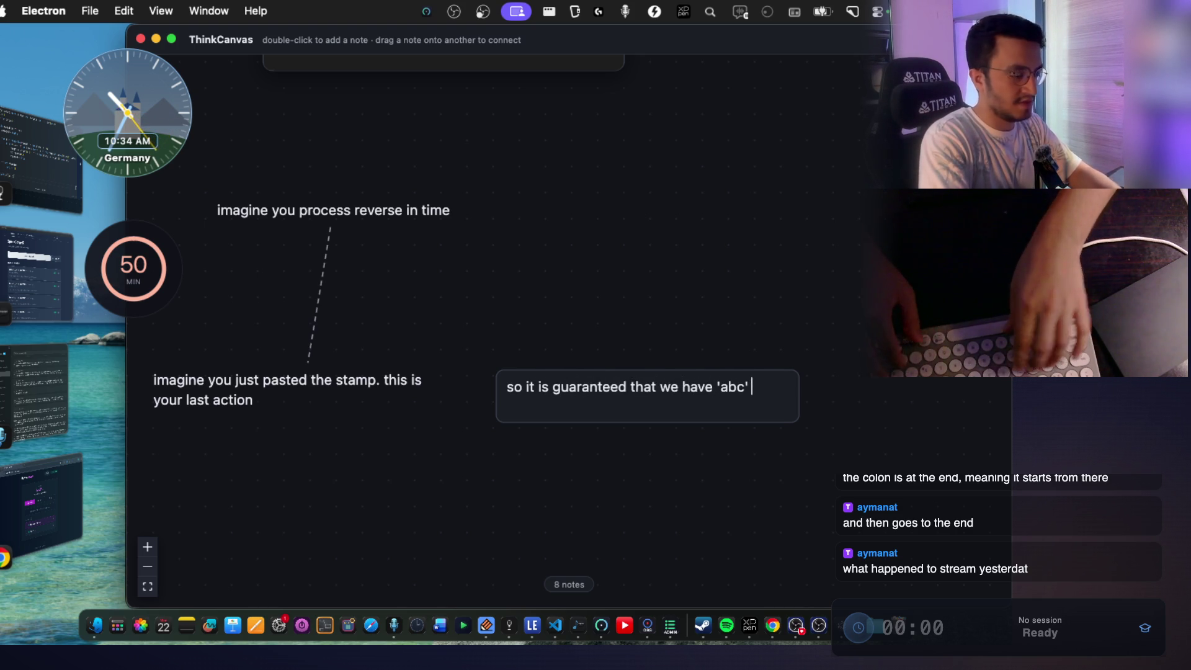
text(the last )
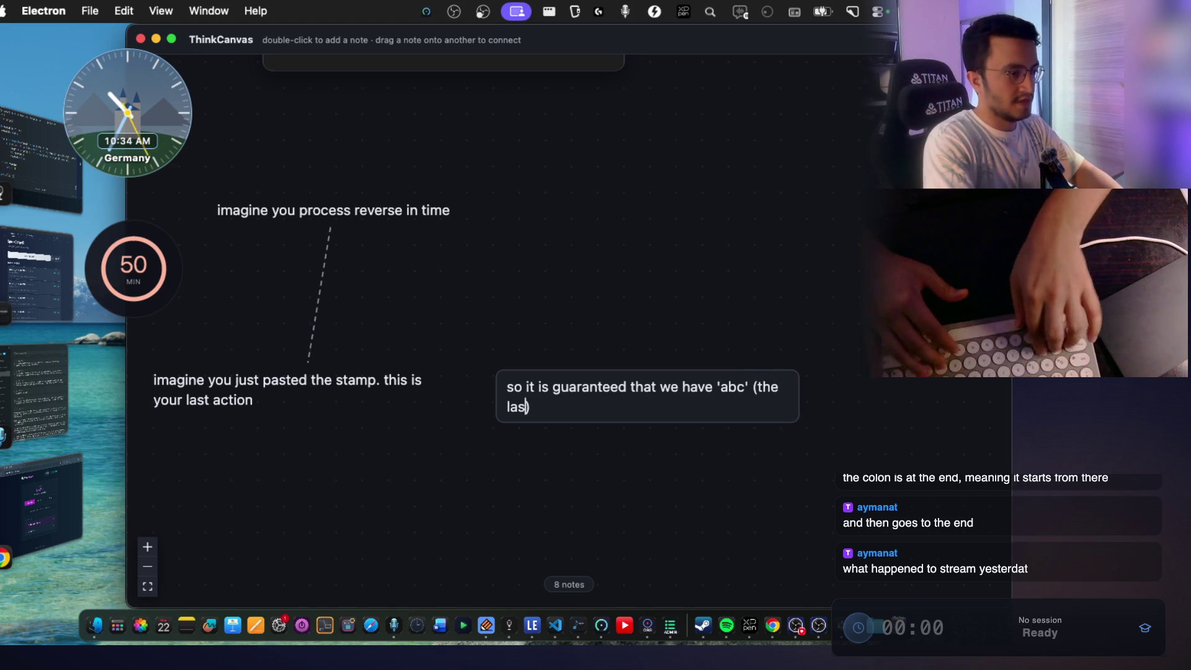
text(pasted stamp)
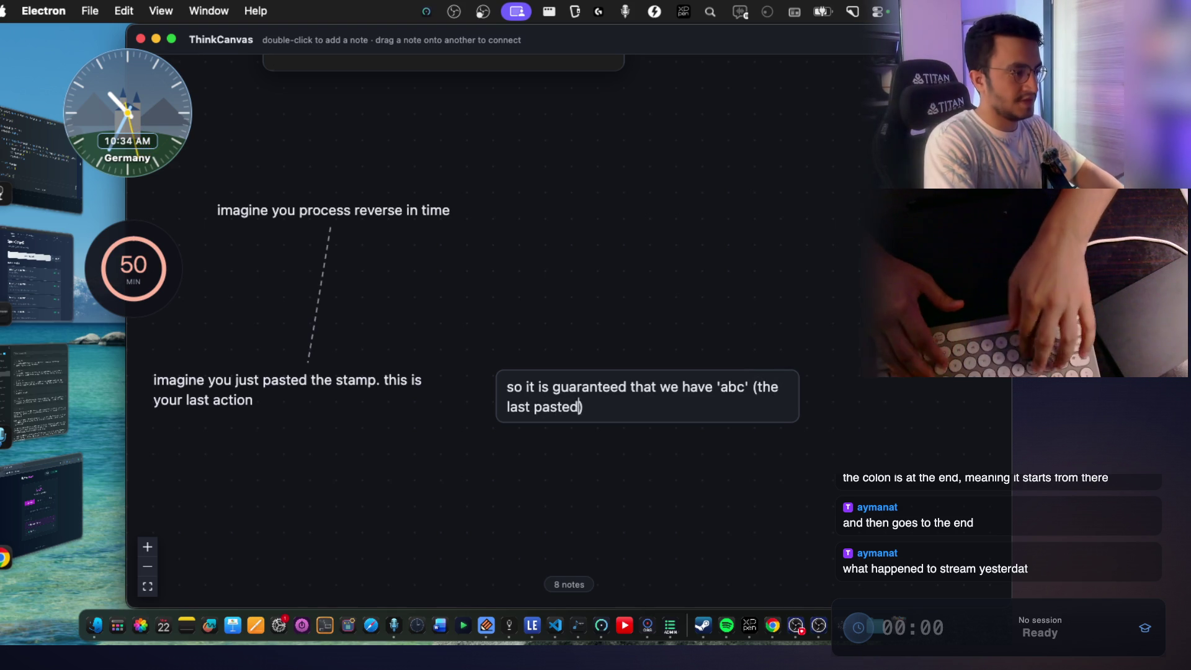
key(Right)
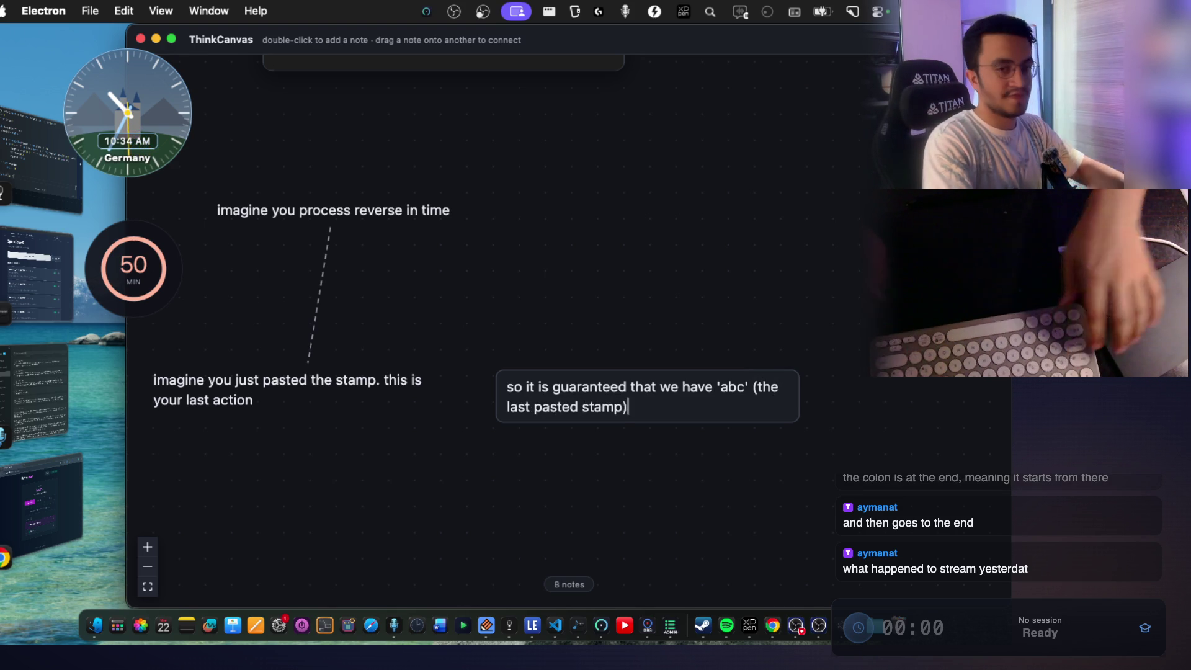
click(547, 282)
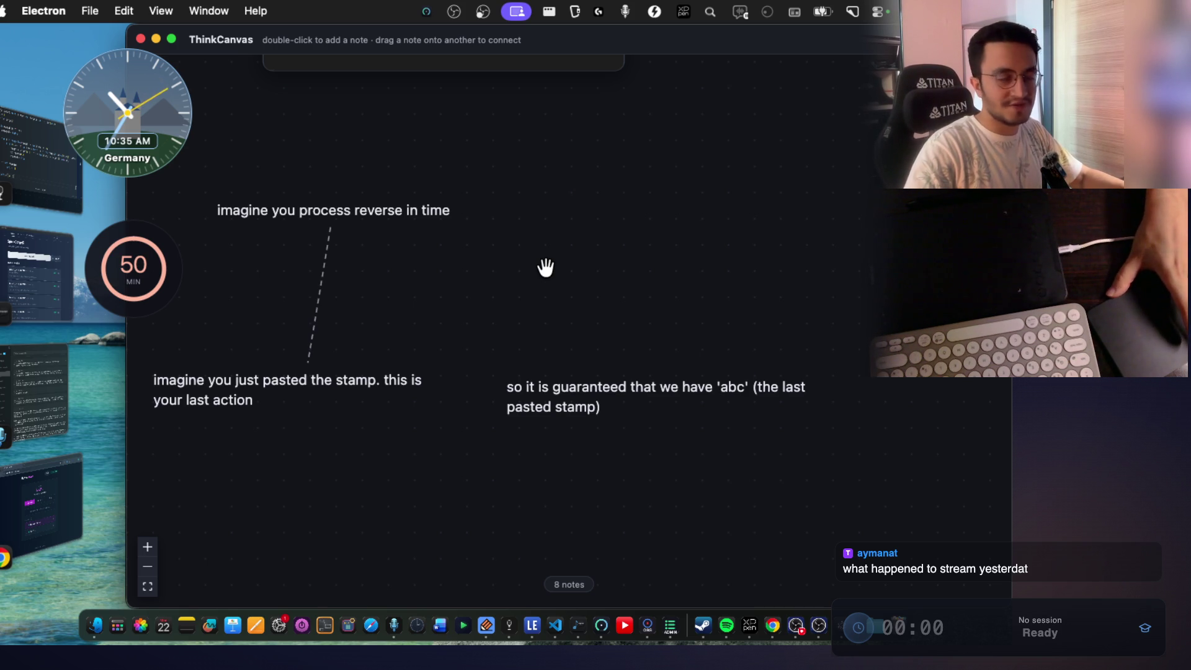
Nudge the 'abc' note up and right beside the stamp note.
mouse_move(561, 390)
mouse_down()
mouse_move(585, 355)
mouse_move(590, 393)
mouse_up()
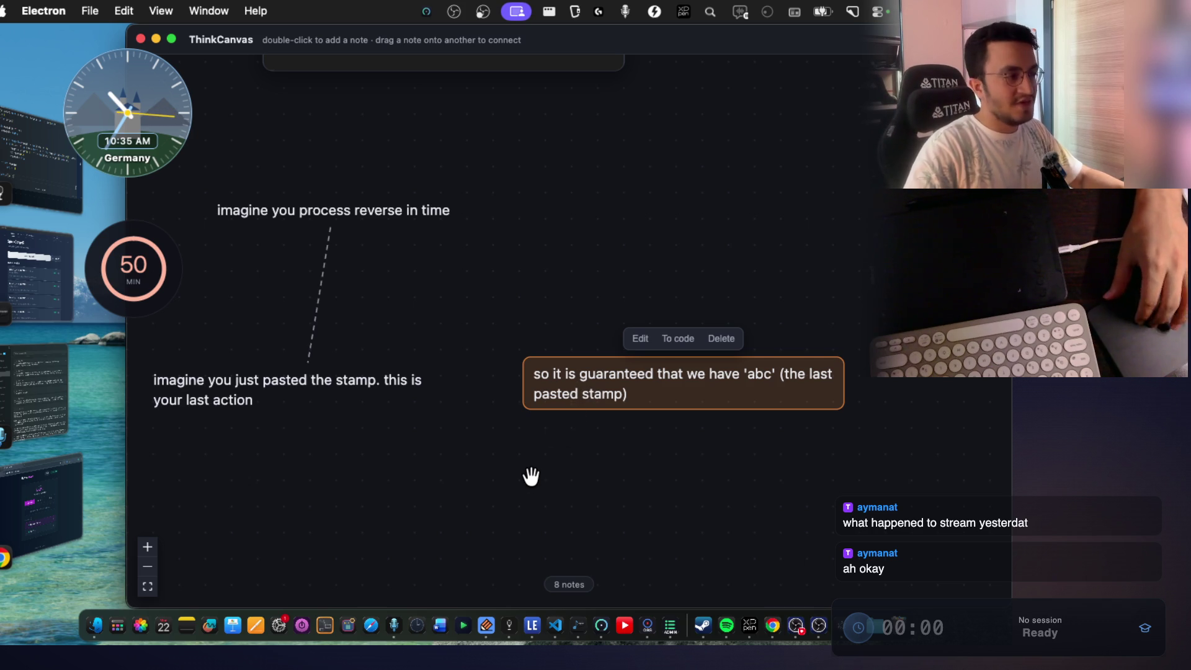
scroll(531, 476, down, 2)
scroll(531, 477, left, 2)
scroll(532, 477, down, 1)
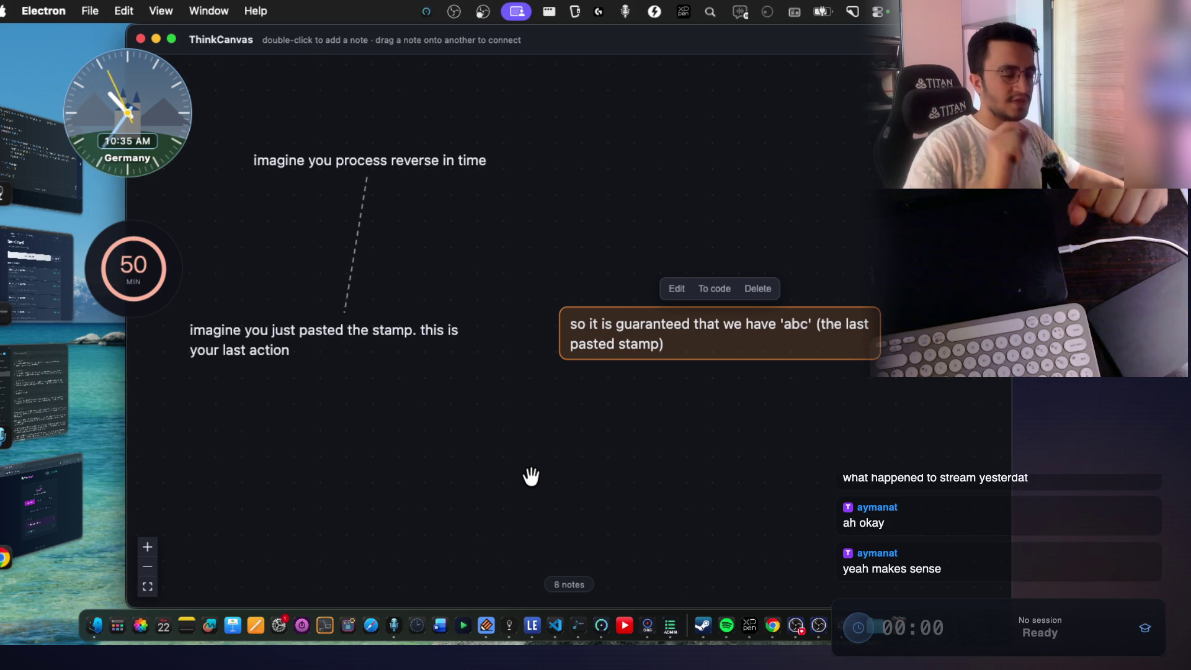
Deselect the note, look over the canvas, then switch to the StreamArena window.
click(531, 477)
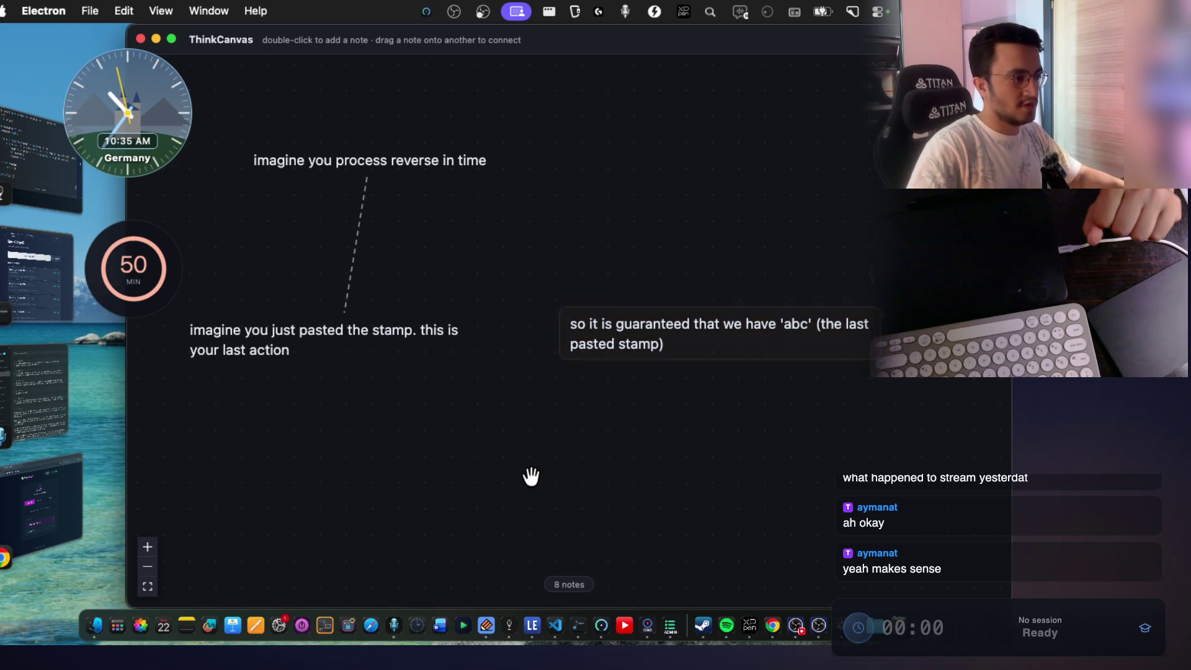
scroll(574, 431, down, 2)
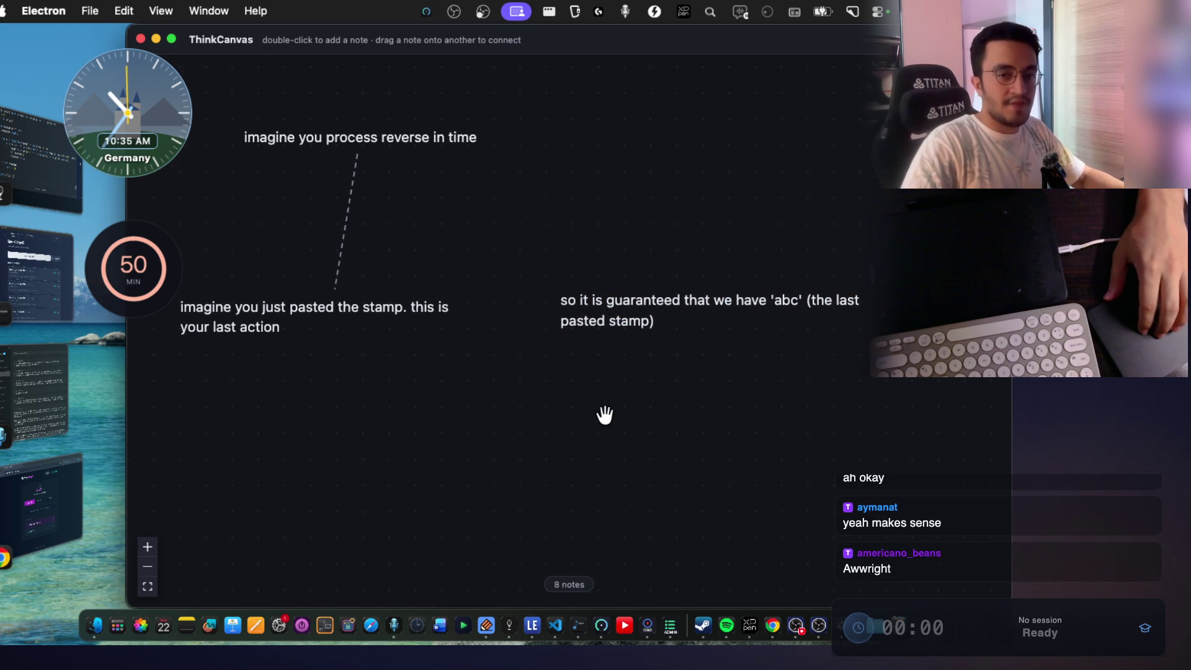
scroll(633, 397, up, 1)
scroll(667, 353, up, 1)
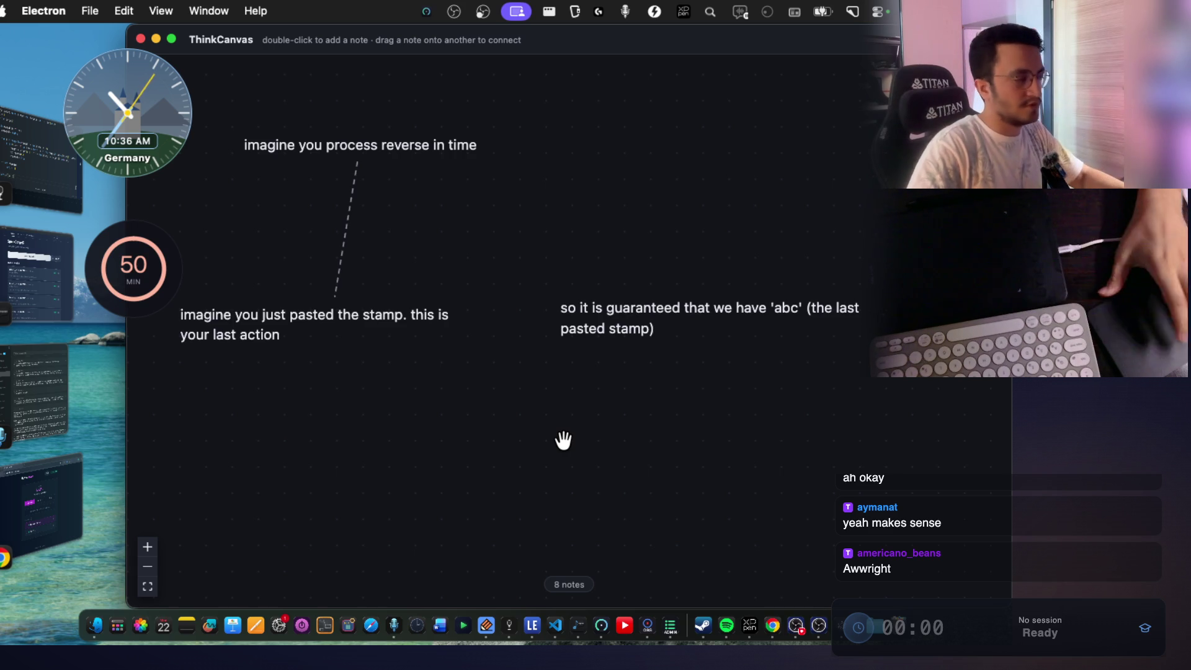
scroll(554, 433, down, 3)
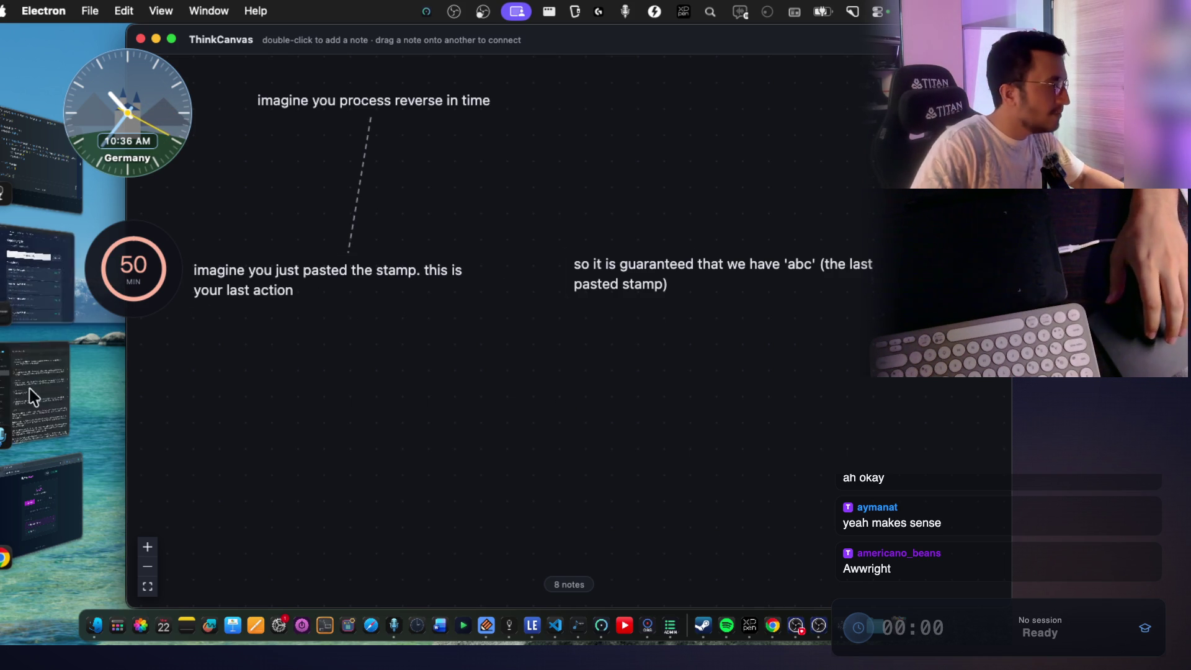
click(31, 496)
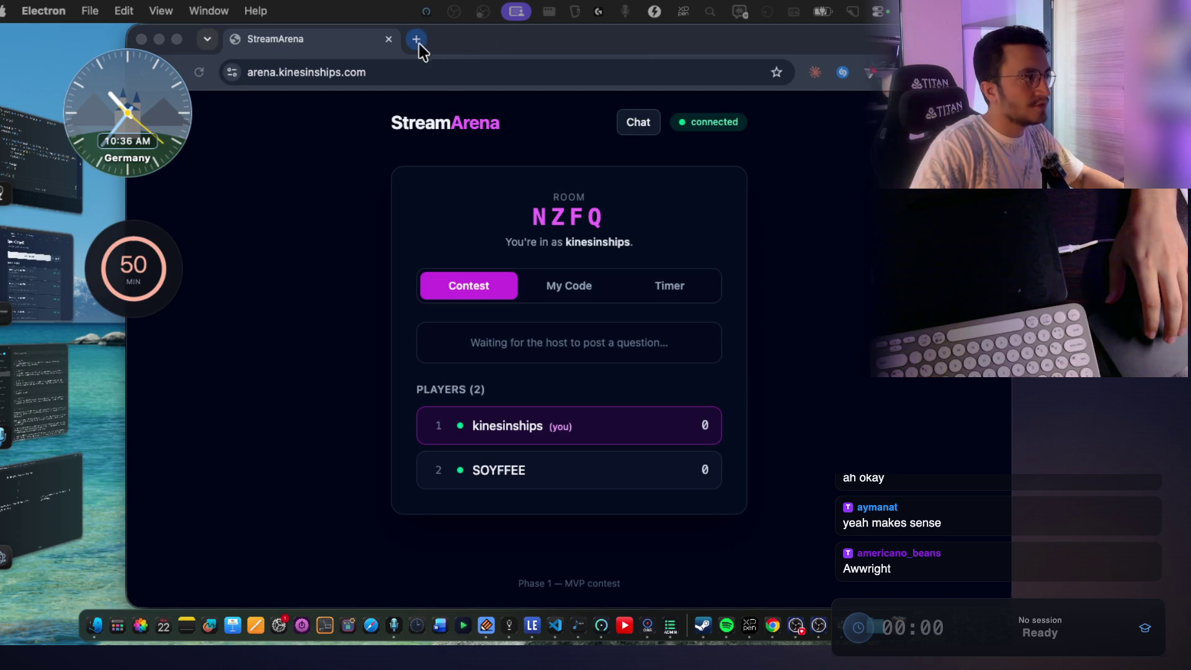
click(416, 39)
text(youtube.com)
key(Return)
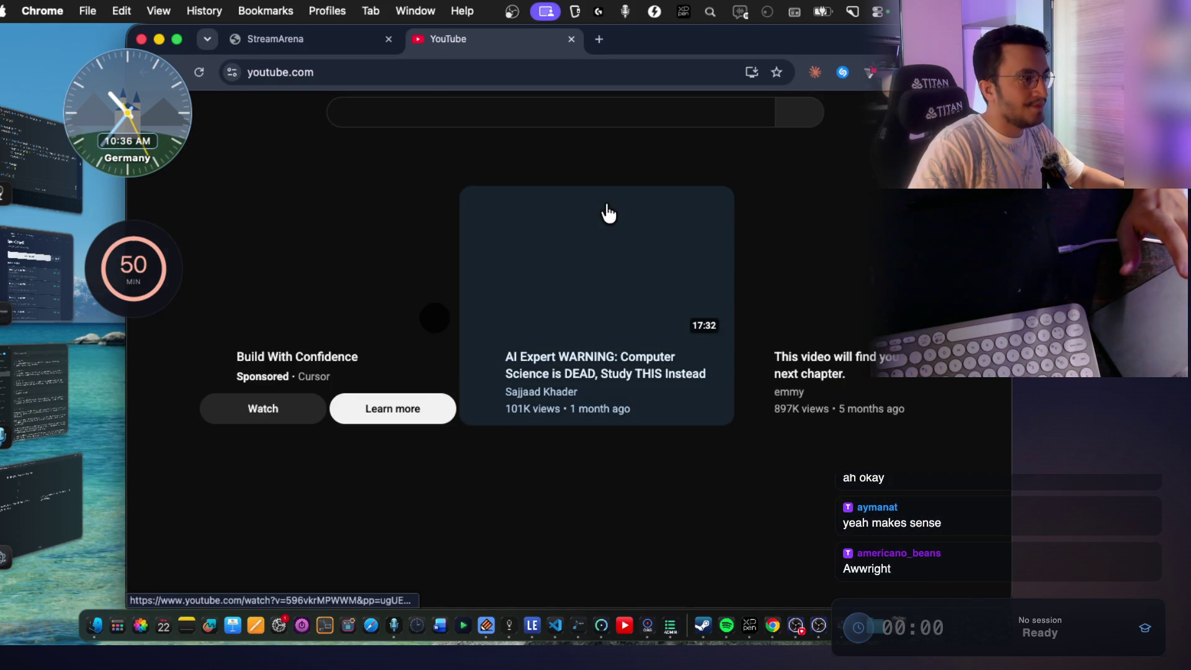
click(875, 113)
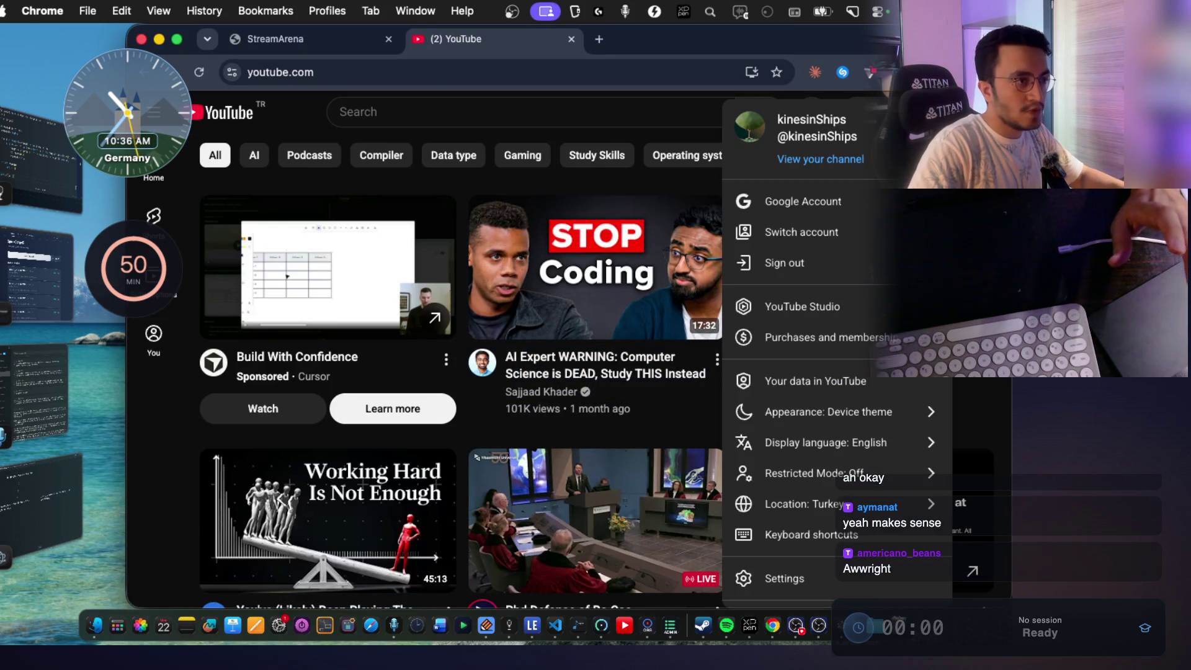
click(820, 159)
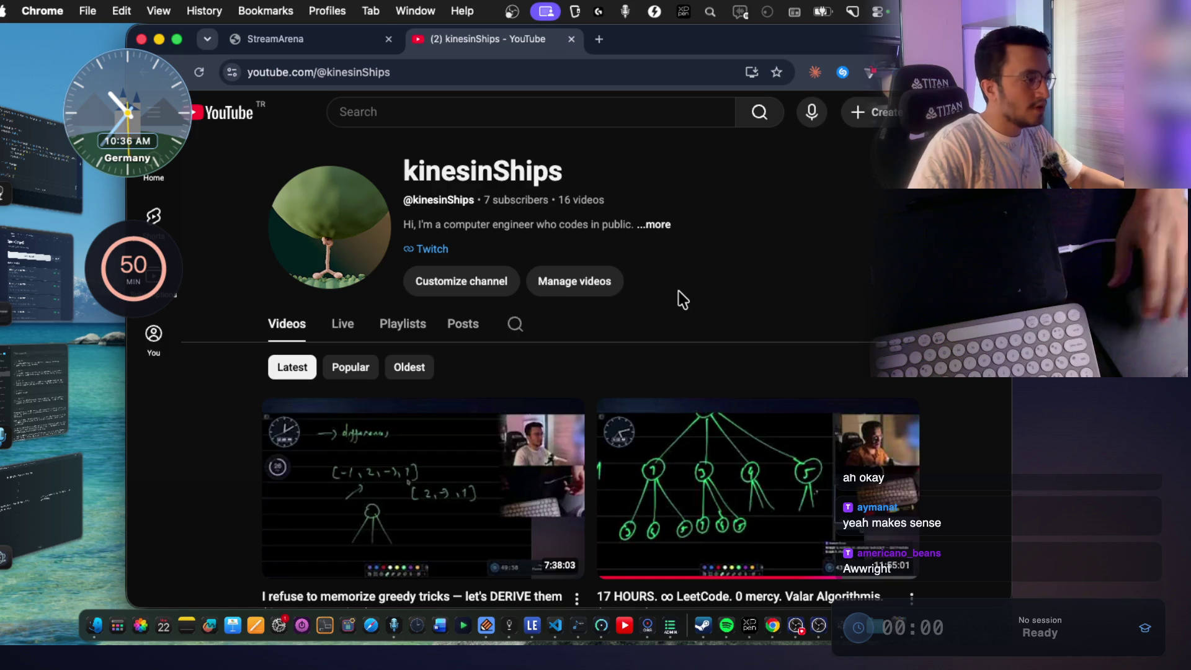
scroll(682, 300, down, 10)
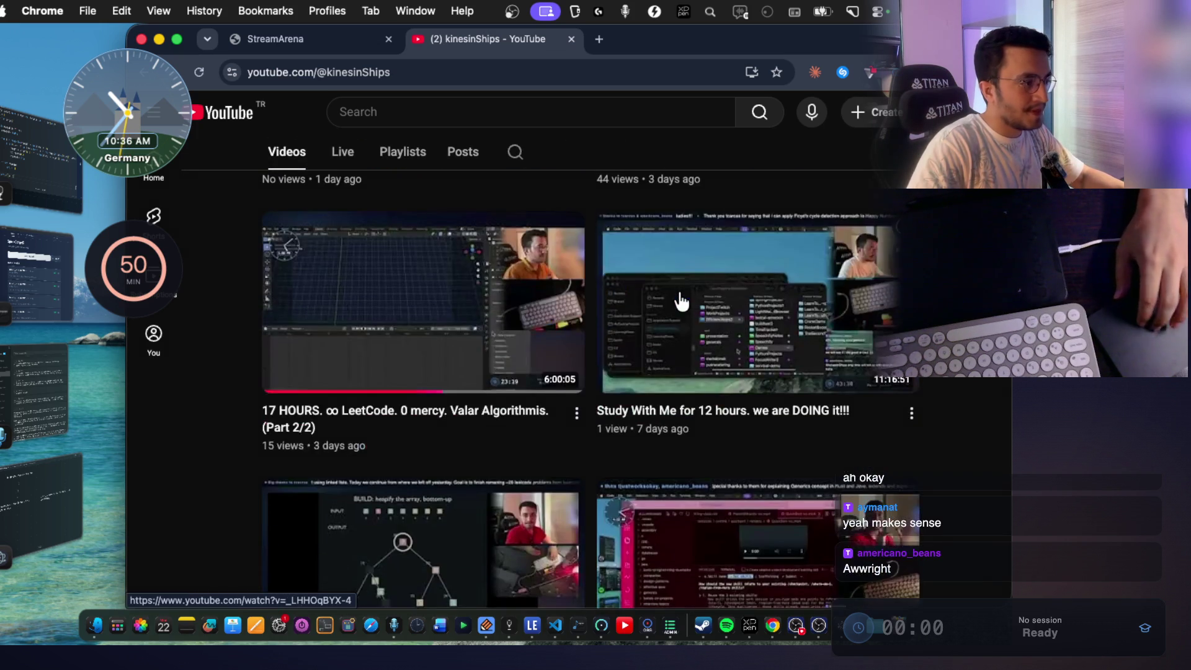
scroll(681, 302, up, 5)
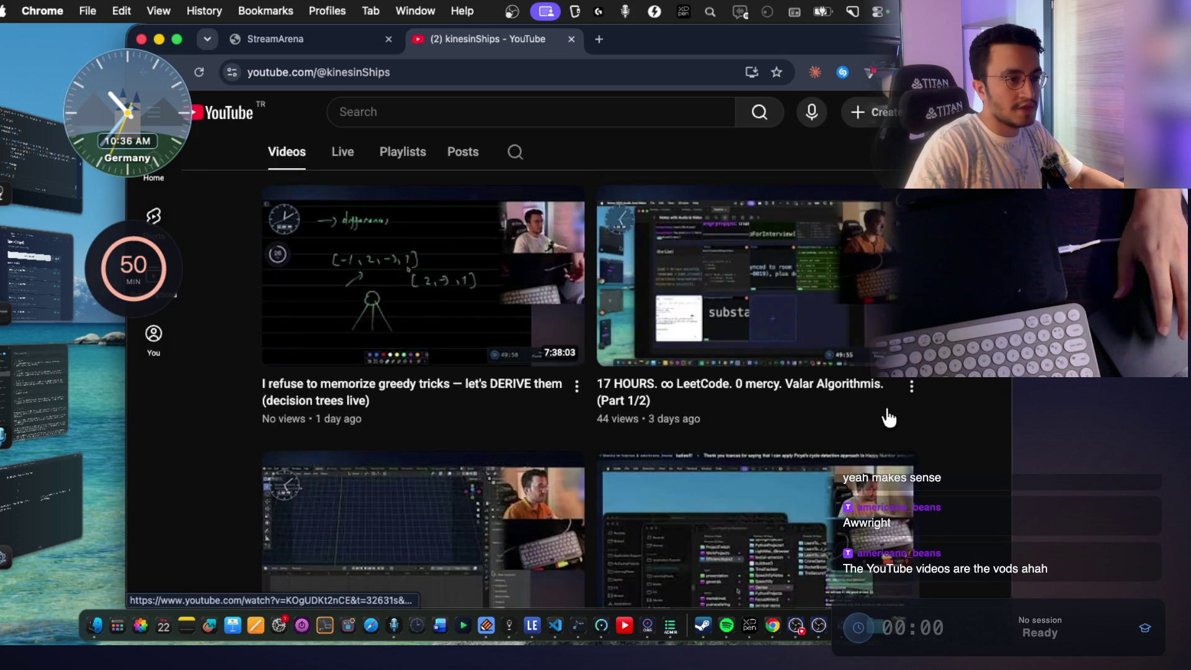
scroll(542, 289, down, 3)
scroll(542, 290, down, 3)
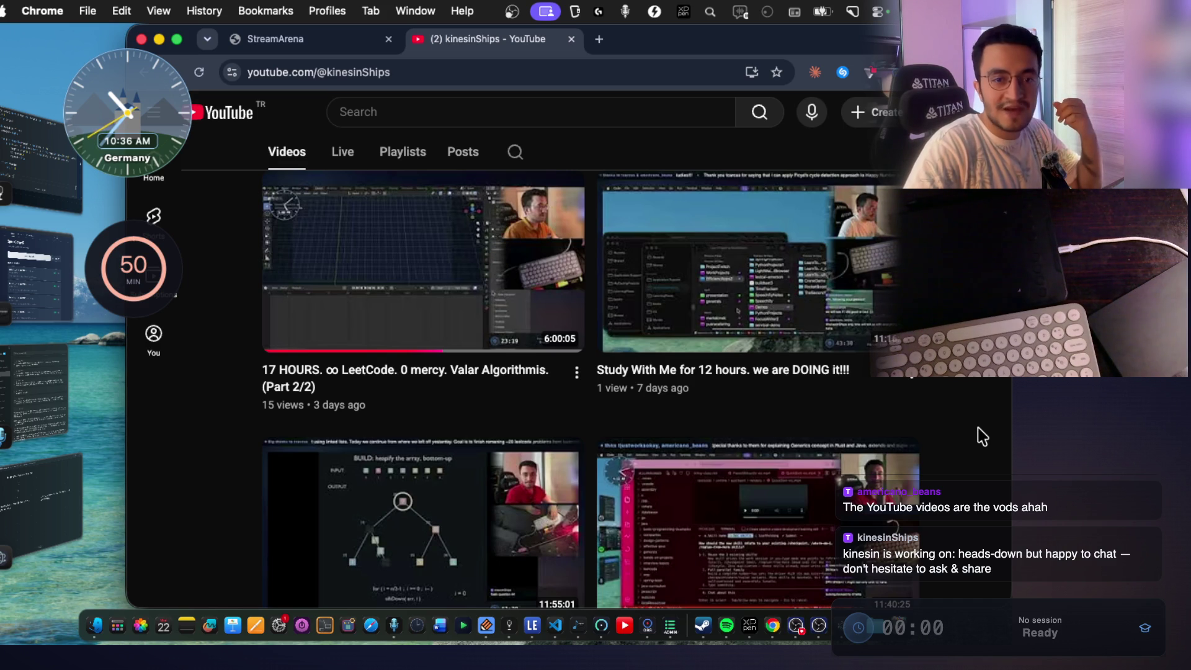
scroll(856, 339, down, 5)
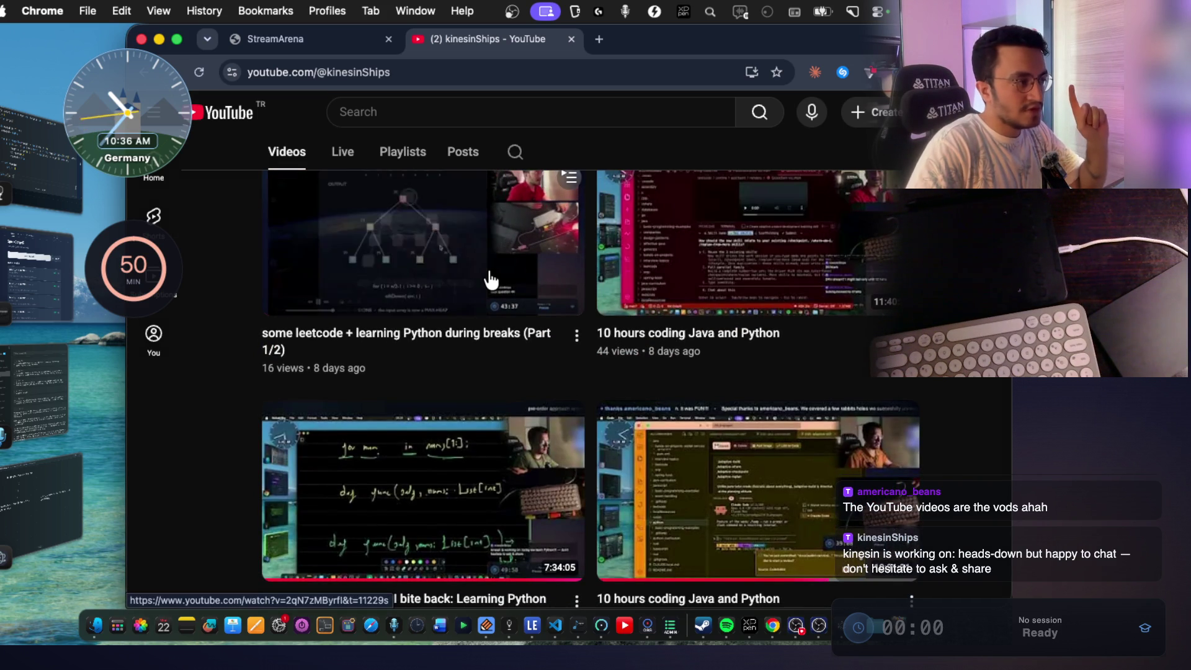
scroll(491, 279, down, 1)
scroll(490, 280, down, 1)
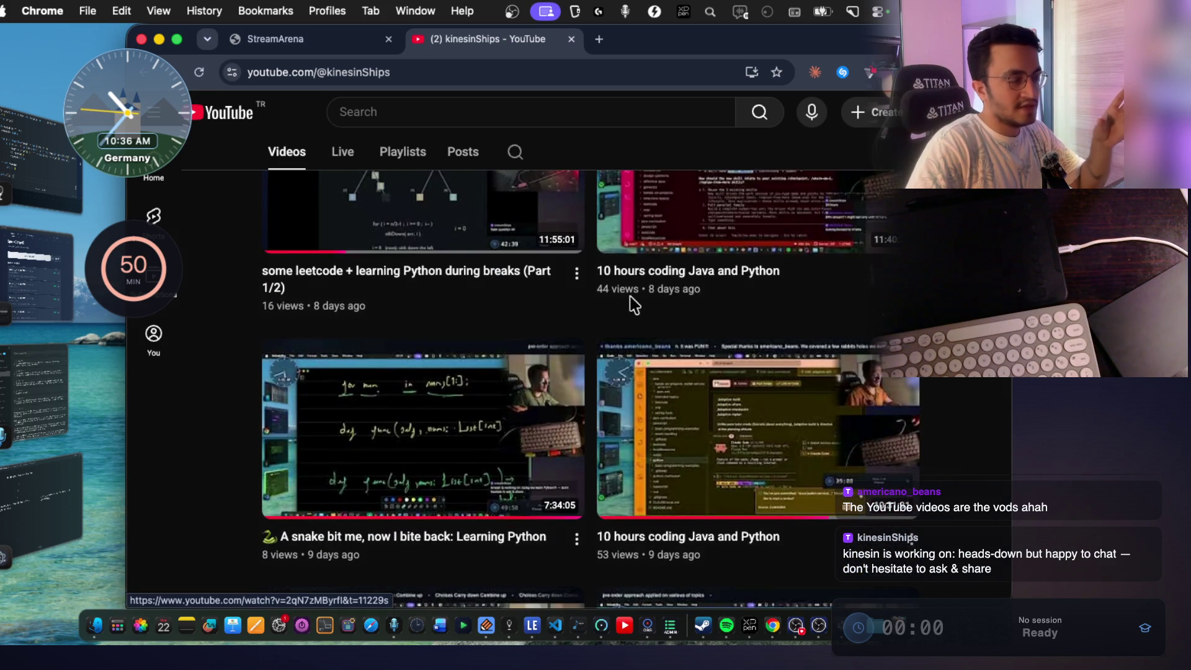
scroll(640, 315, up, 1)
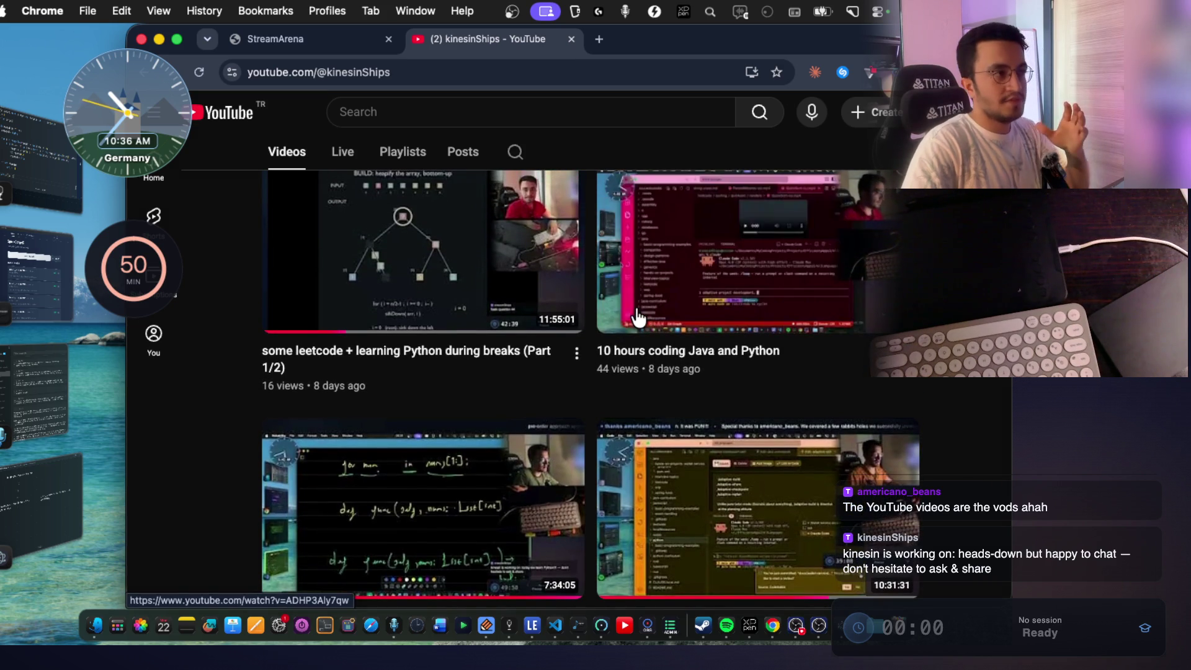
scroll(638, 315, up, 4)
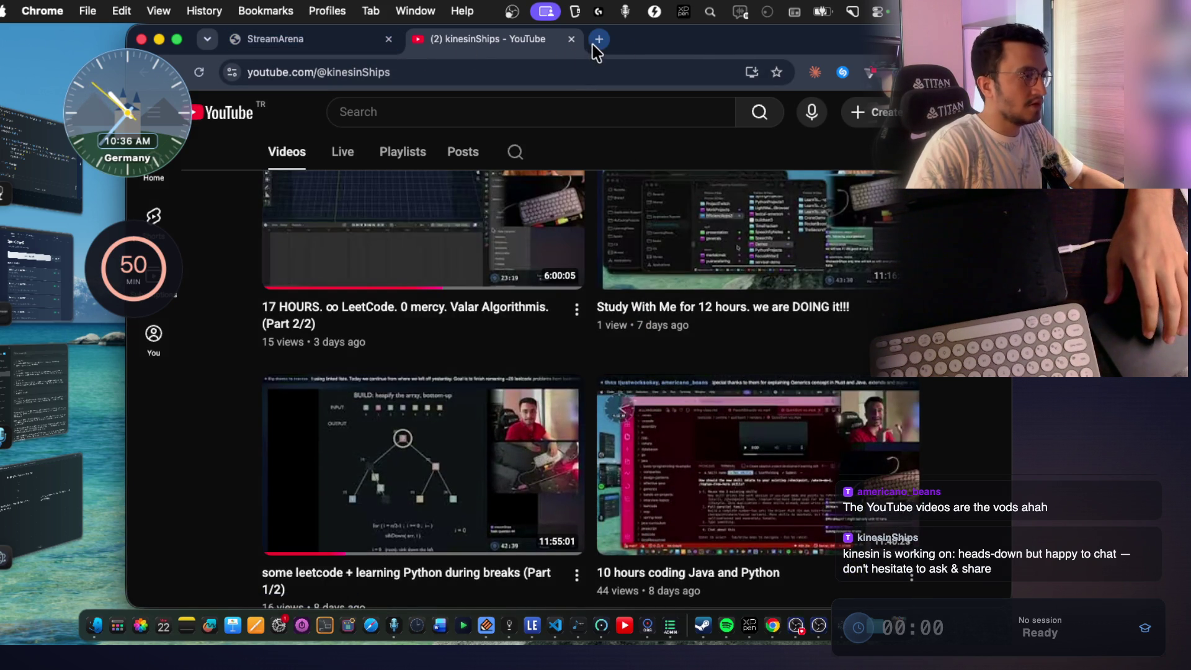
click(335, 41)
click(472, 43)
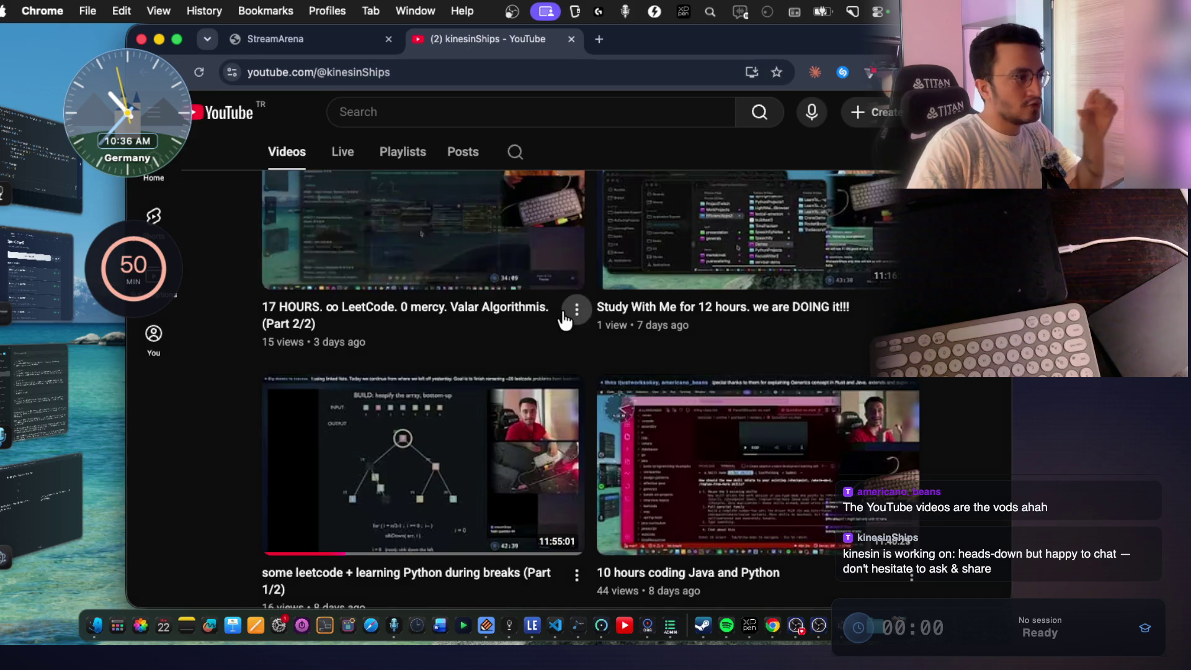
scroll(562, 315, up, 5)
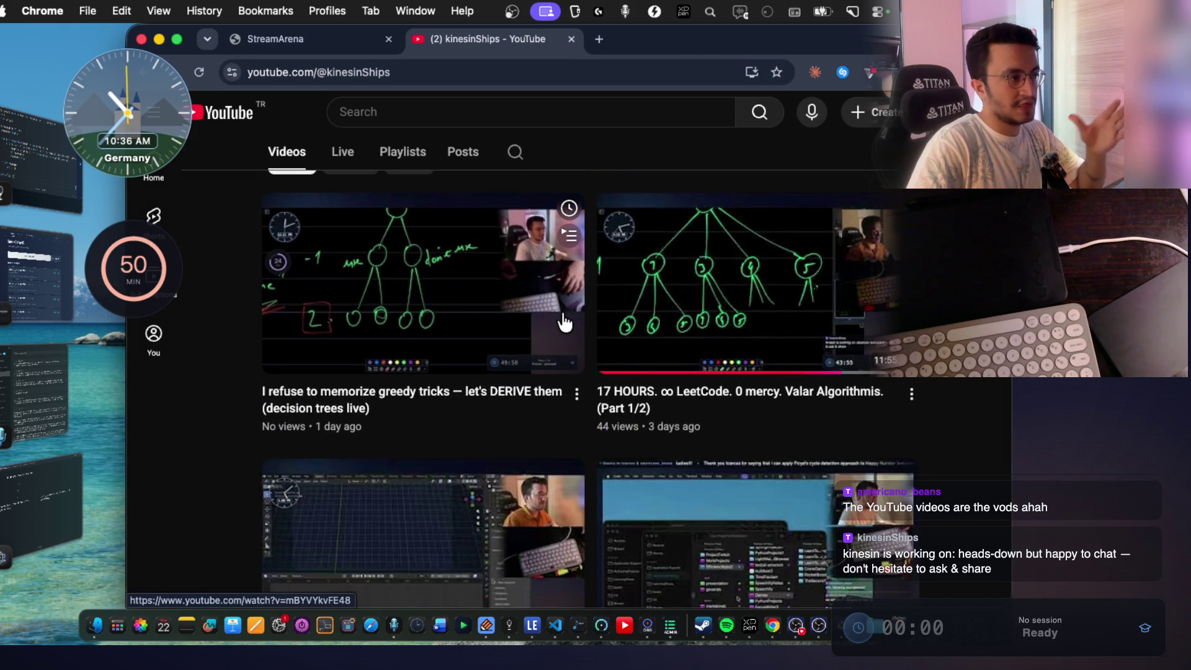
scroll(555, 322, up, 4)
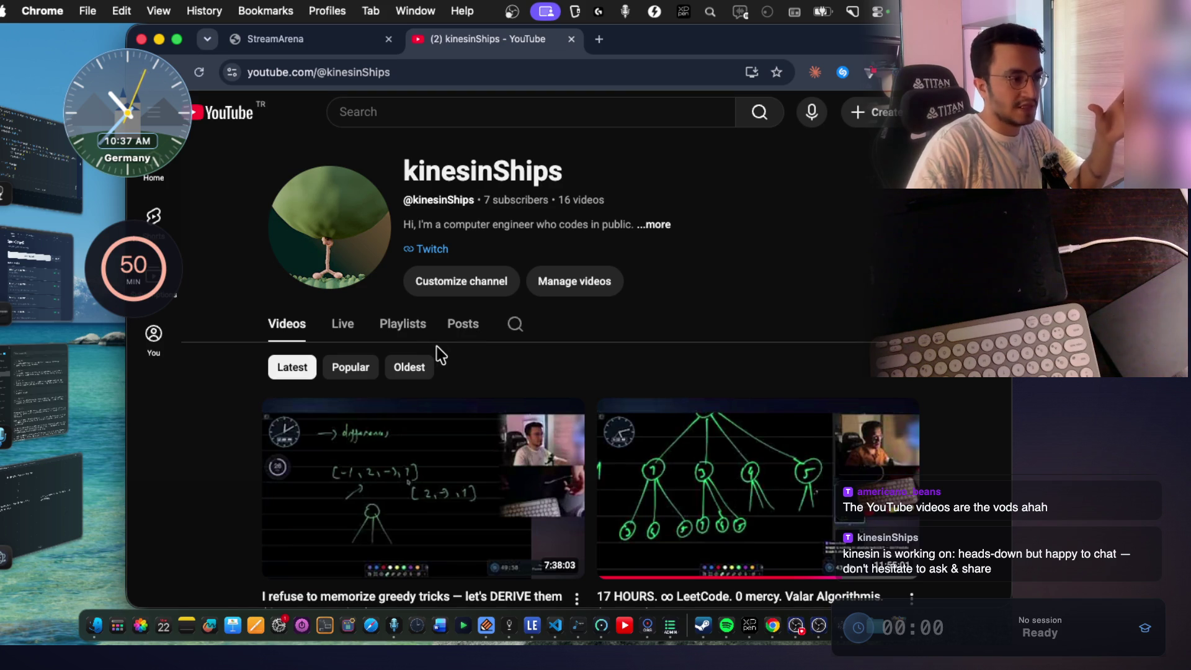
scroll(440, 356, down, 1)
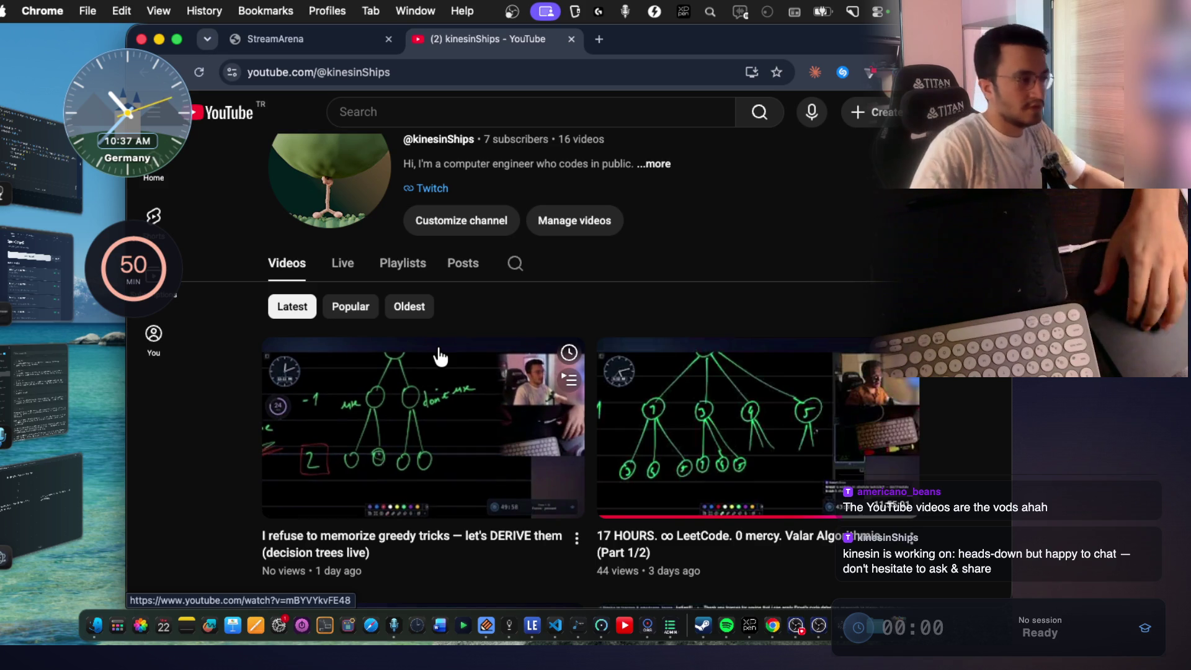
scroll(441, 357, down, 3)
scroll(441, 357, up, 1)
scroll(441, 356, down, 8)
scroll(438, 354, down, 4)
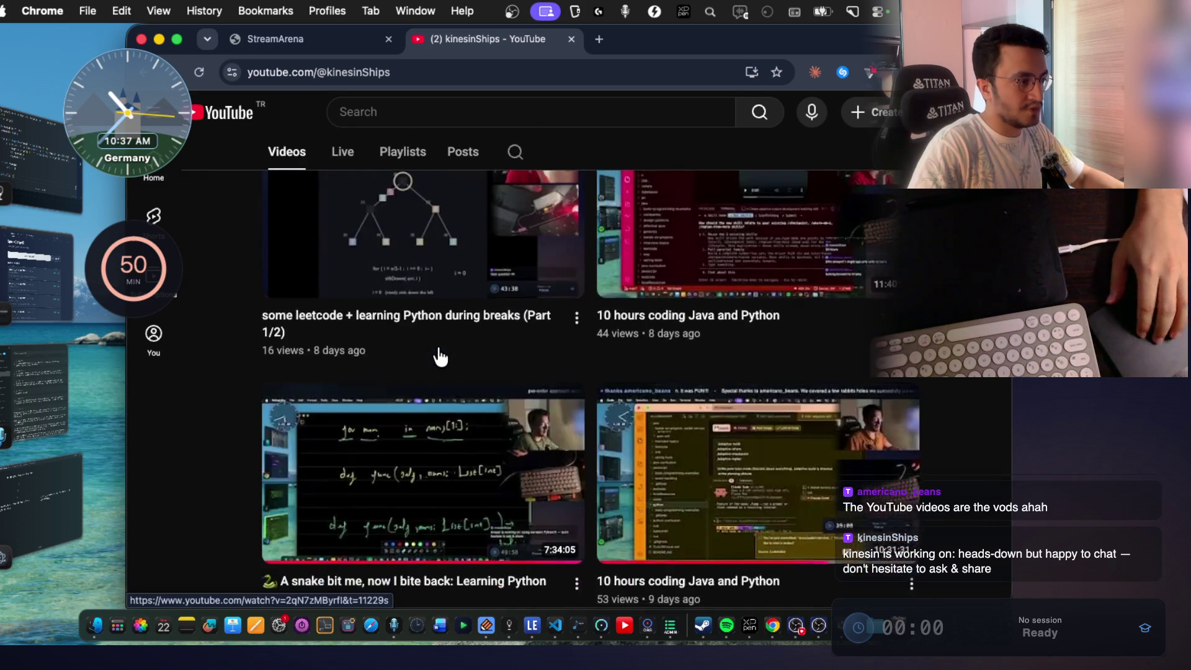
scroll(439, 354, up, 15)
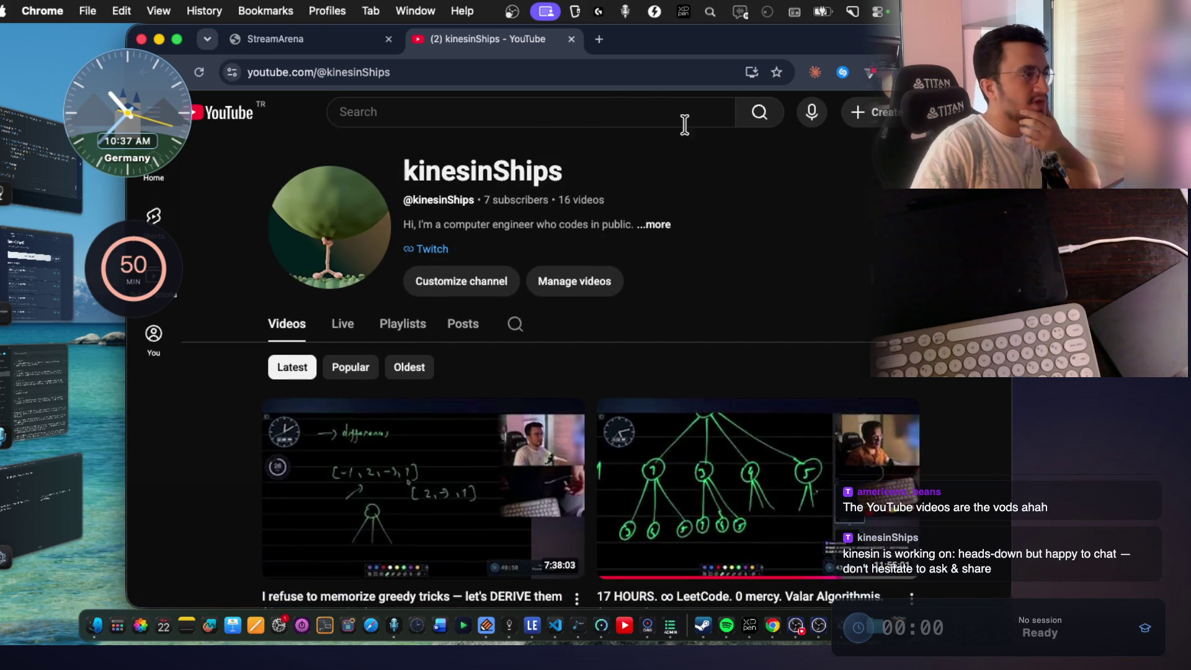
Load kinesinships.com/streams in a new tab and open the Stream 2026-06-21 entry.
click(599, 40)
text(kin)
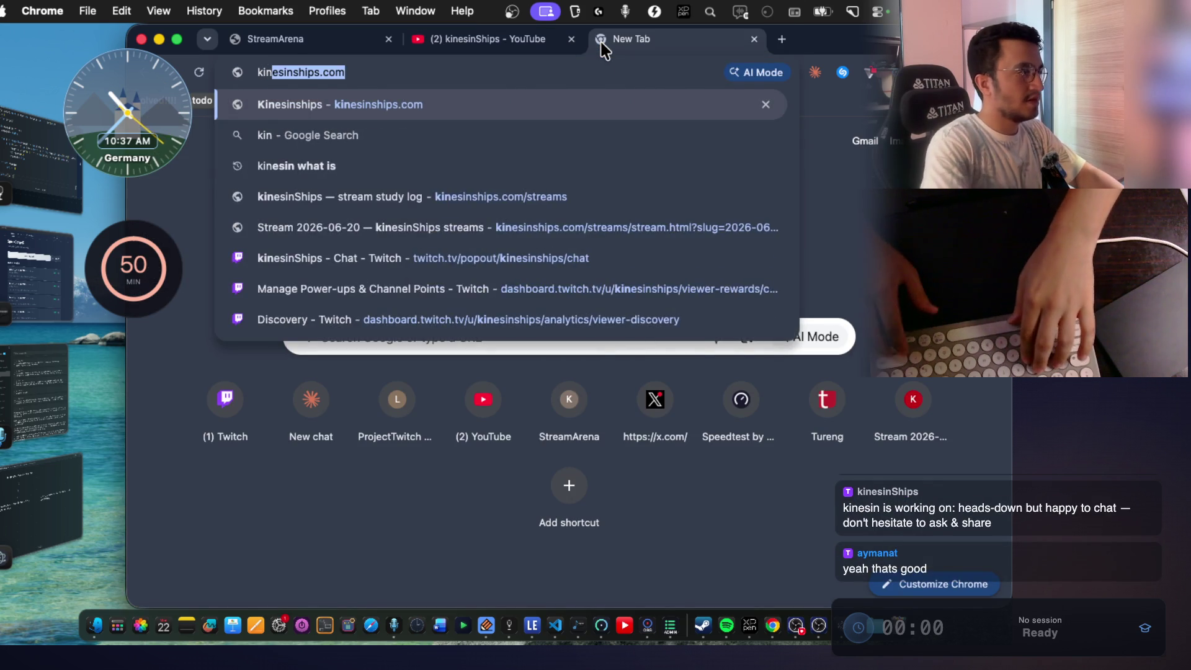
key(Right)
key(Down)
key(Down)
key(Down)
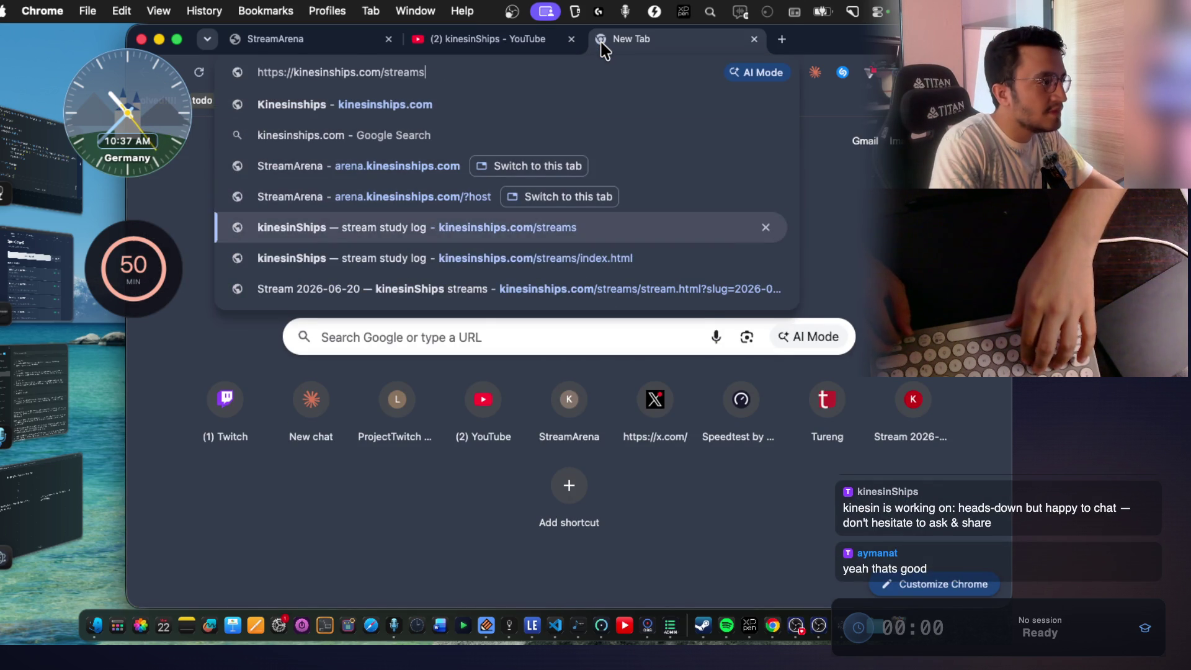
key(Return)
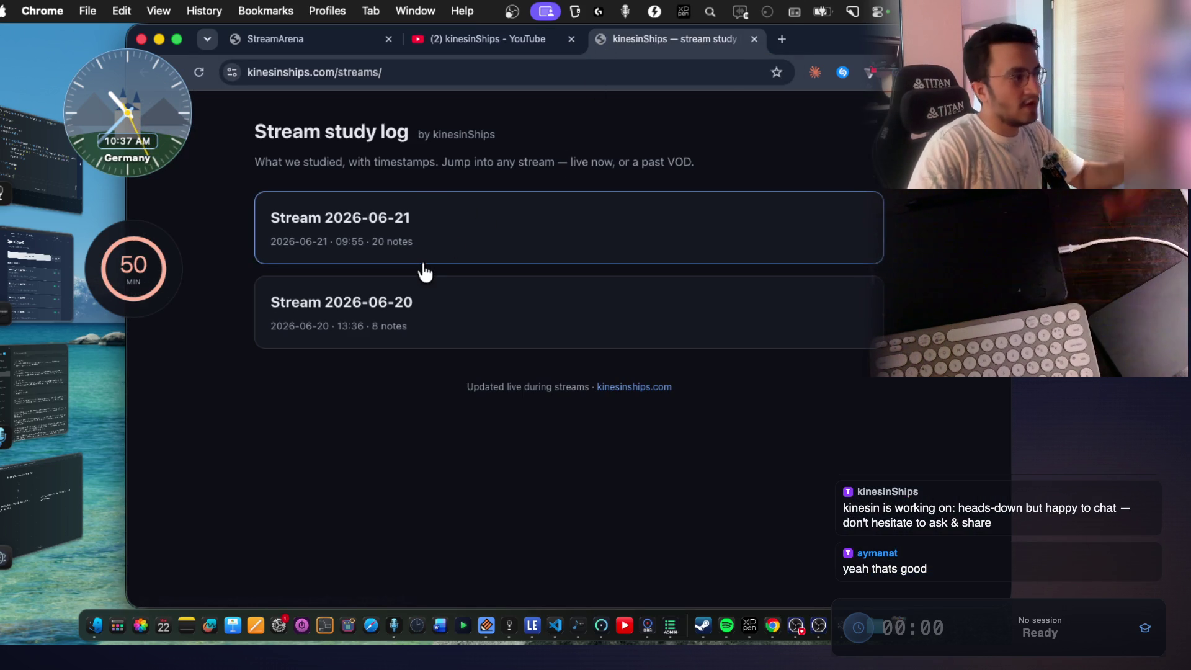
click(439, 254)
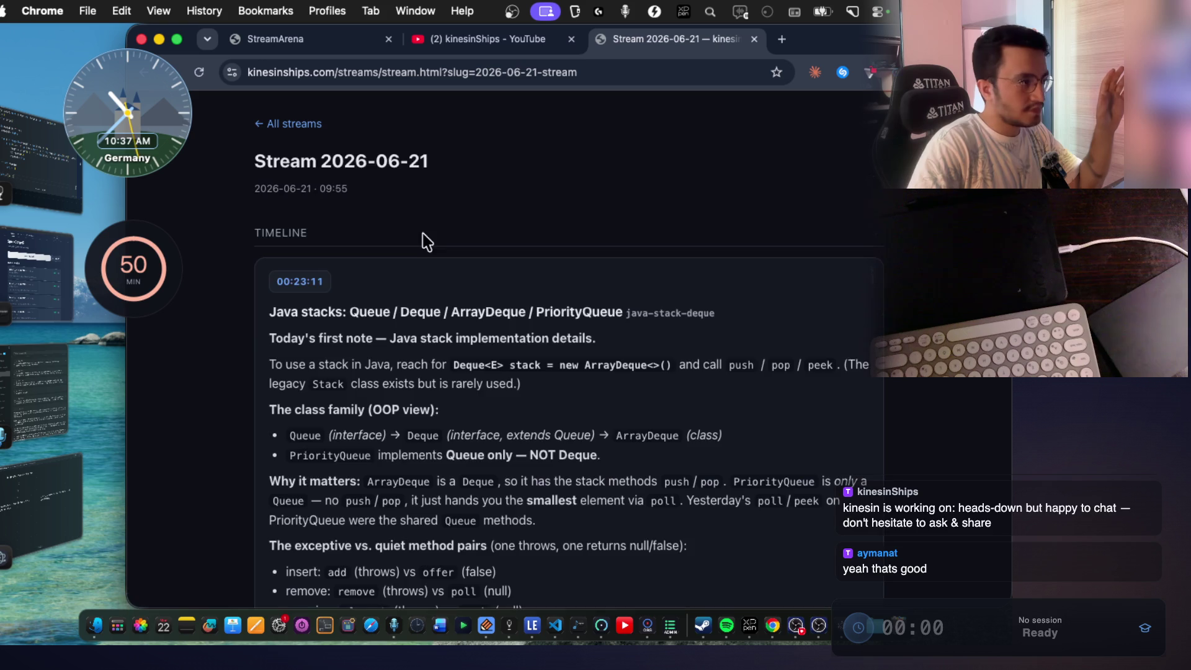
Highlight the ArrayDeque and PriorityQueue names and the 00:23:11 timestamp in the first note.
scroll(627, 321, down, 5)
scroll(630, 327, up, 5)
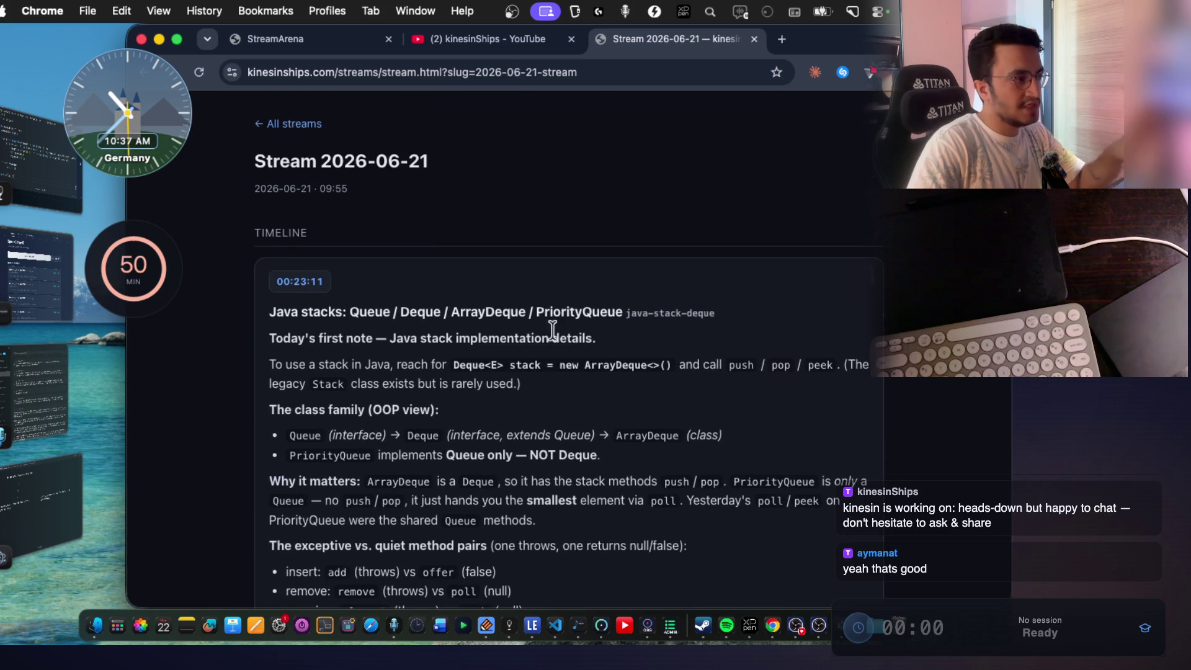
drag(398, 305, 580, 312)
drag(329, 281, 273, 281)
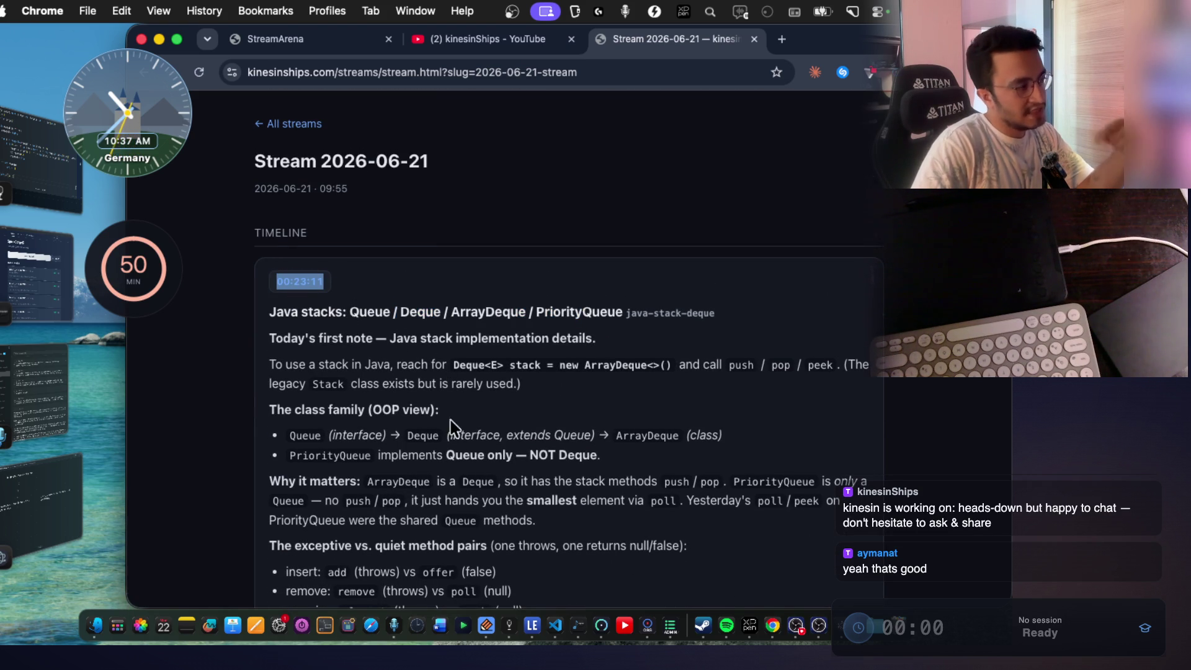
drag(432, 161, 368, 162)
click(456, 313)
drag(449, 313, 593, 317)
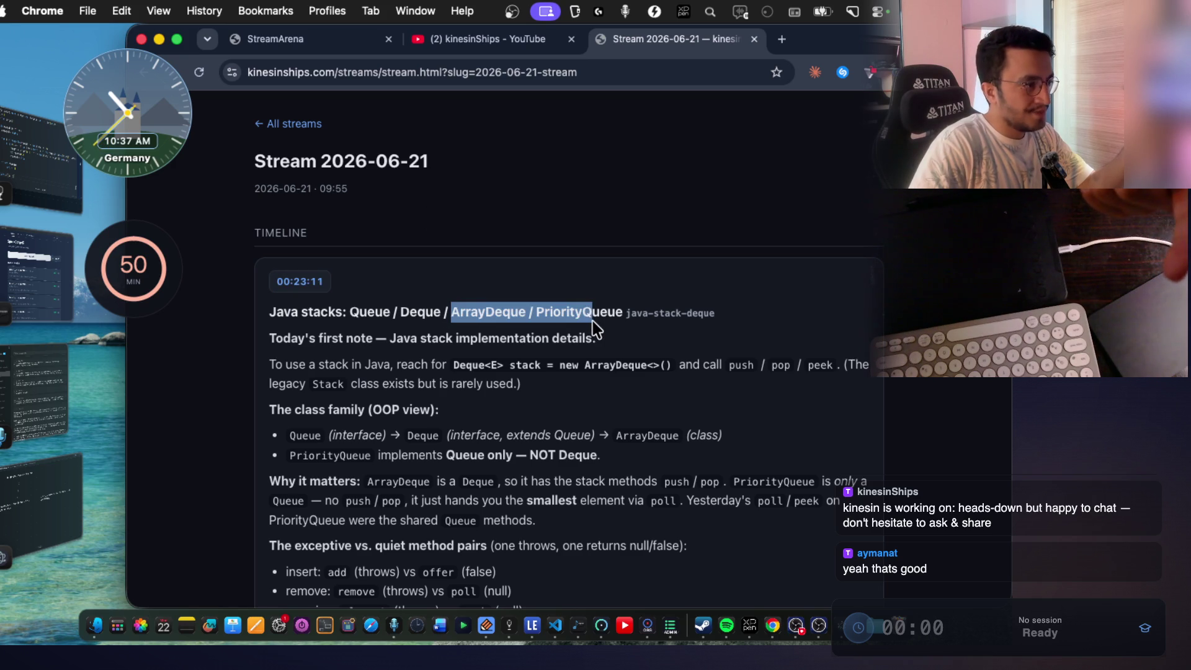
click(591, 324)
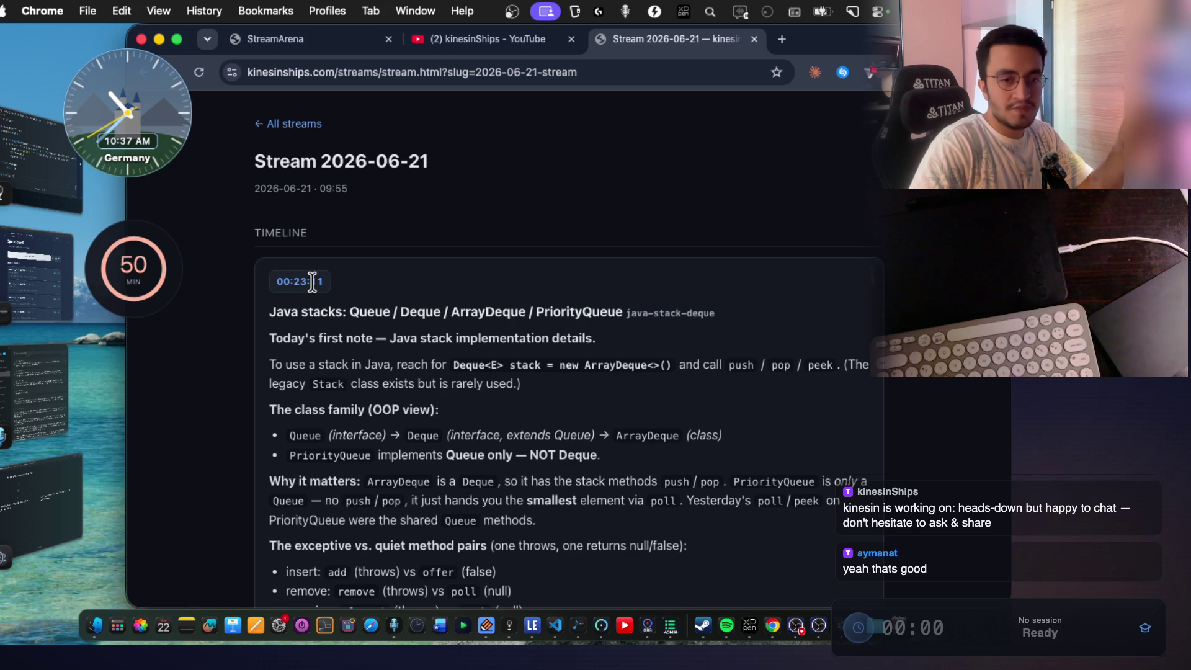
drag(324, 281, 304, 283)
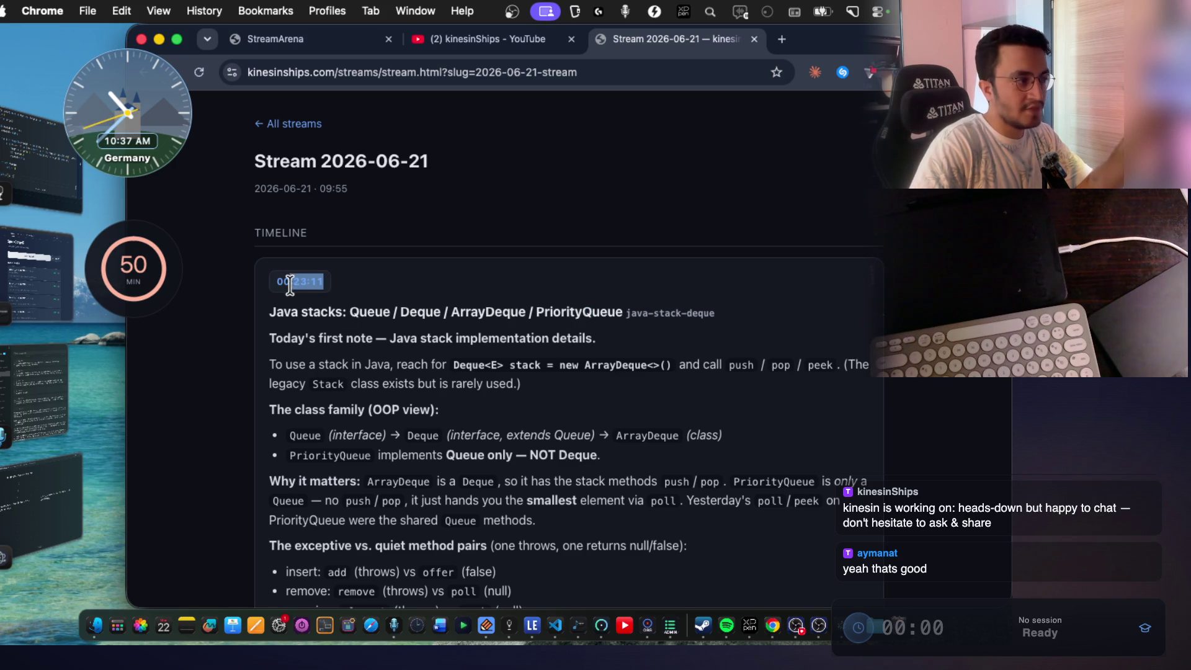
Scroll the timeline and re-highlight the Queue class names in the note heading.
scroll(290, 283, down, 3)
drag(402, 328, 531, 404)
scroll(535, 406, up, 2)
click(419, 314)
drag(351, 294, 616, 295)
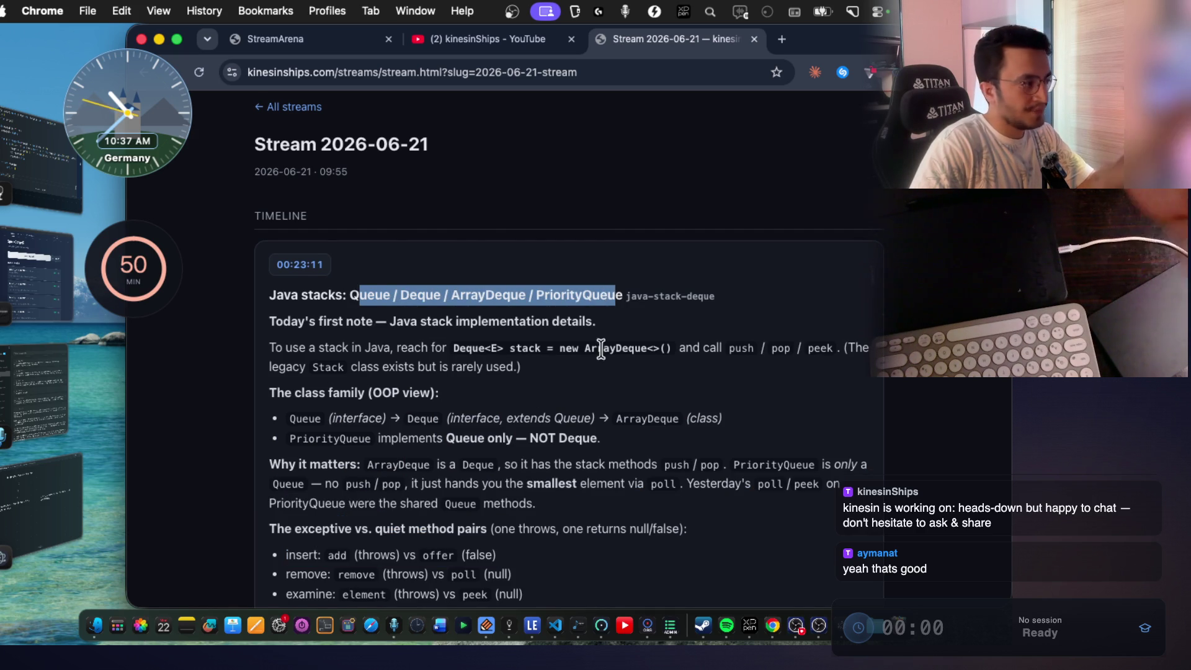
scroll(601, 349, down, 2)
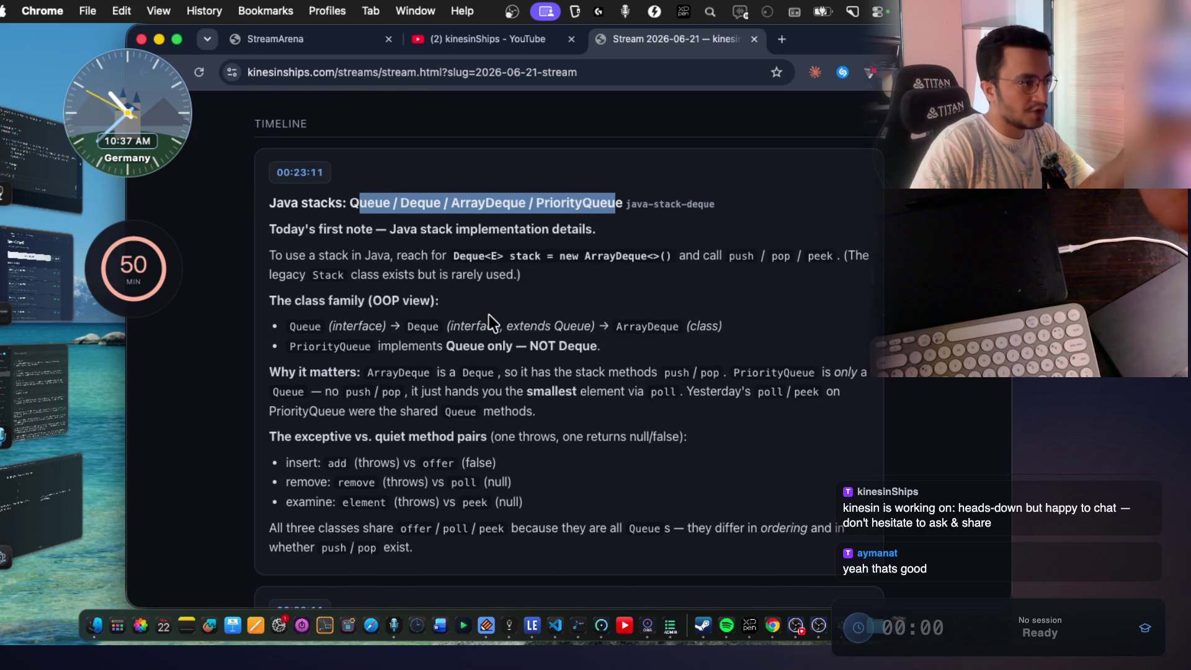
click(422, 256)
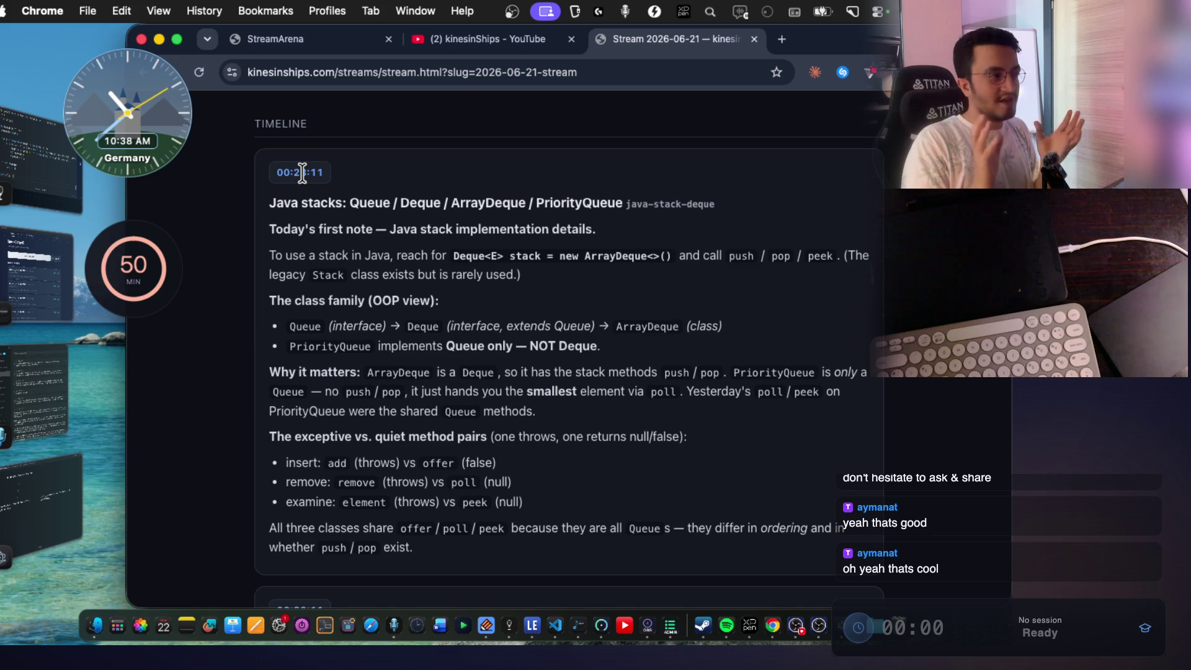
scroll(455, 268, down, 8)
scroll(346, 190, up, 1)
Highlight 'String from a Deque' and 'Character' in the entry heading, then read further down.
mouse_move(341, 207)
mouse_down()
mouse_move(375, 231)
mouse_move(402, 204)
mouse_move(460, 204)
mouse_up()
click(354, 213)
double_click(533, 204)
drag(532, 204, 335, 204)
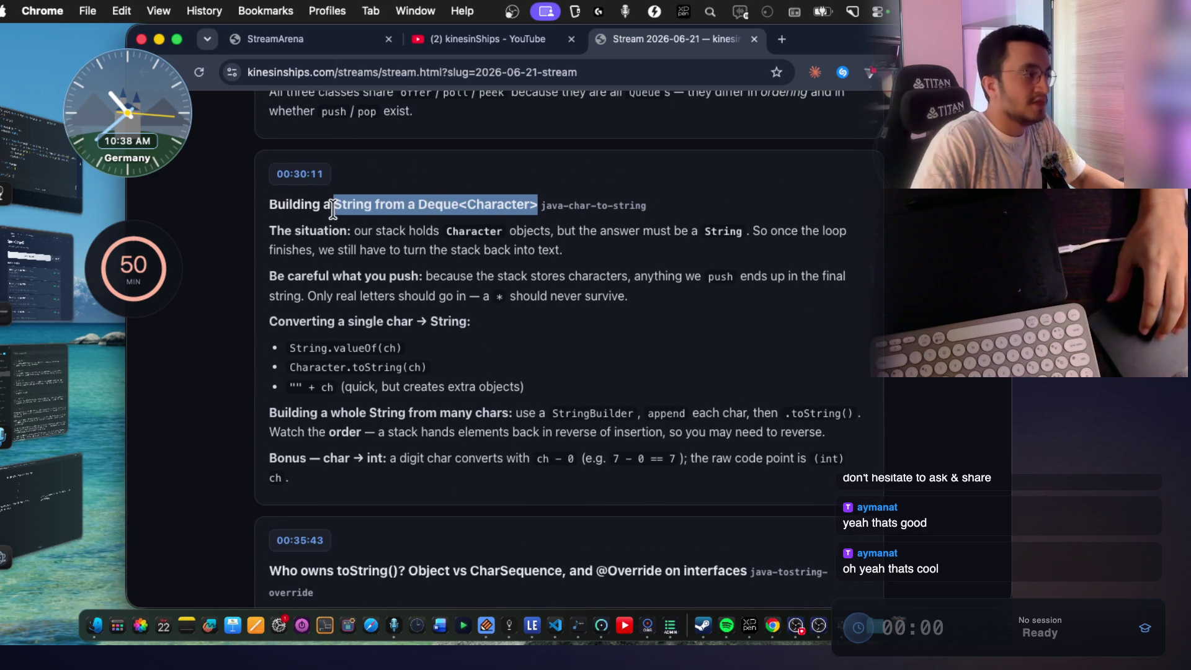
scroll(546, 285, down, 4)
scroll(496, 335, down, 1)
drag(333, 317, 438, 317)
Highlight 'LeetCode 1864 (Medium)' and the example binary string 111000 line in the note.
scroll(466, 315, down, 10)
scroll(499, 314, down, 5)
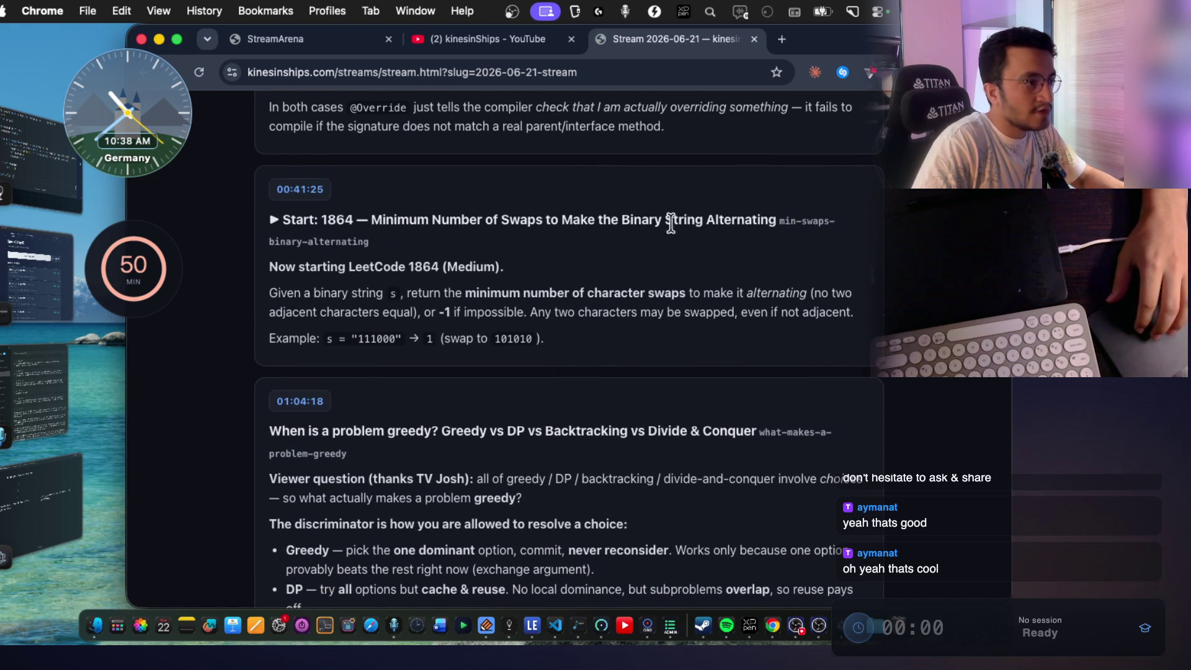
drag(339, 267, 512, 267)
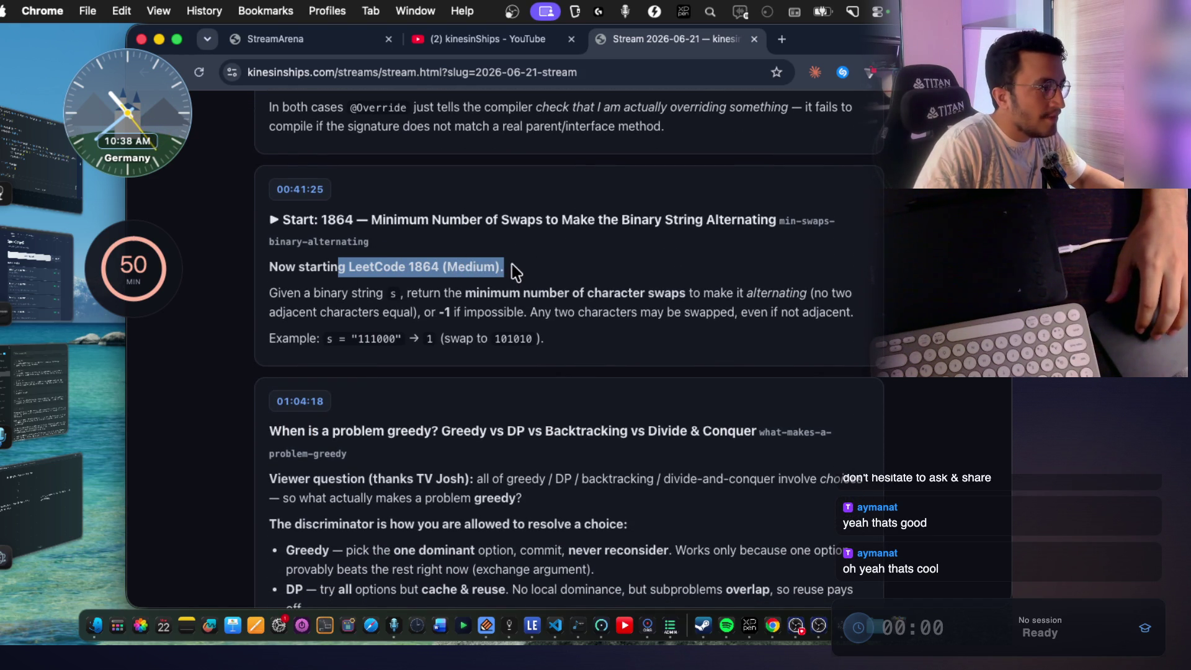
double_click(356, 338)
drag(558, 338, 527, 335)
triple_click(527, 335)
click(351, 293)
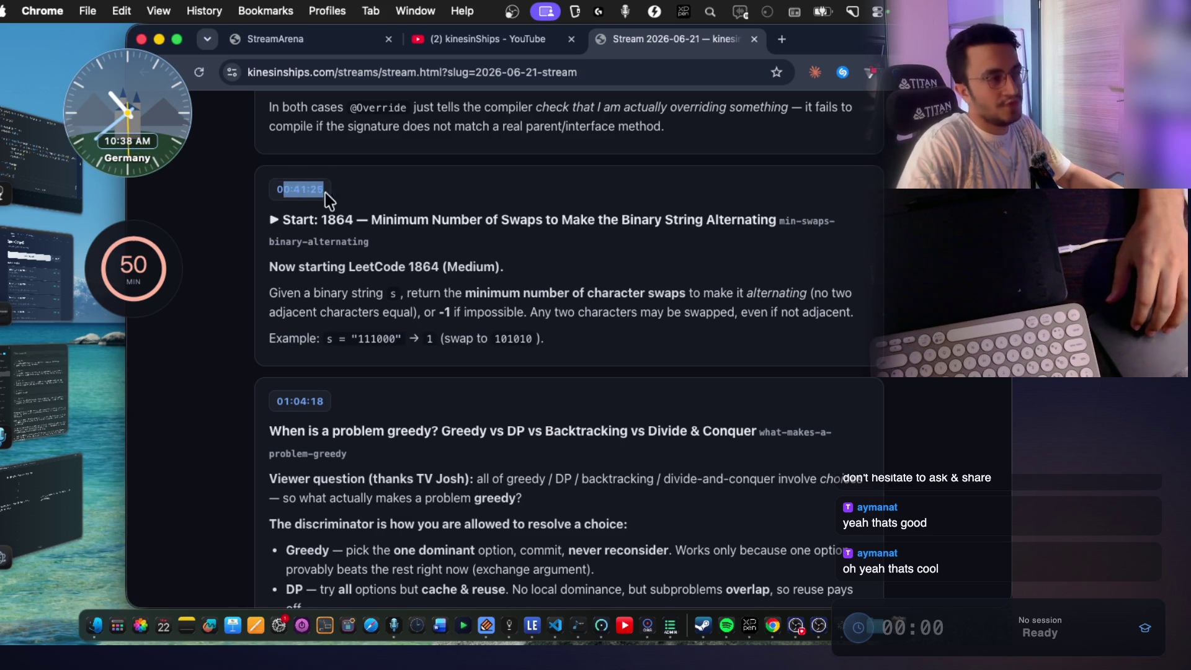
Highlight the Greedy vs DP comparison heading, the viewer question's attribution and the heading's greedy words.
scroll(445, 289, down, 5)
mouse_move(444, 263)
mouse_down()
mouse_move(729, 268)
mouse_move(424, 271)
mouse_up()
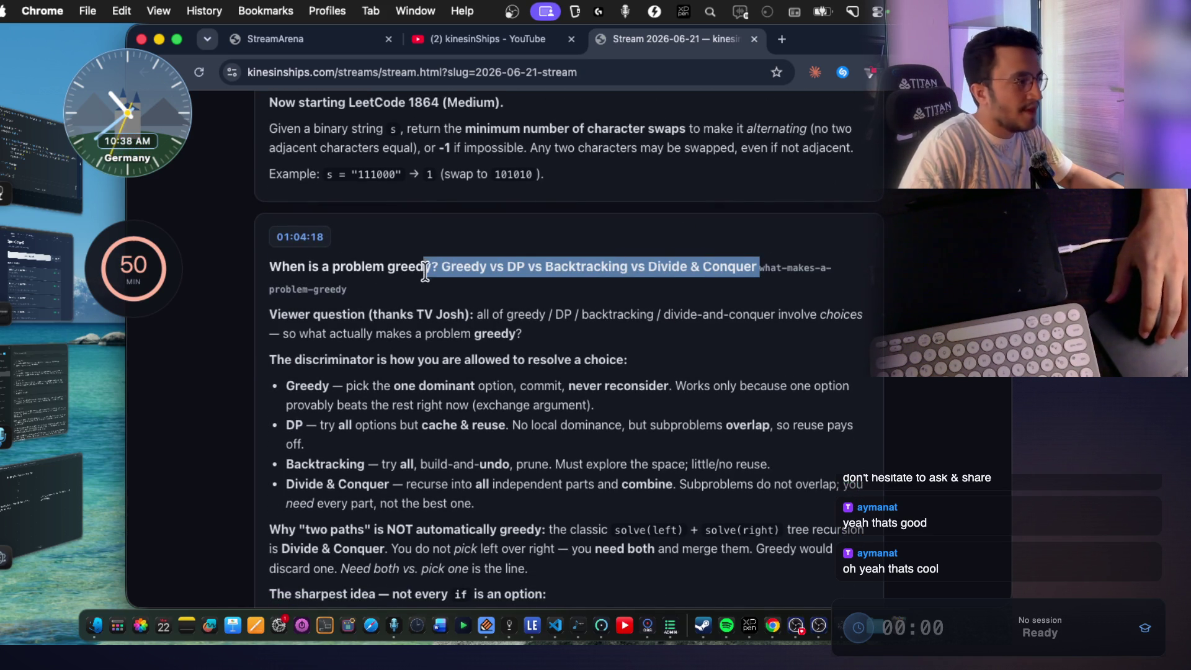
drag(469, 317, 391, 315)
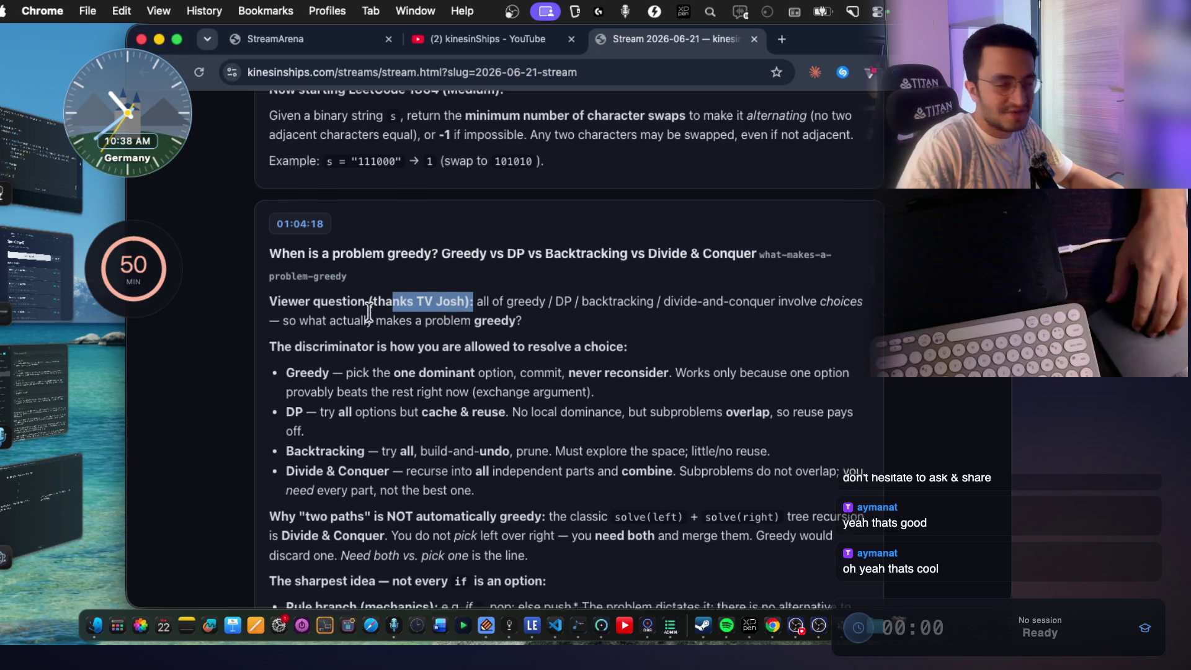
scroll(391, 315, down, 2)
click(445, 271)
drag(462, 264, 271, 269)
mouse_move(432, 222)
mouse_down()
mouse_move(443, 224)
mouse_move(391, 221)
mouse_up()
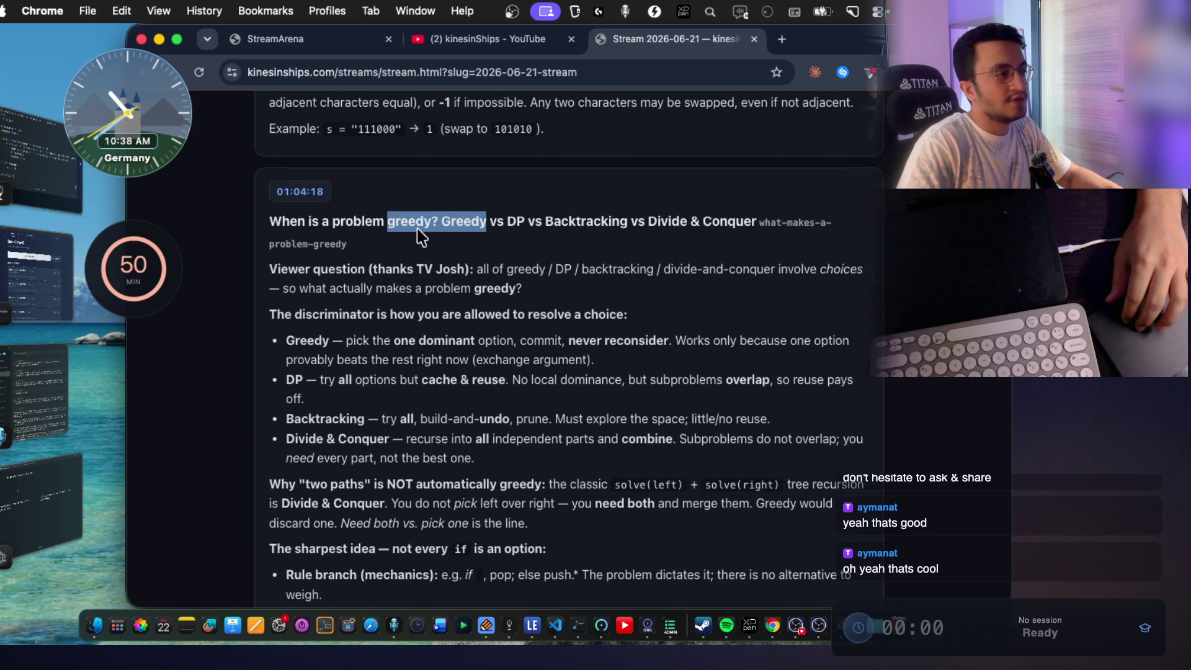
scroll(428, 267, down, 1)
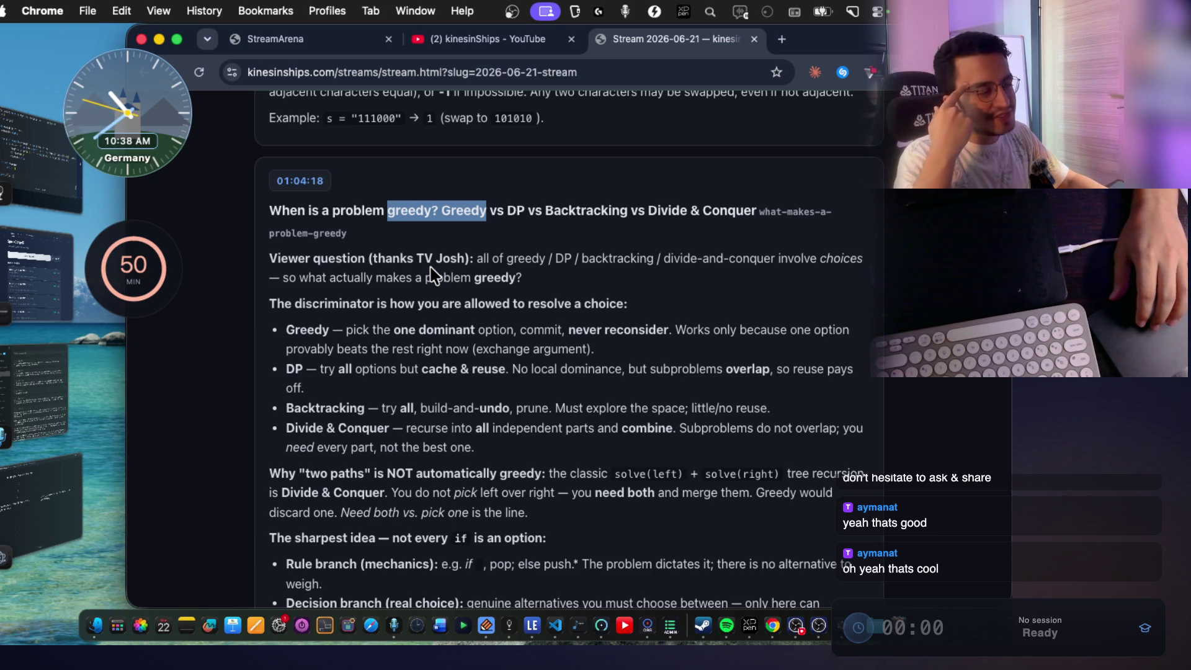
scroll(433, 274, down, 2)
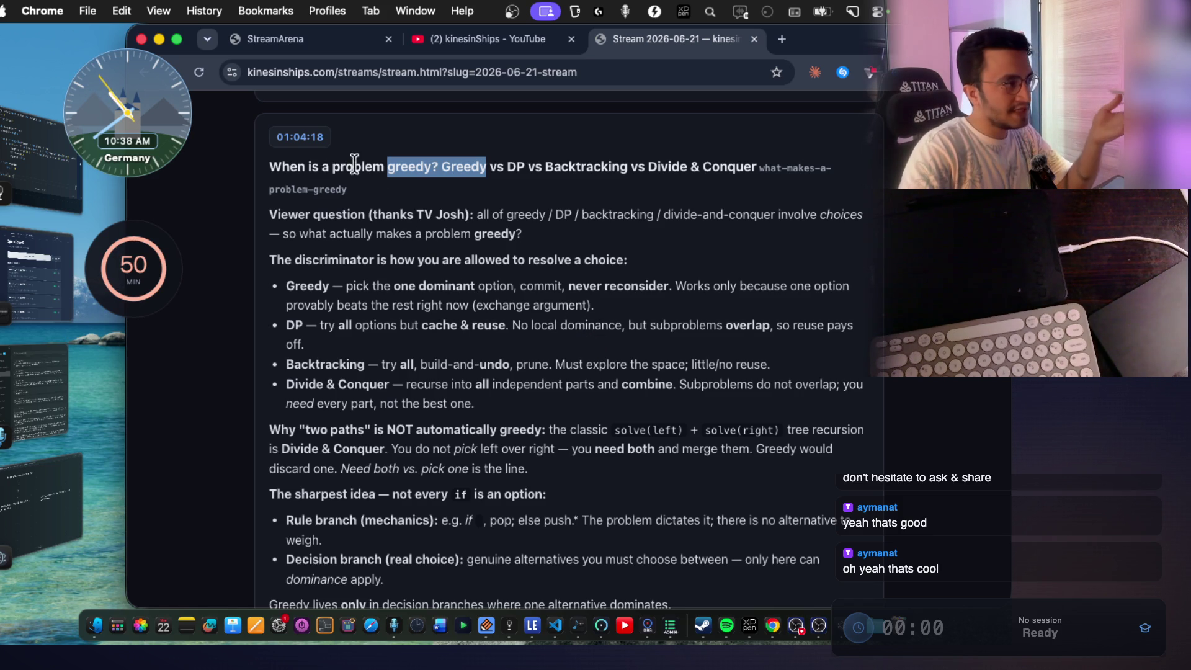
Clear the 'greedy? Greedy' highlight and read down to the 02:45:39 entry before returning to the notes app.
click(302, 138)
scroll(496, 273, down, 10)
scroll(494, 284, down, 5)
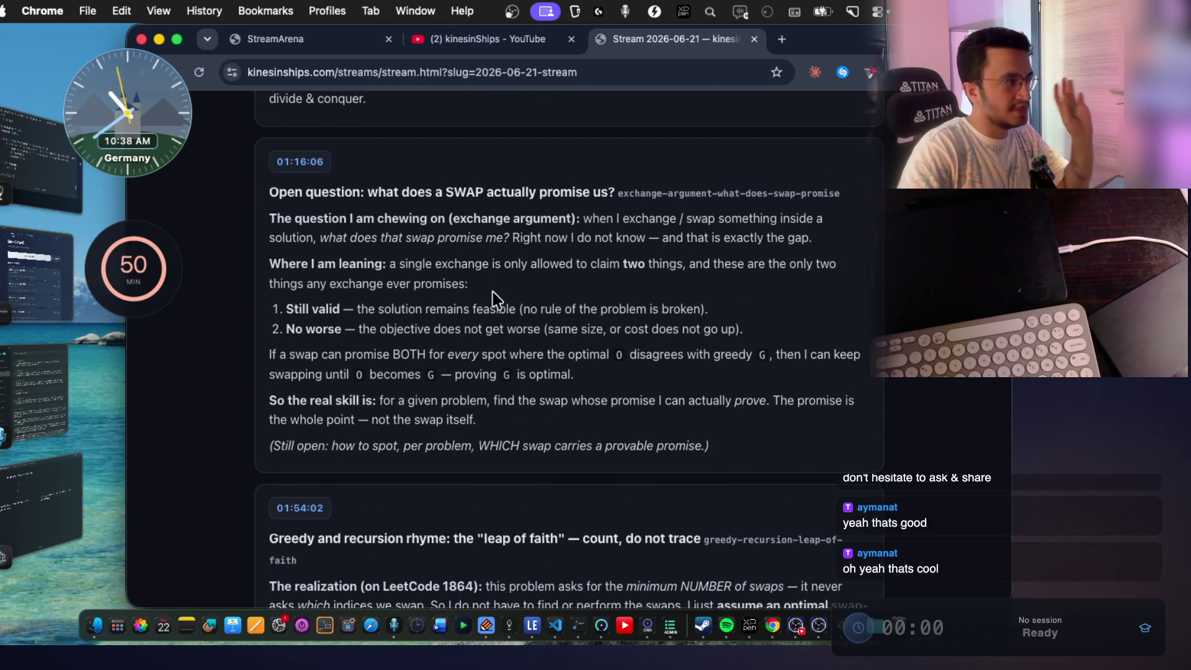
scroll(490, 273, up, 4)
scroll(527, 258, down, 5)
scroll(529, 266, down, 7)
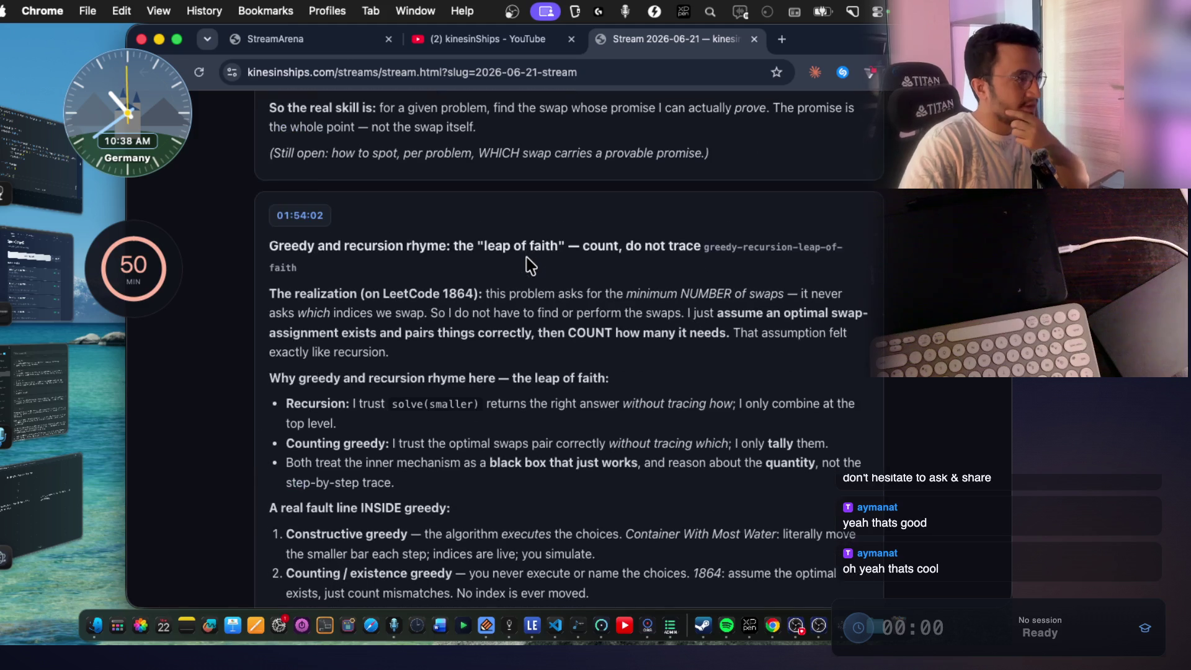
scroll(527, 266, down, 3)
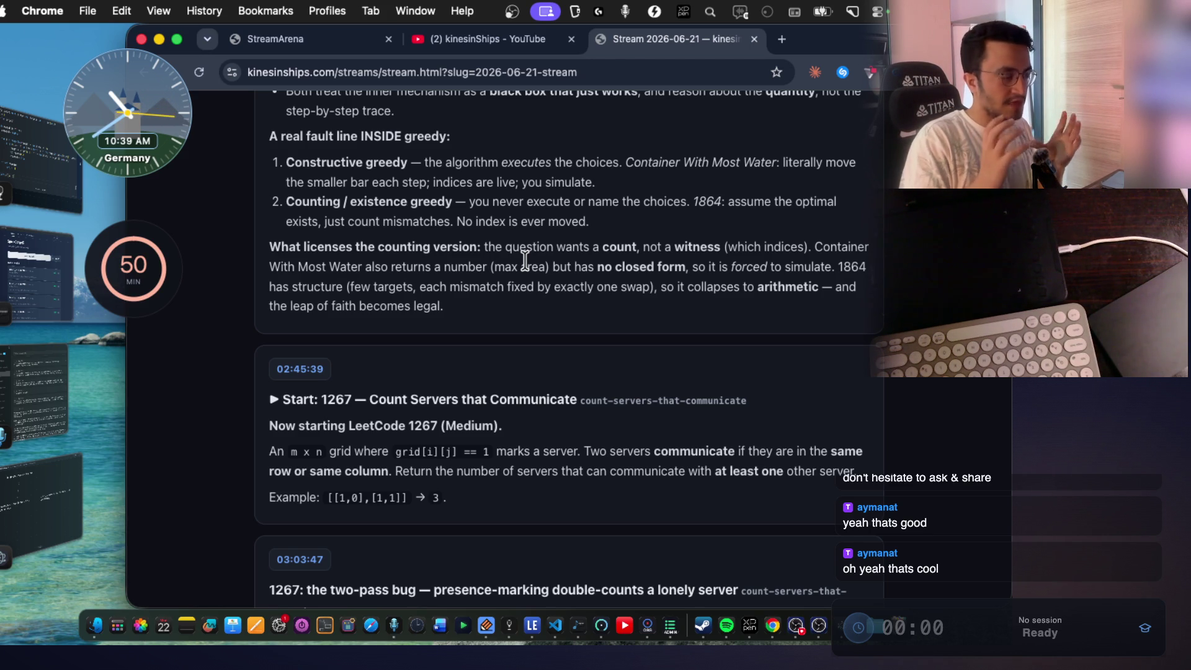
key(super+Tab)
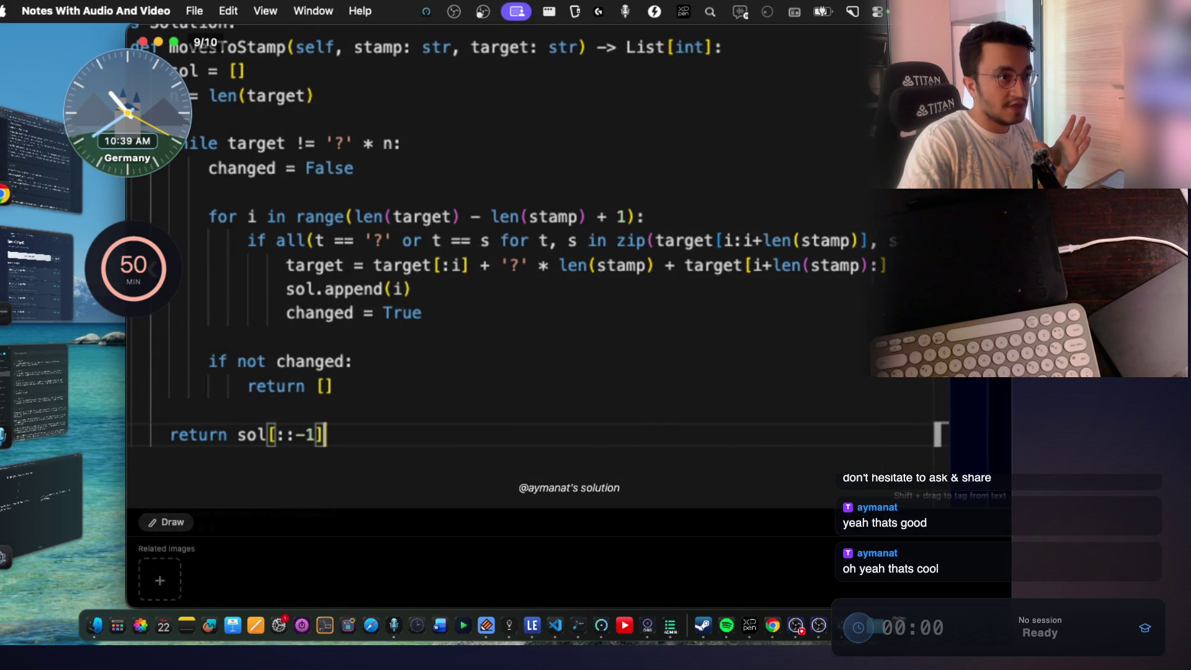
Close the enlarged code image and compare Mark 70 Broken Calculator with Mark 71 Min Moves details.
key(Escape)
scroll(685, 344, up, 5)
scroll(683, 359, down, 3)
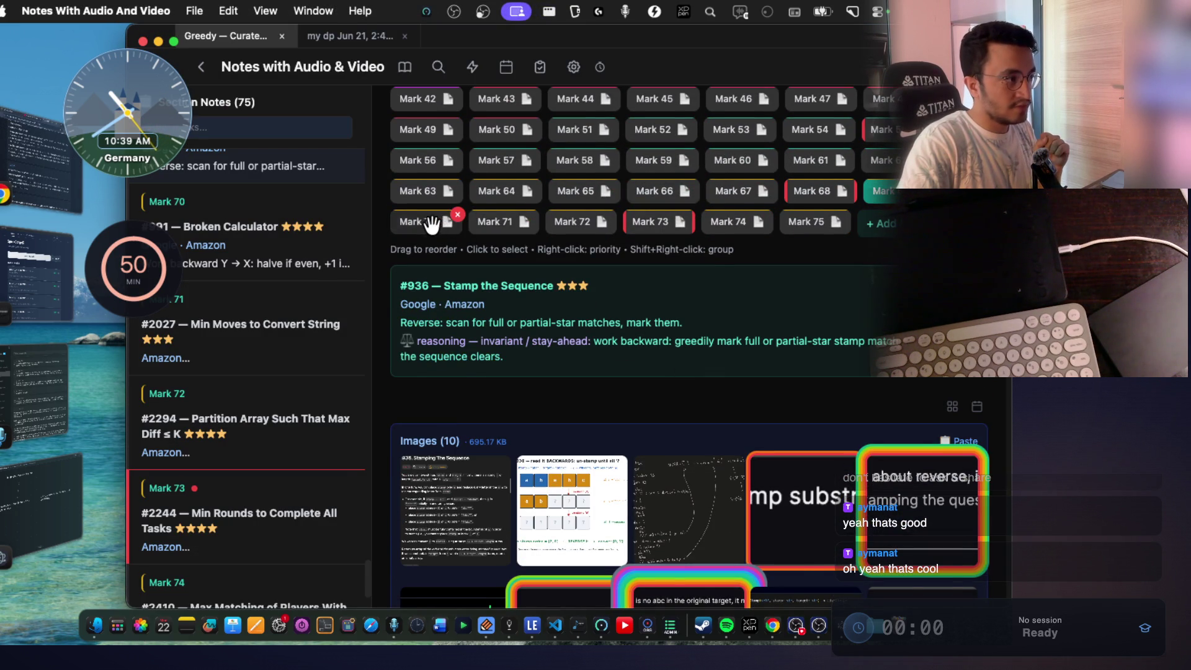
click(432, 225)
drag(443, 286, 521, 289)
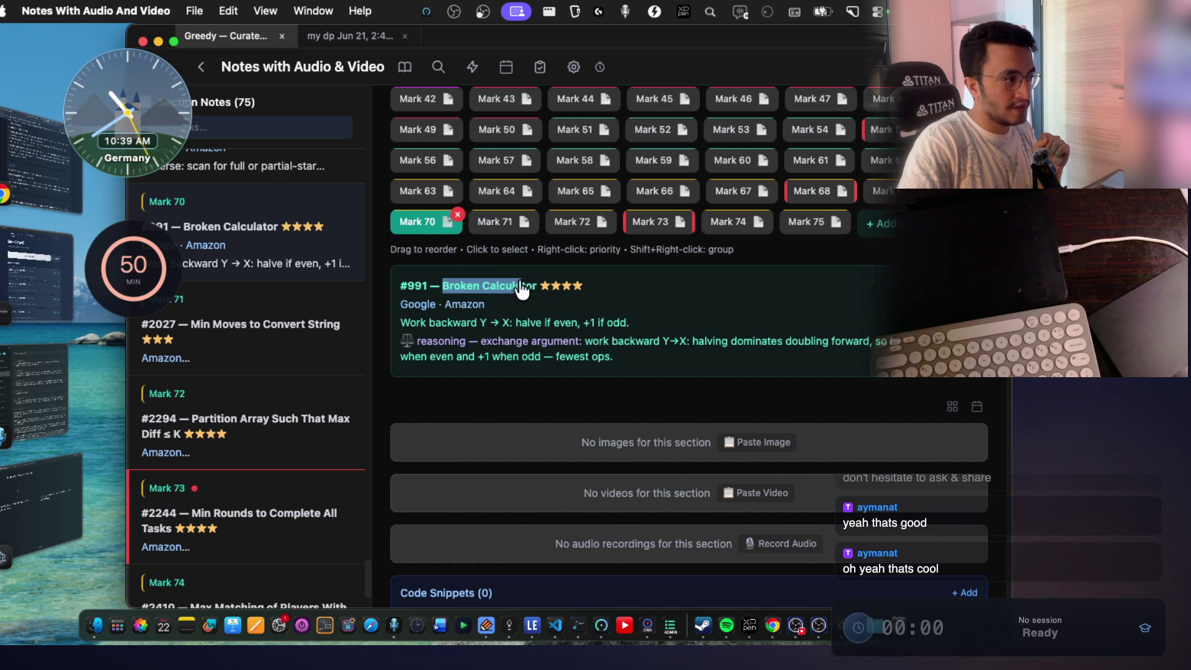
click(500, 222)
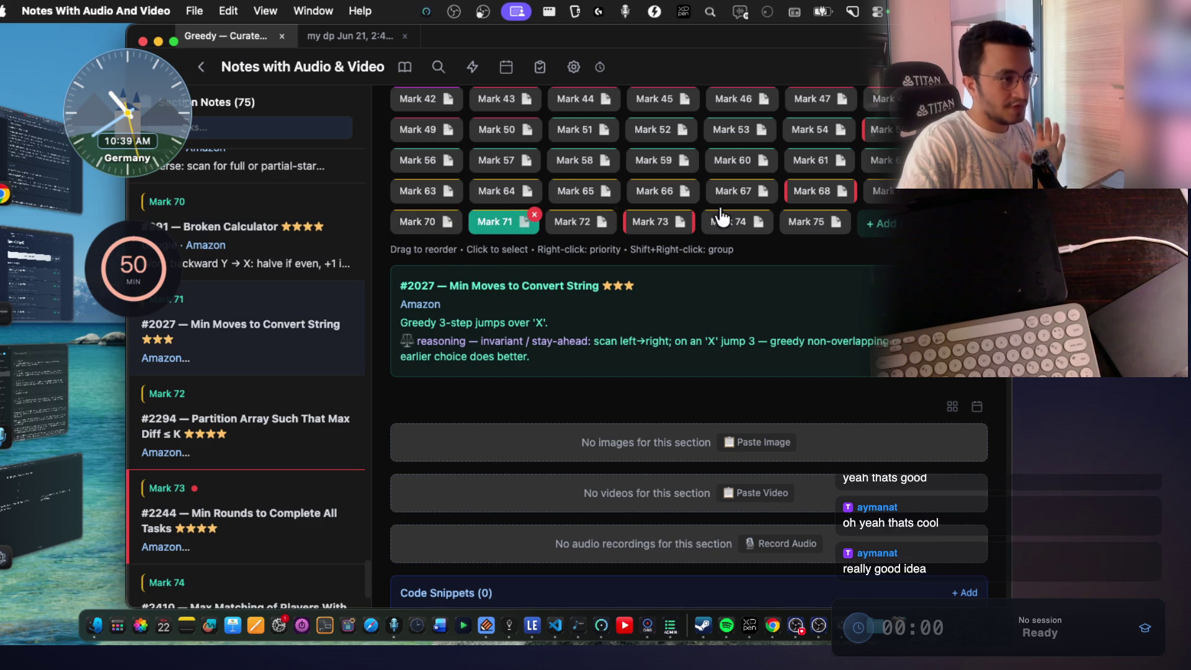
click(414, 222)
click(490, 224)
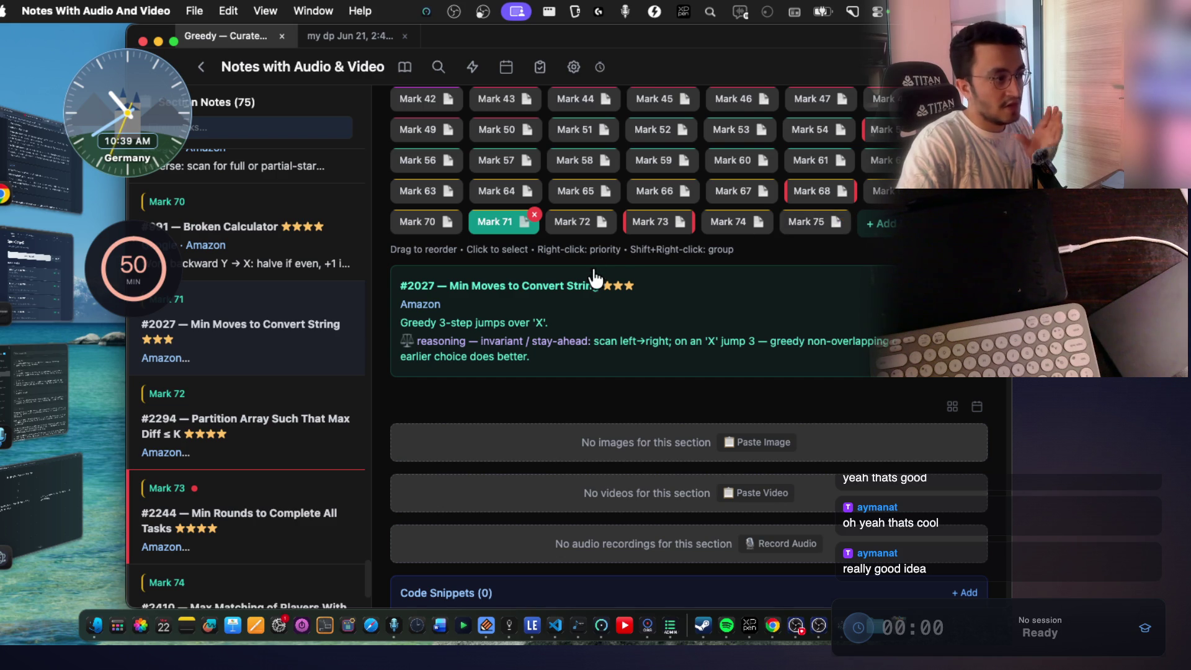
View the Mark 1 Maximum Subarray note, recheck Marks 70 and 71, then return to Chrome.
scroll(586, 280, up, 5)
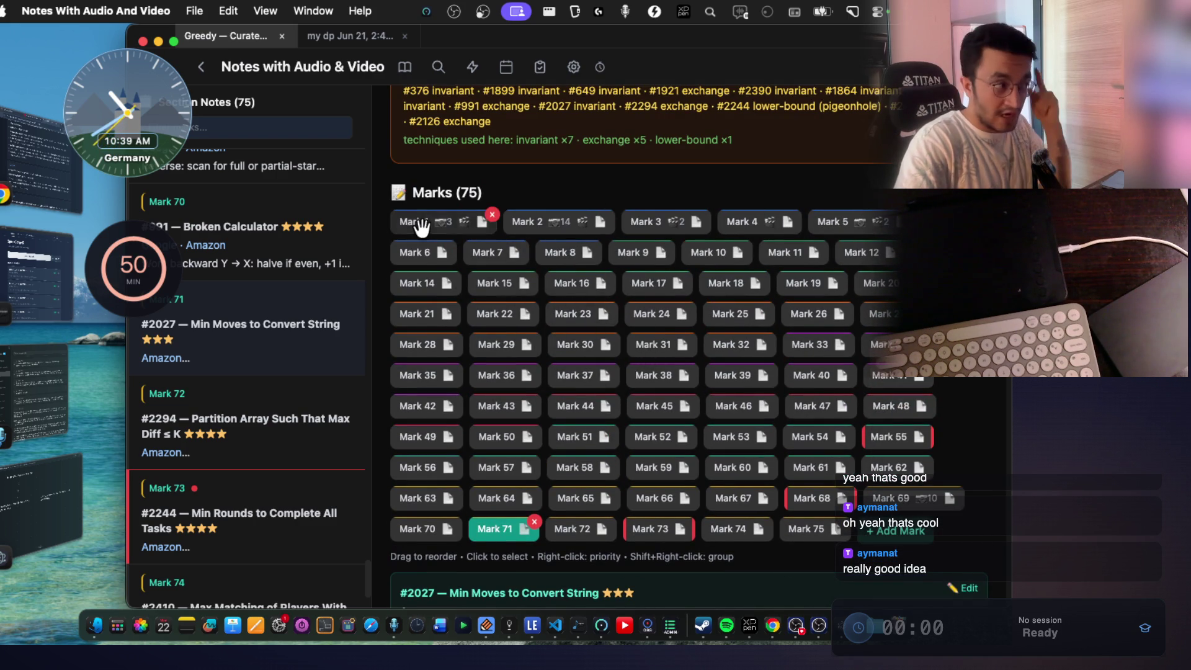
click(421, 228)
scroll(639, 310, down, 5)
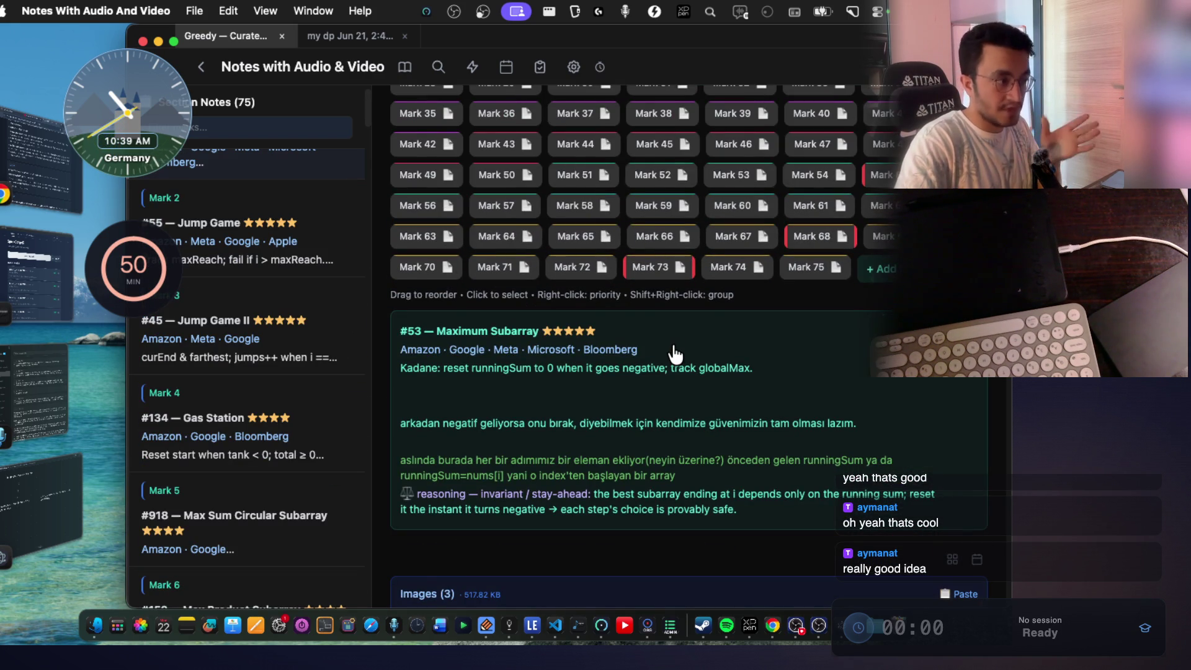
scroll(674, 349, up, 3)
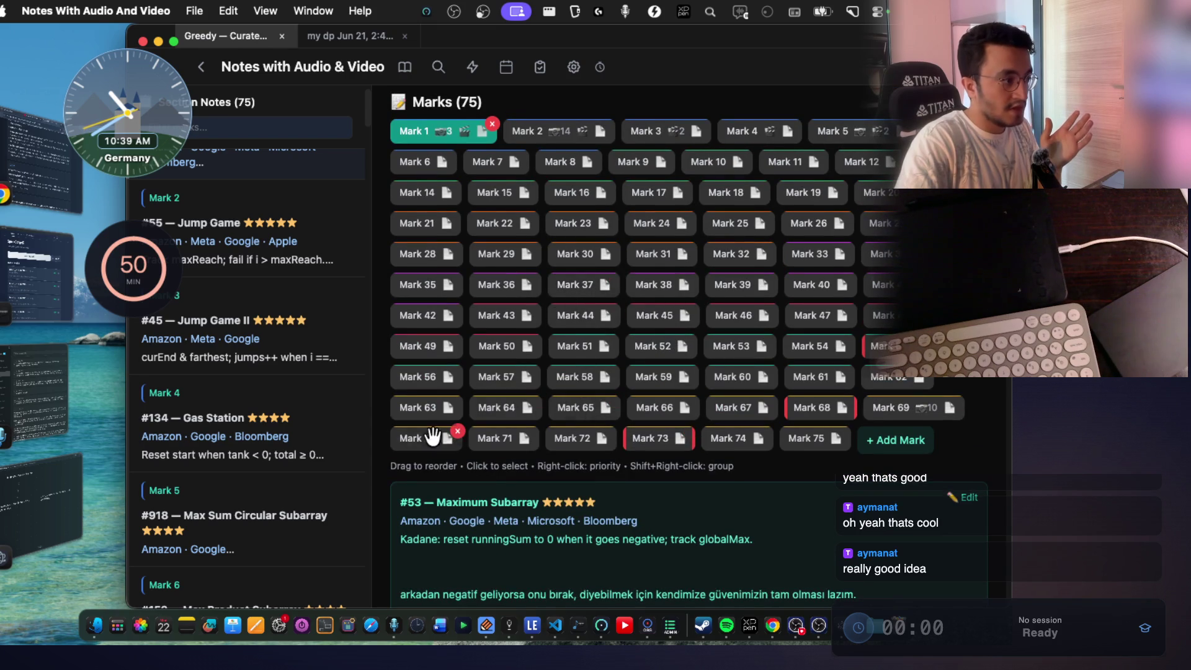
click(416, 439)
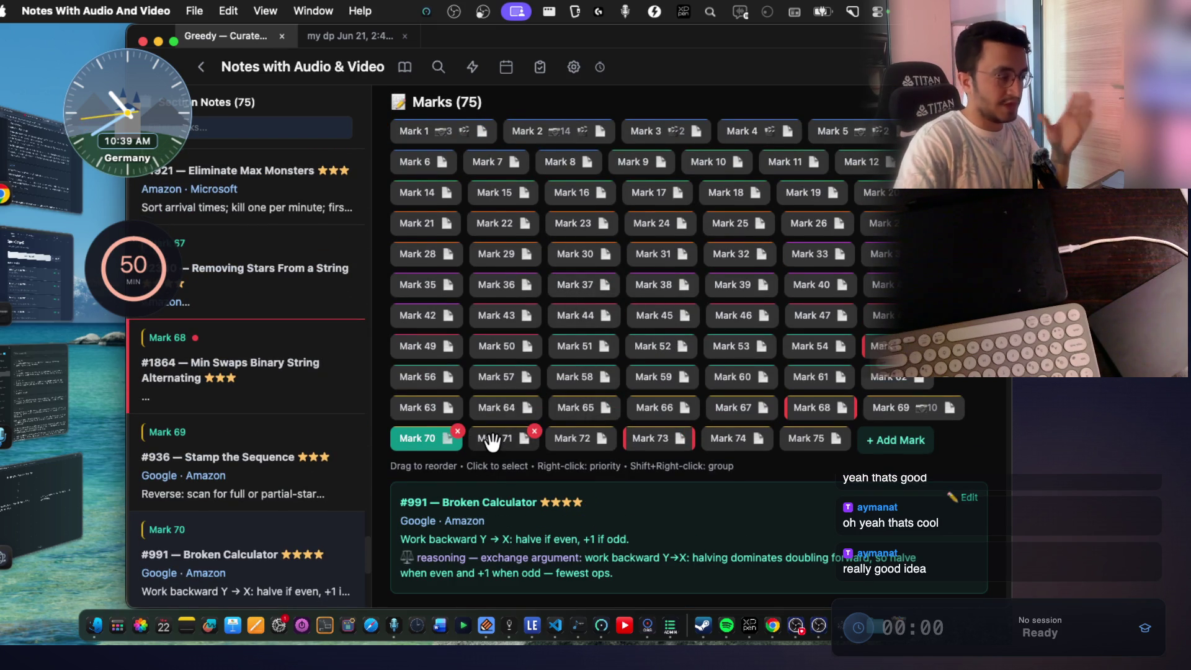
click(494, 441)
scroll(459, 404, down, 2)
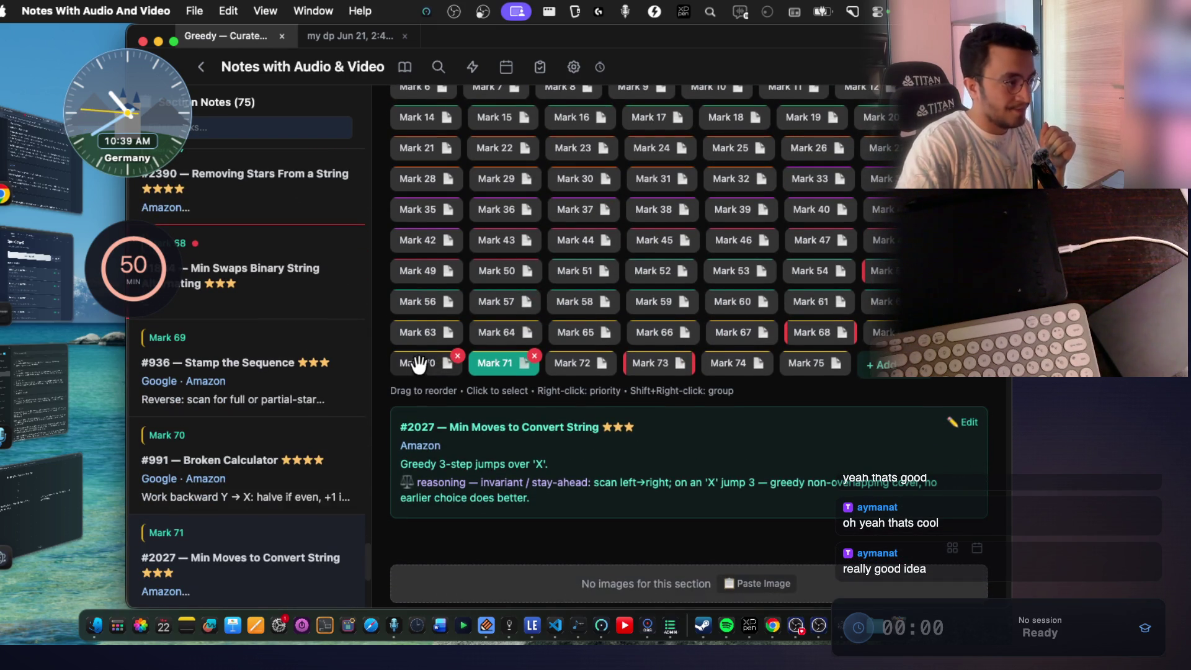
click(418, 364)
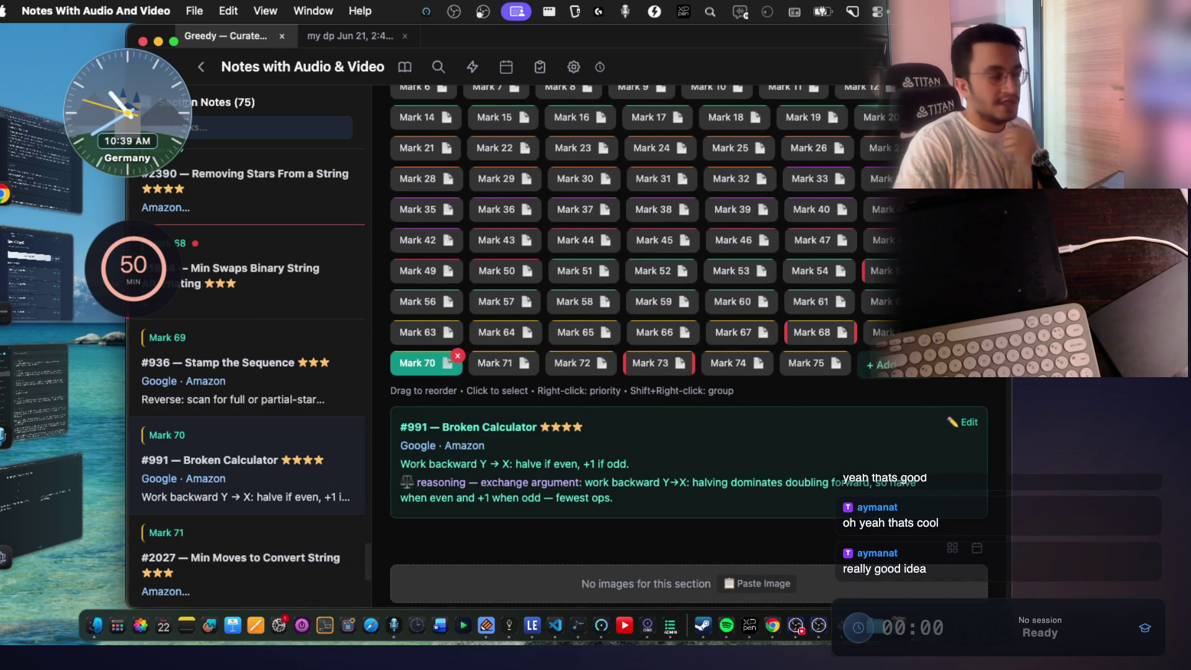
click(56, 152)
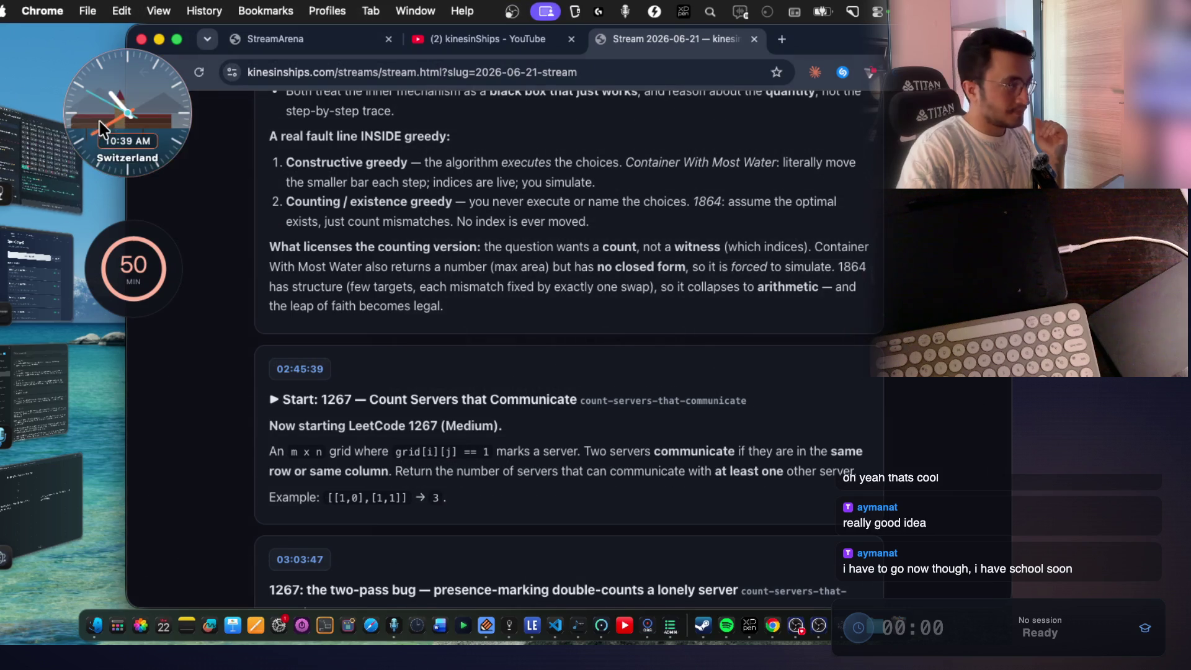
Switch the desk clock to Brazil time and highlight the real-skill phrase in the 1267 heading.
mouse_move(158, 138)
mouse_down()
mouse_move(314, 214)
mouse_move(162, 140)
mouse_up()
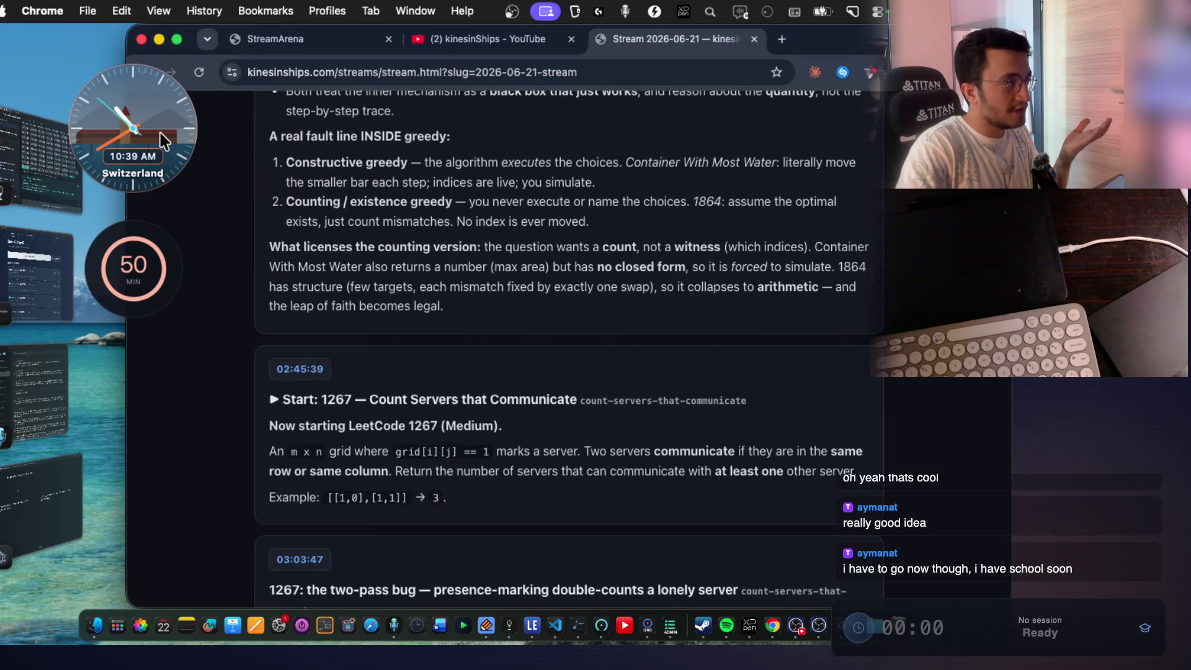
click(160, 144)
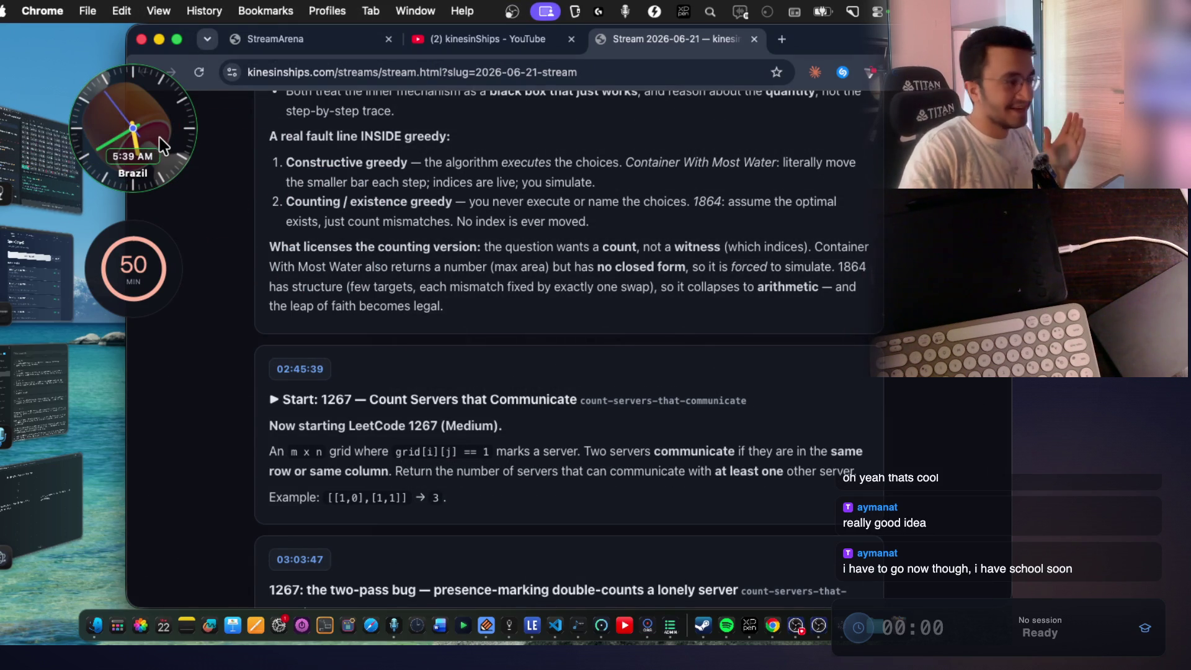
scroll(644, 285, down, 3)
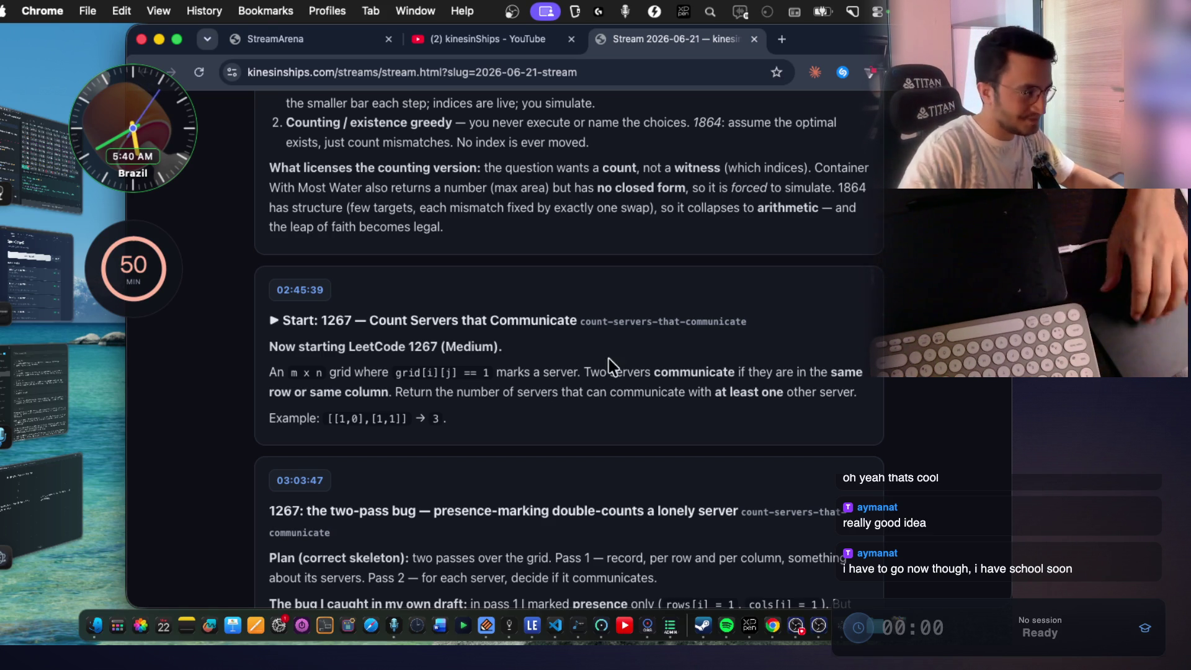
scroll(619, 360, down, 5)
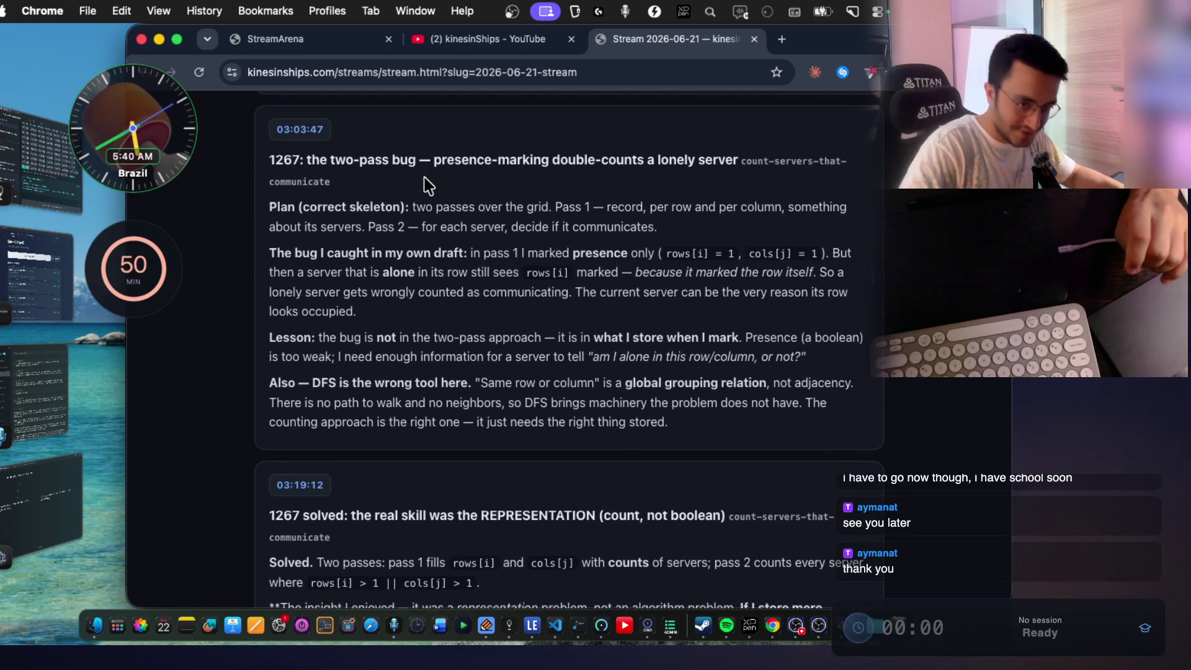
scroll(596, 326, down, 1)
scroll(596, 326, down, 2)
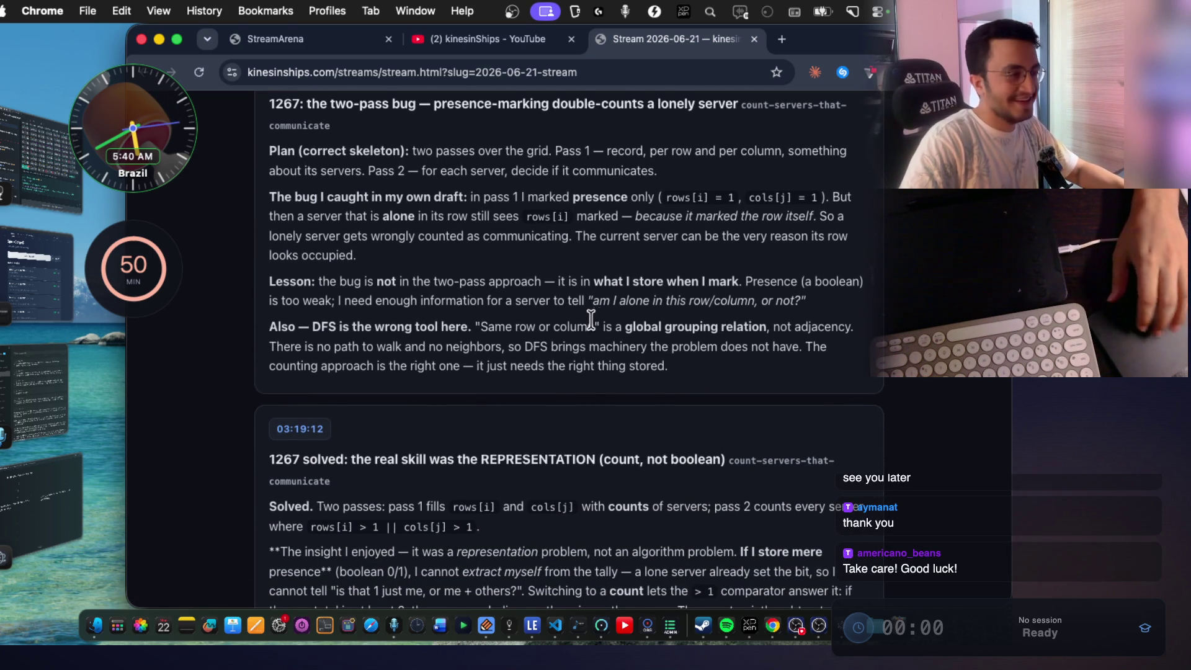
scroll(594, 324, down, 10)
scroll(445, 320, down, 1)
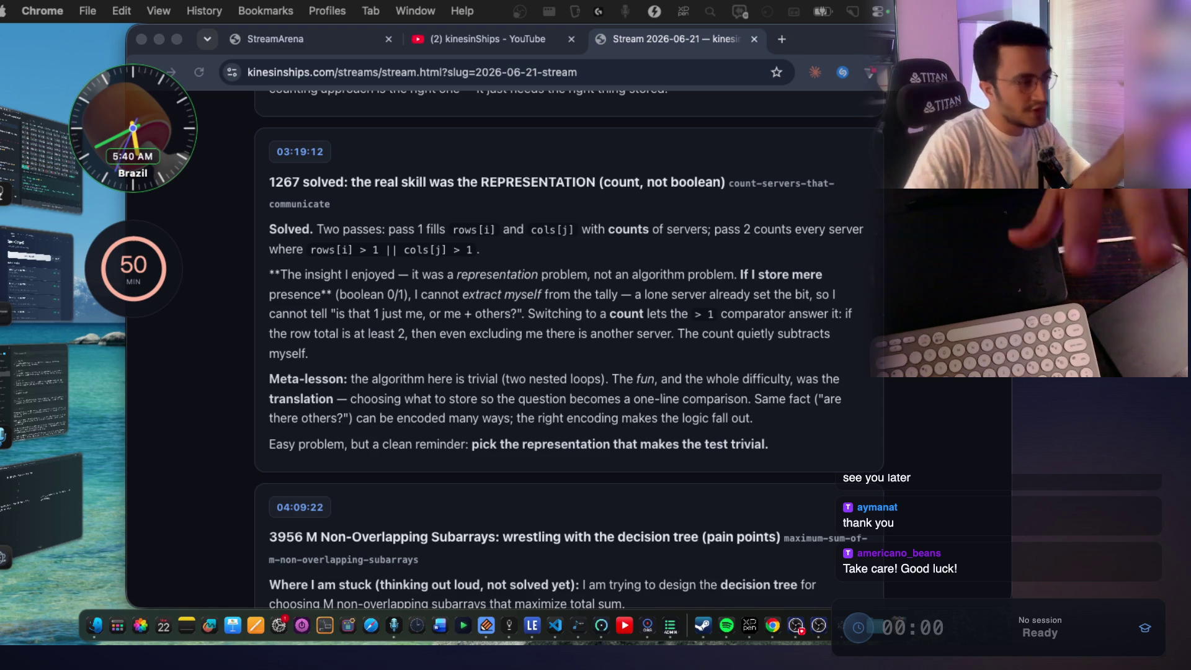
drag(352, 182, 593, 182)
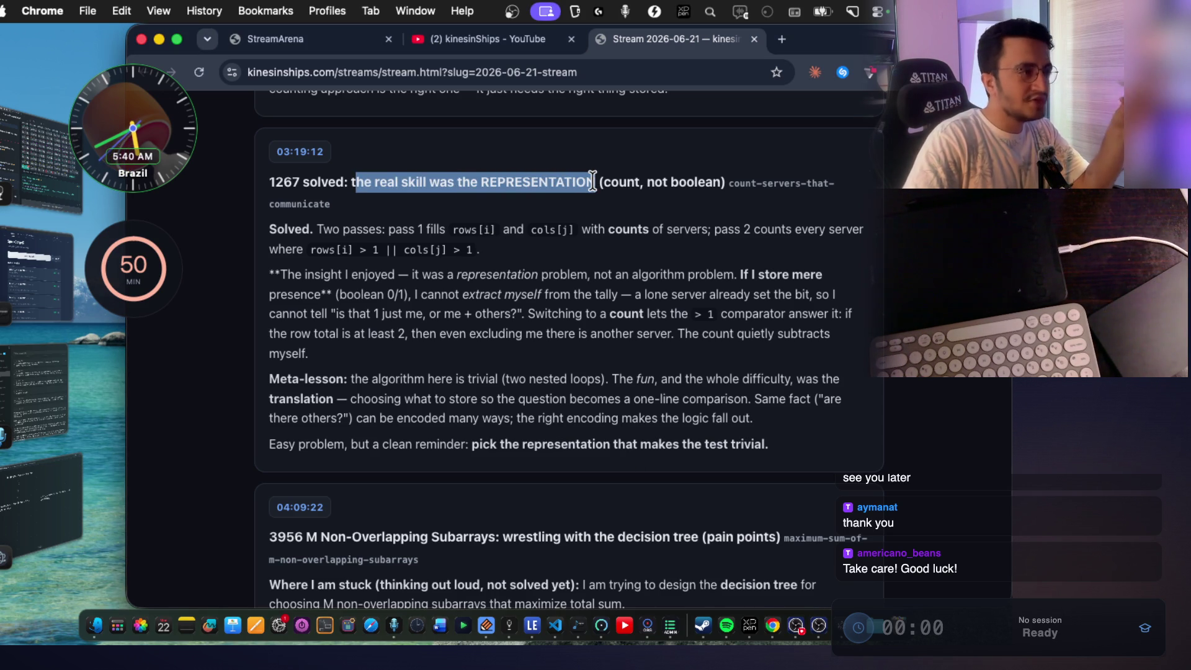
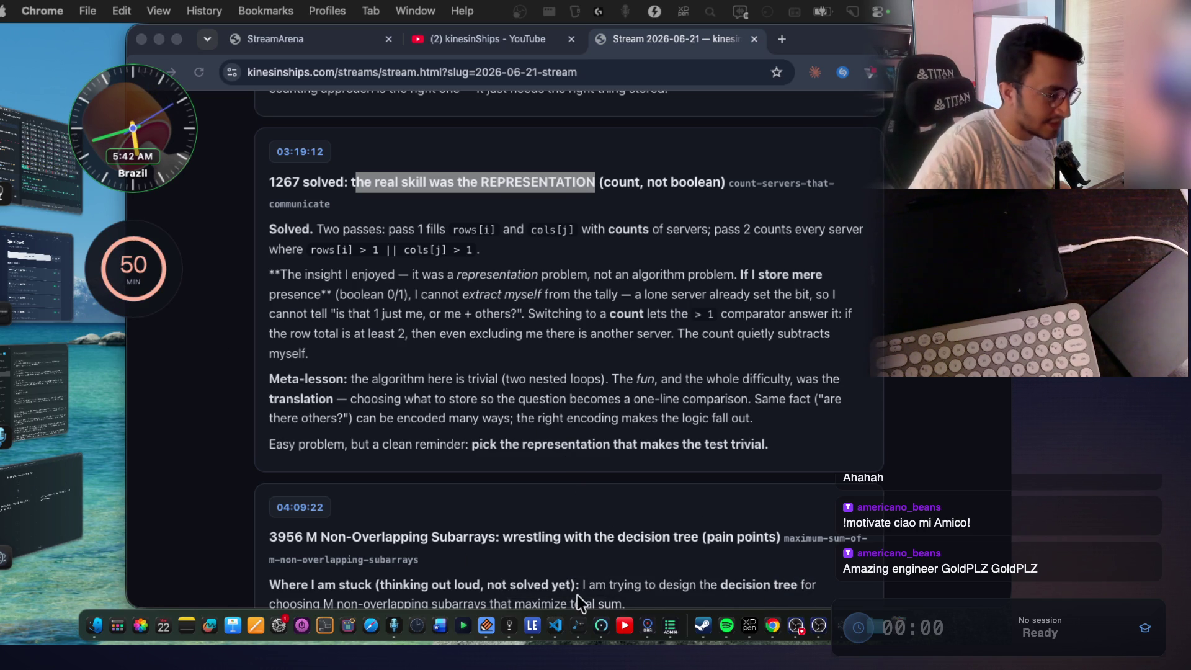
Launch Activity Monitor from the launcher search, then minimize it.
click(558, 165)
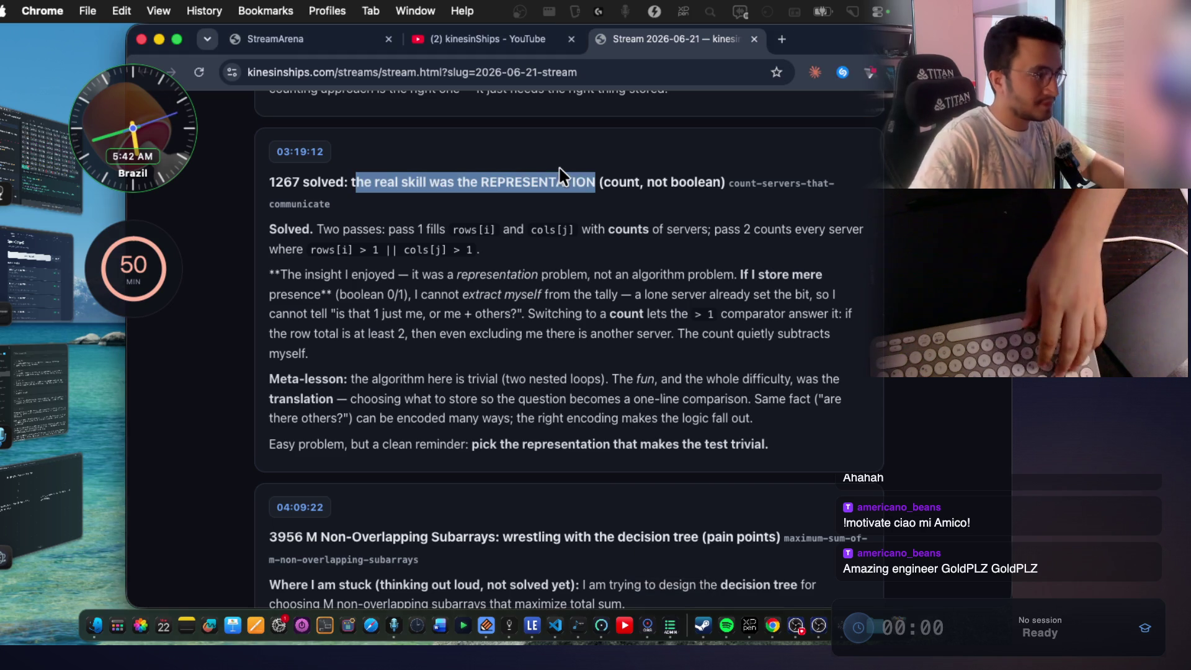
key(super+space)
text(activity Monitor)
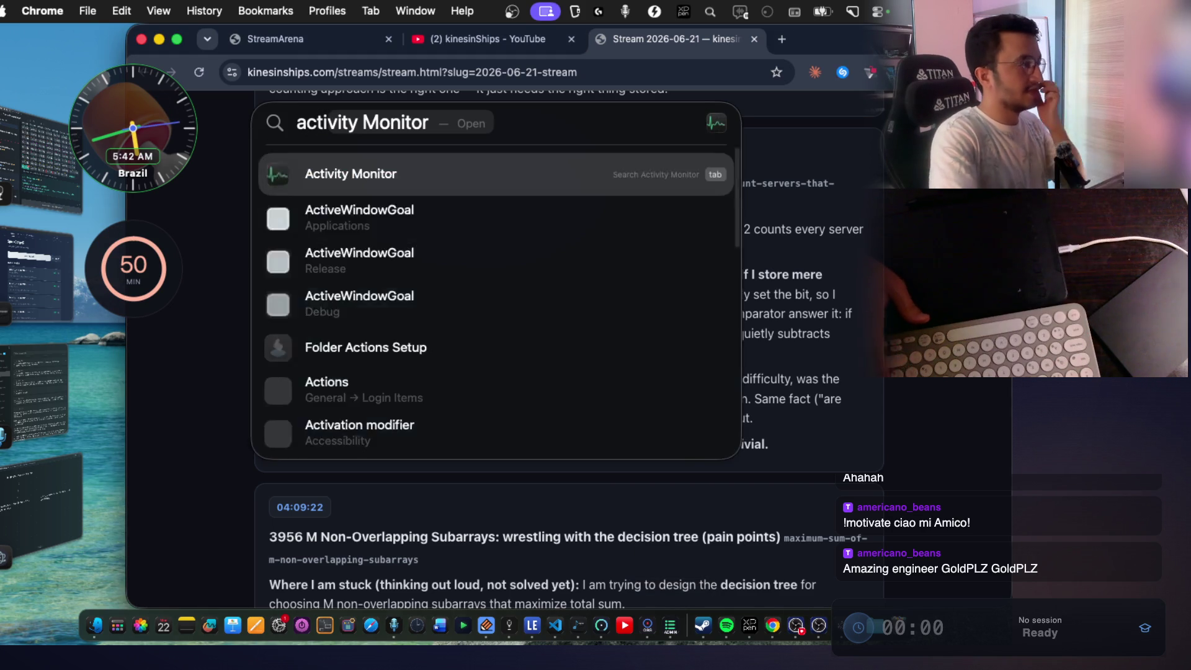
key(Return)
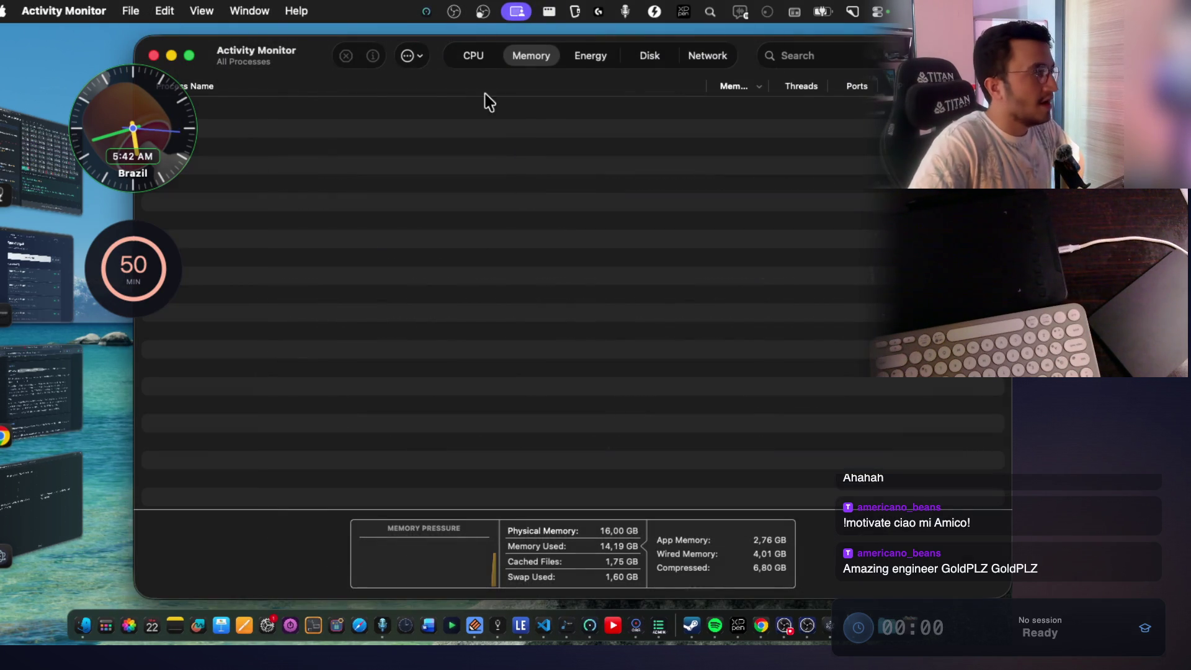
key(super+m)
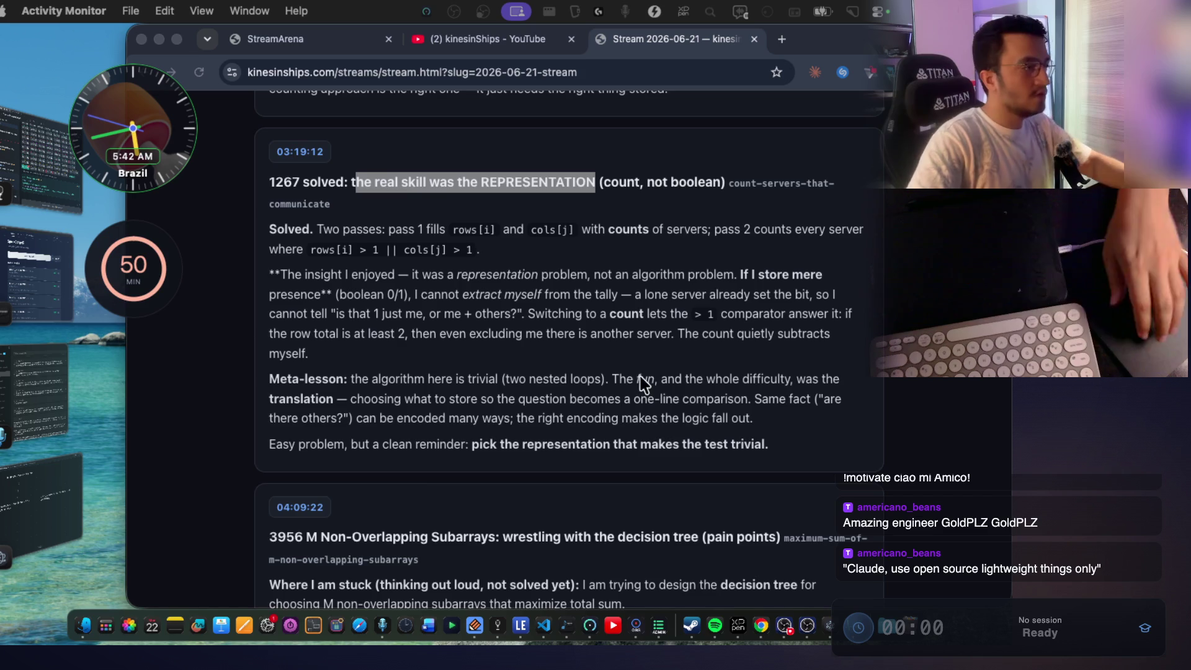
Read Claude's checkpoint summary in the Claude Code terminal, then return to the ThinkCanvas canvas.
scroll(626, 372, down, 10)
key(super+Tab)
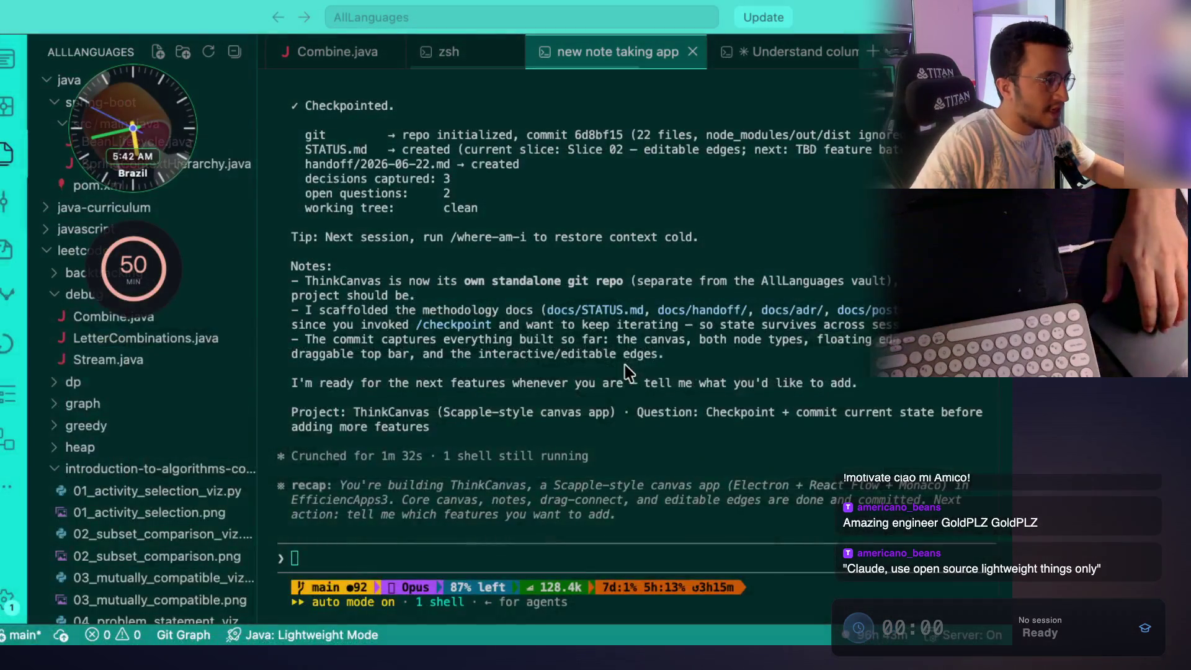
scroll(531, 326, up, 3)
scroll(531, 326, down, 5)
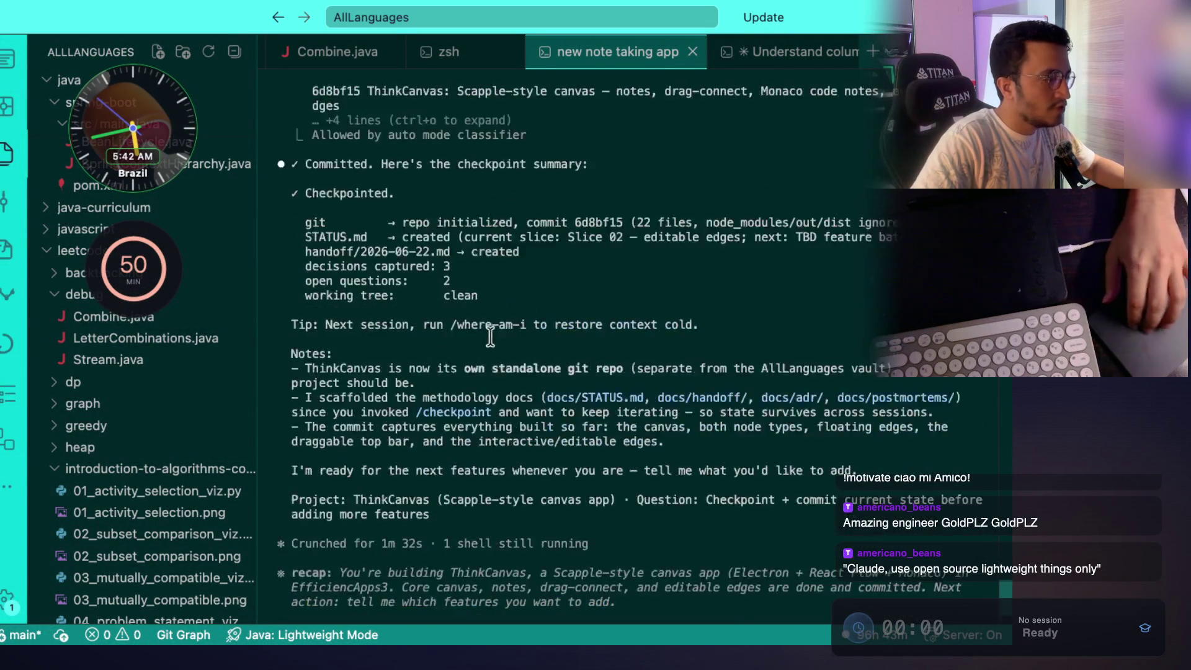
key(super+Tab)
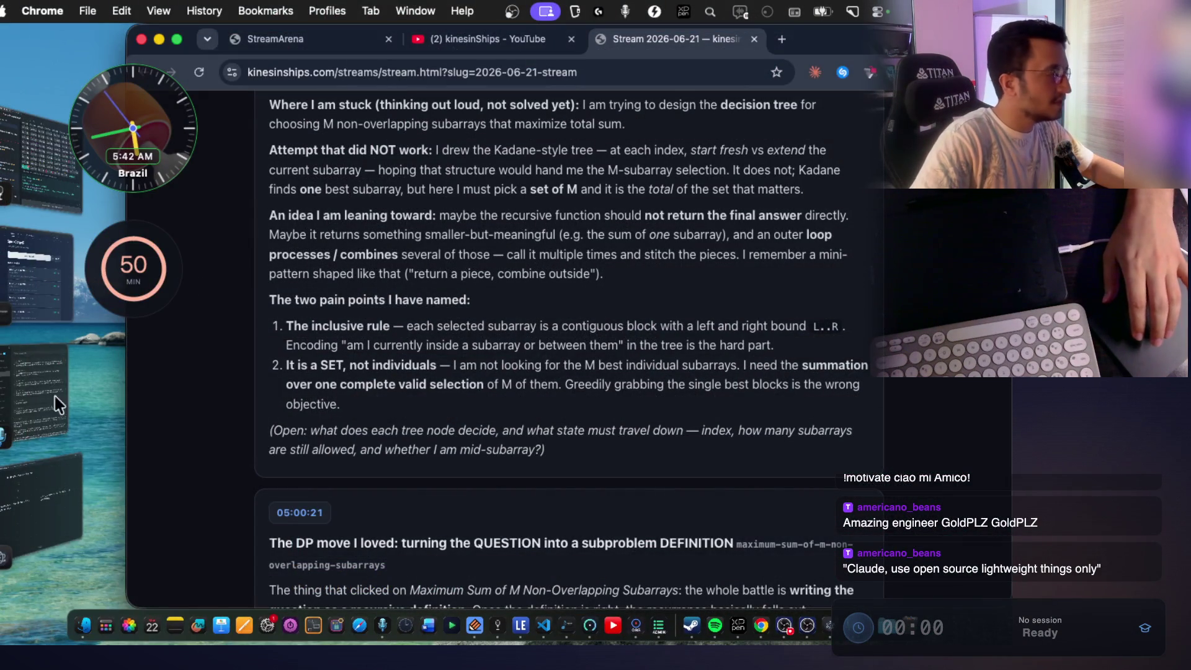
key(super+Tab)
Start voice dictation in the Claude Code terminal and bring ThinkCanvas back to the front.
scroll(608, 351, up, 10)
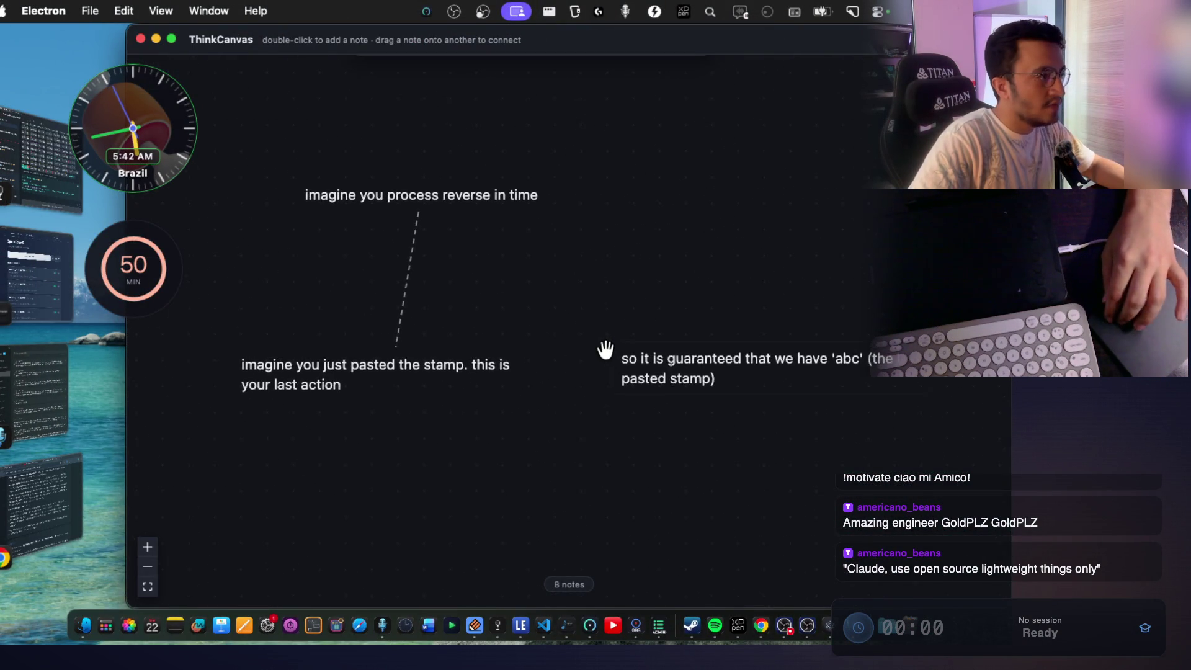
scroll(756, 277, up, 5)
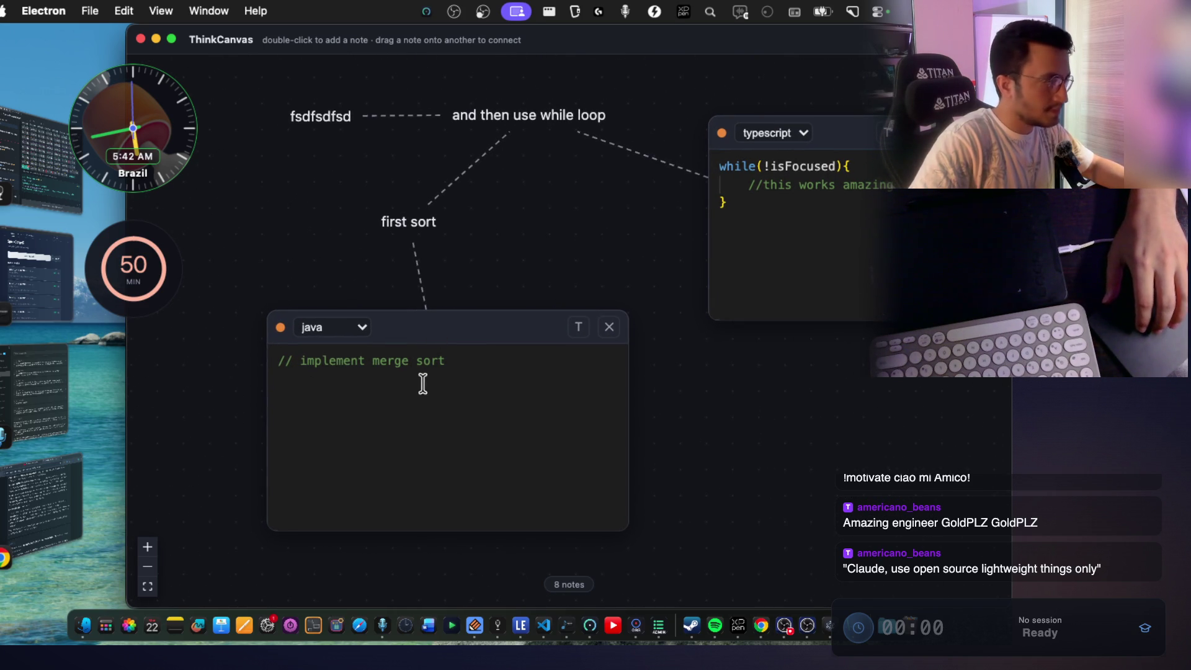
key(super+Tab)
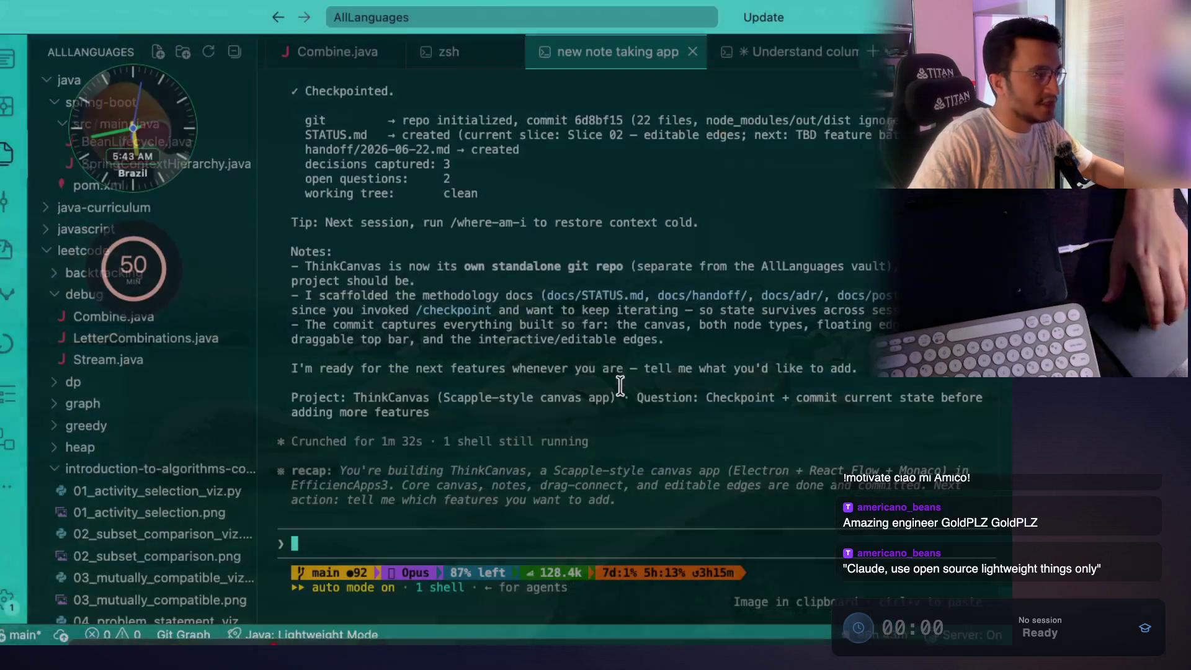
key(fn)
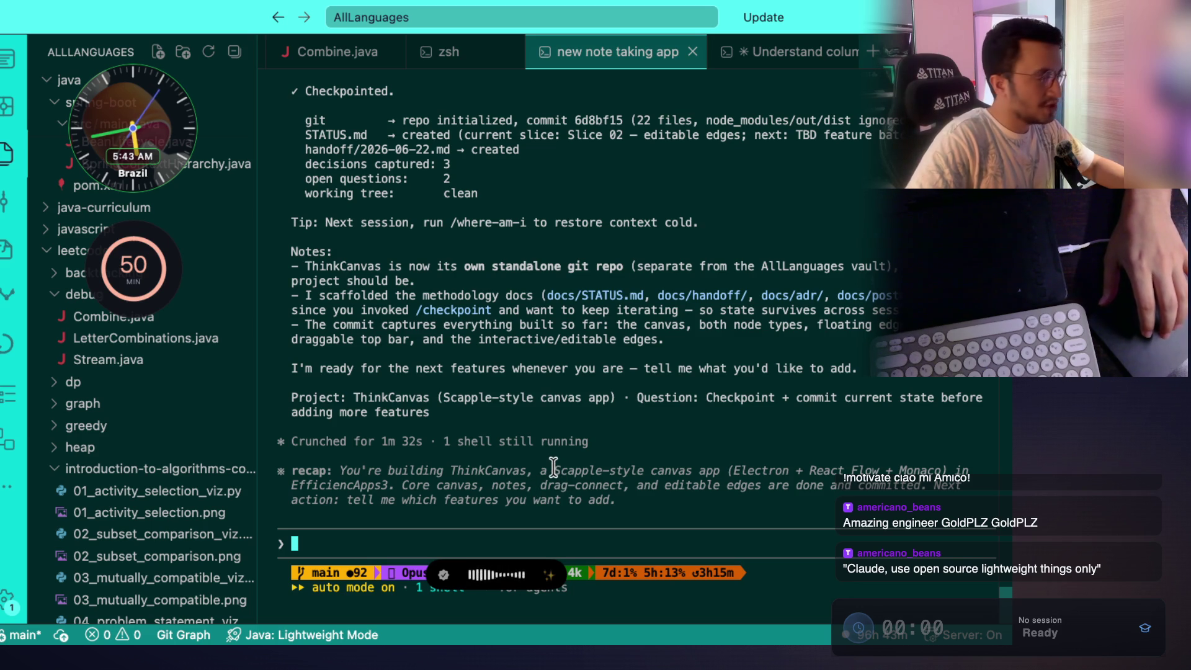
key(super+Tab)
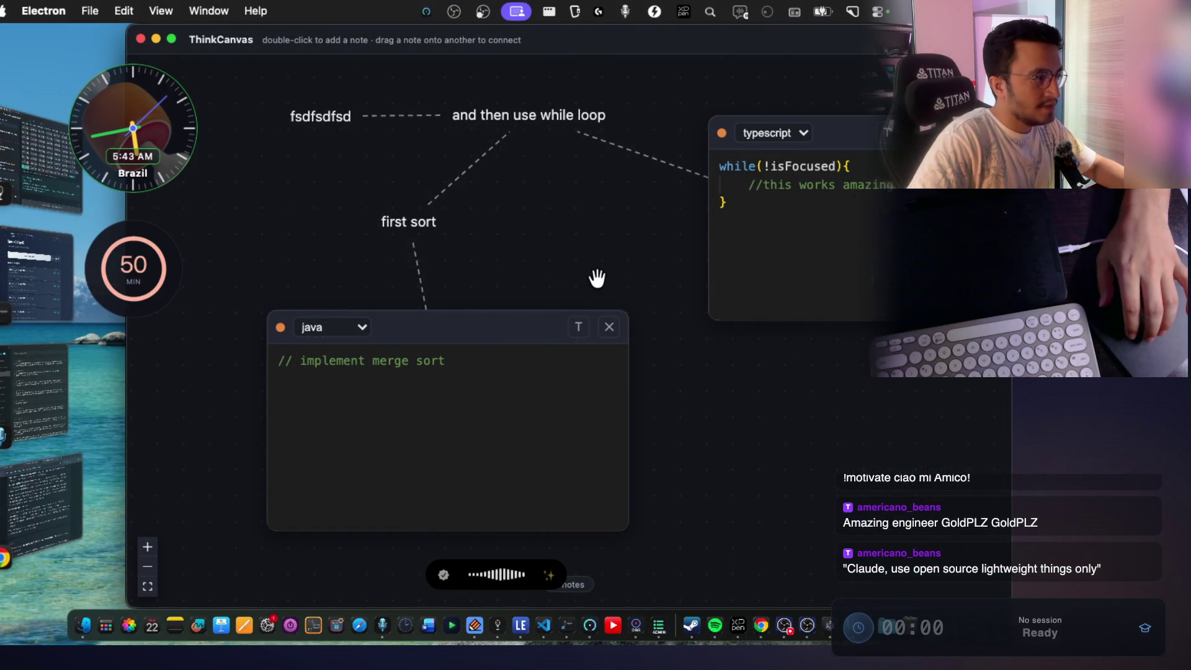
scroll(655, 295, right, 2)
click(326, 342)
click(509, 281)
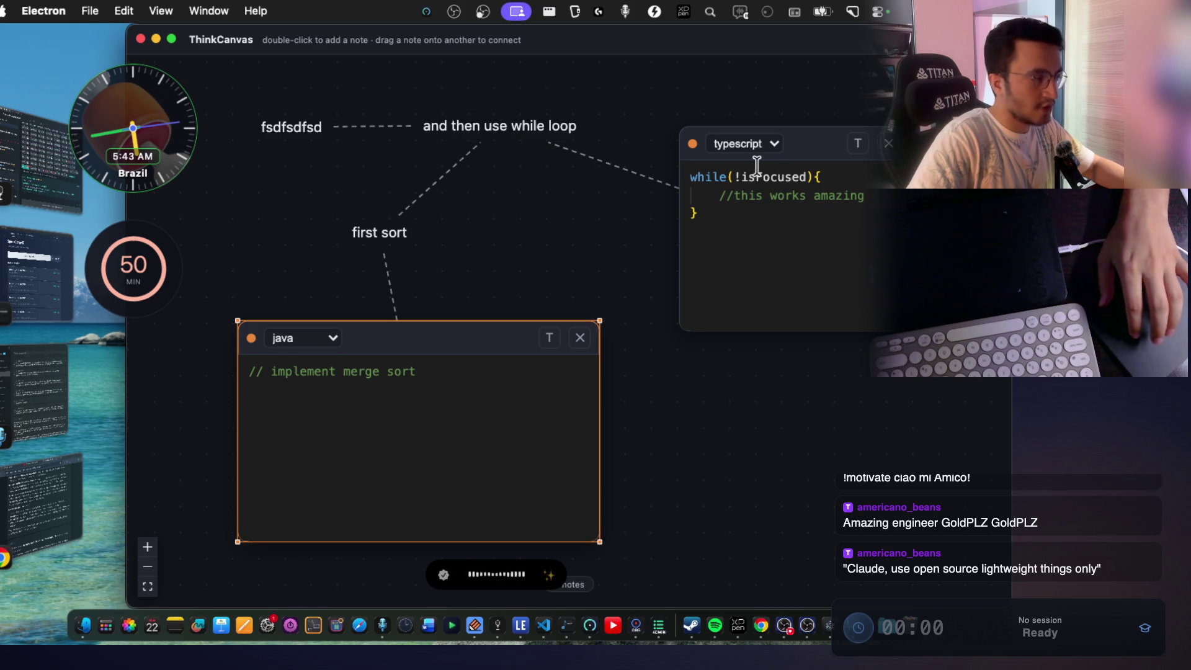
click(284, 340)
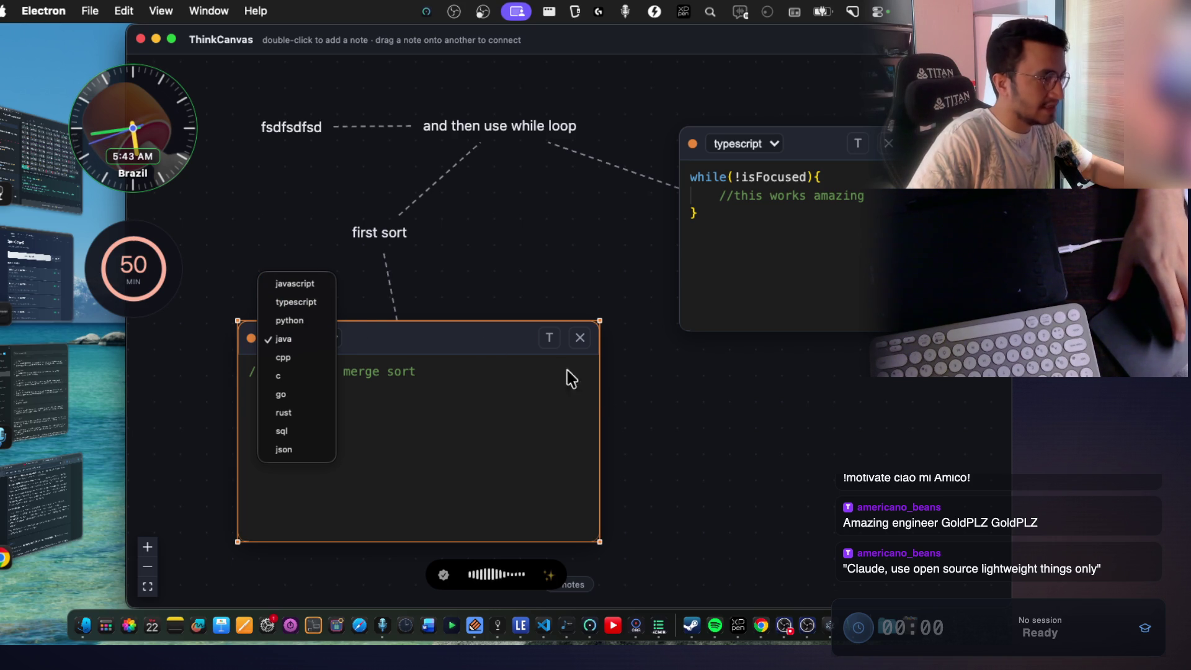
click(621, 409)
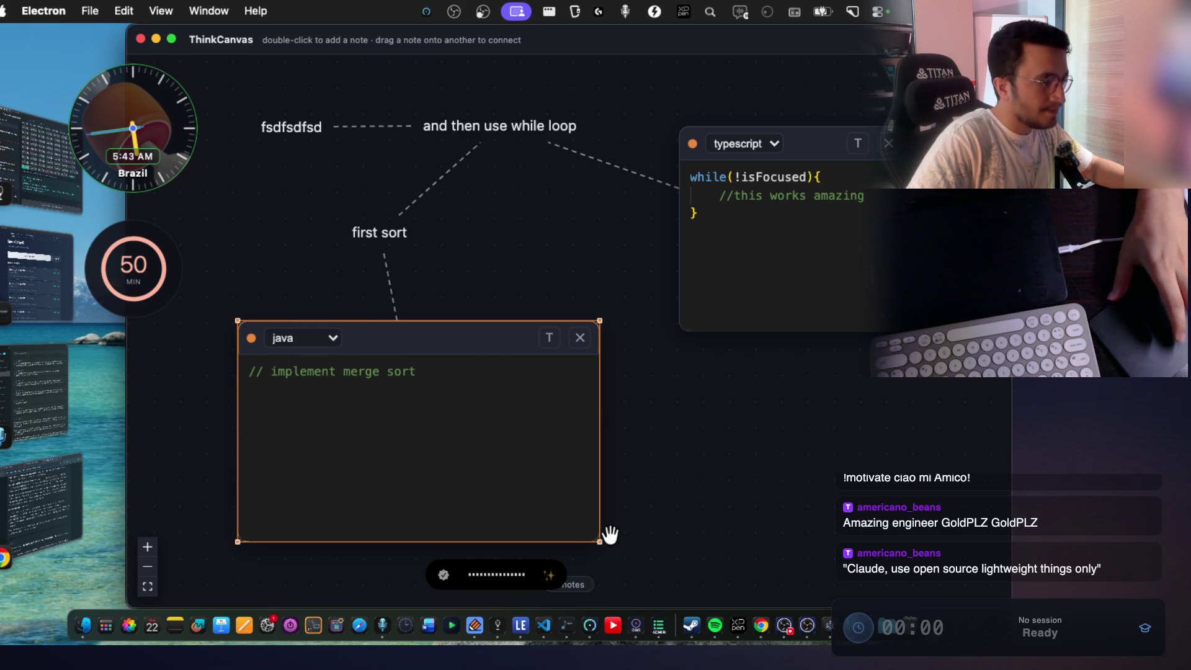
click(535, 574)
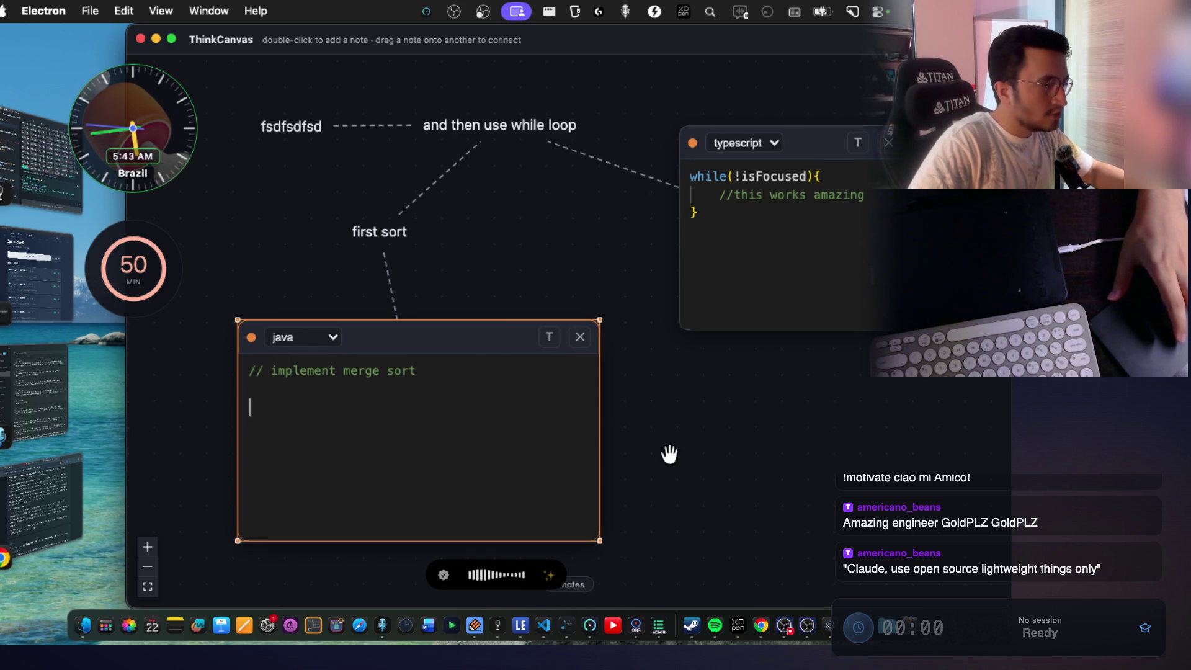
click(394, 237)
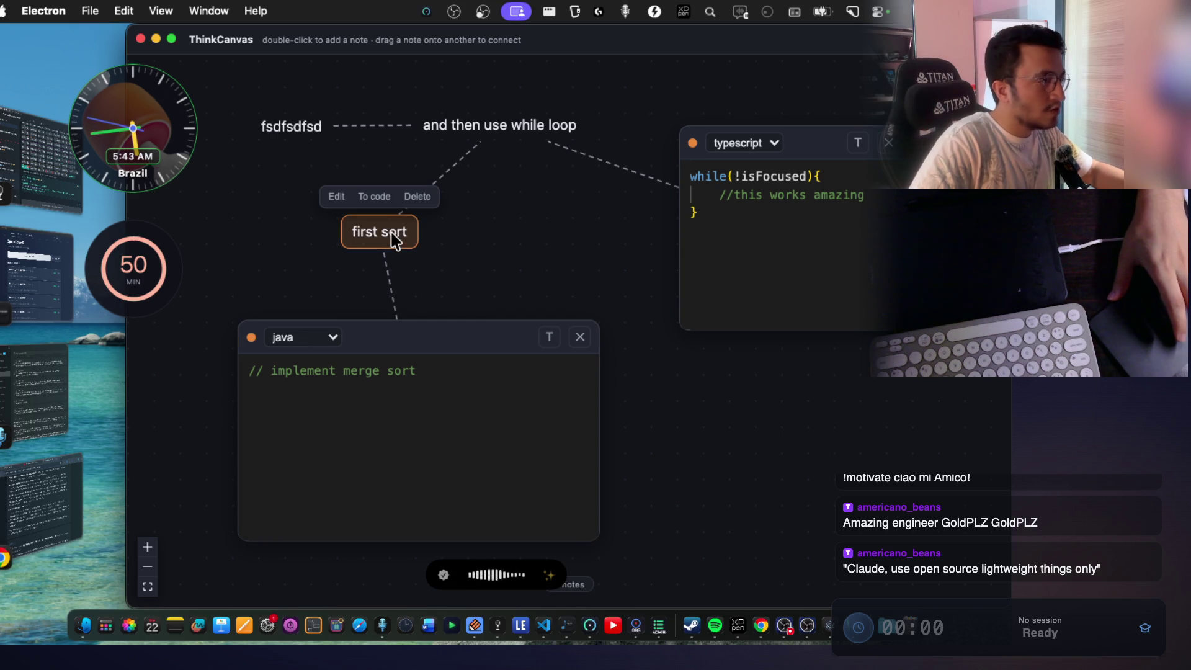
Turn 'first sort' into a compact code note placed above the merge sort note.
click(374, 197)
scroll(733, 370, up, 1)
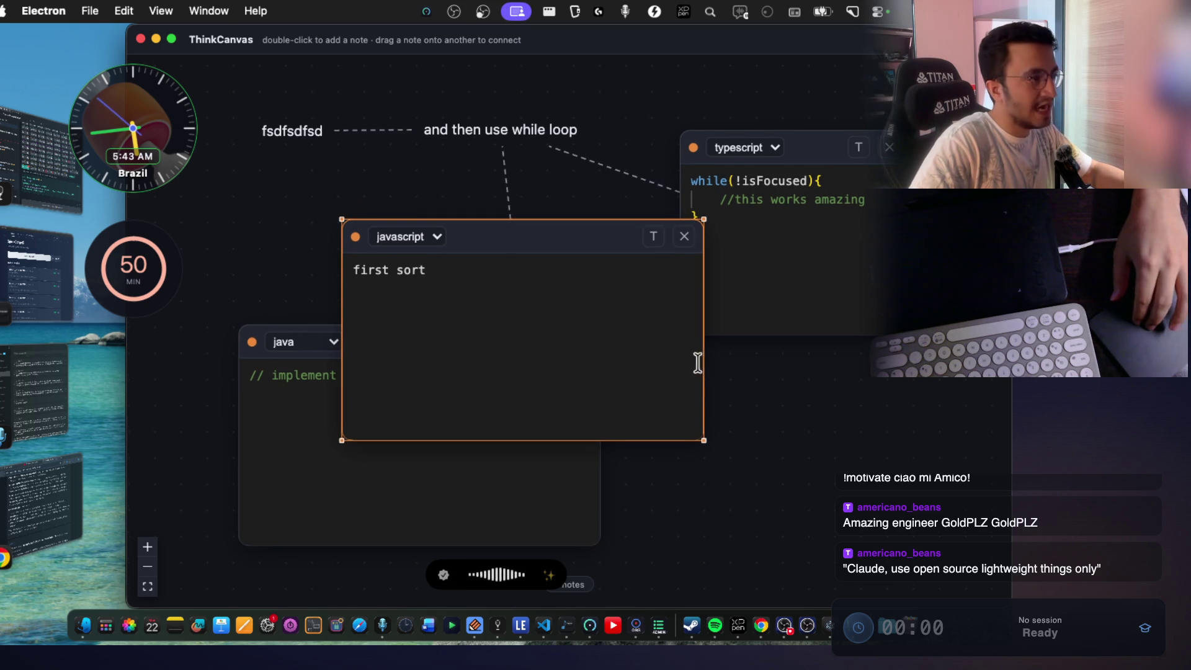
mouse_move(703, 438)
mouse_down()
mouse_move(623, 384)
mouse_move(563, 364)
mouse_move(526, 407)
mouse_move(521, 380)
mouse_move(521, 396)
mouse_up()
click(864, 478)
mouse_move(467, 355)
mouse_down()
mouse_move(505, 457)
mouse_move(400, 427)
mouse_up()
mouse_move(444, 245)
mouse_down()
mouse_move(540, 277)
mouse_move(636, 273)
mouse_move(424, 198)
mouse_up()
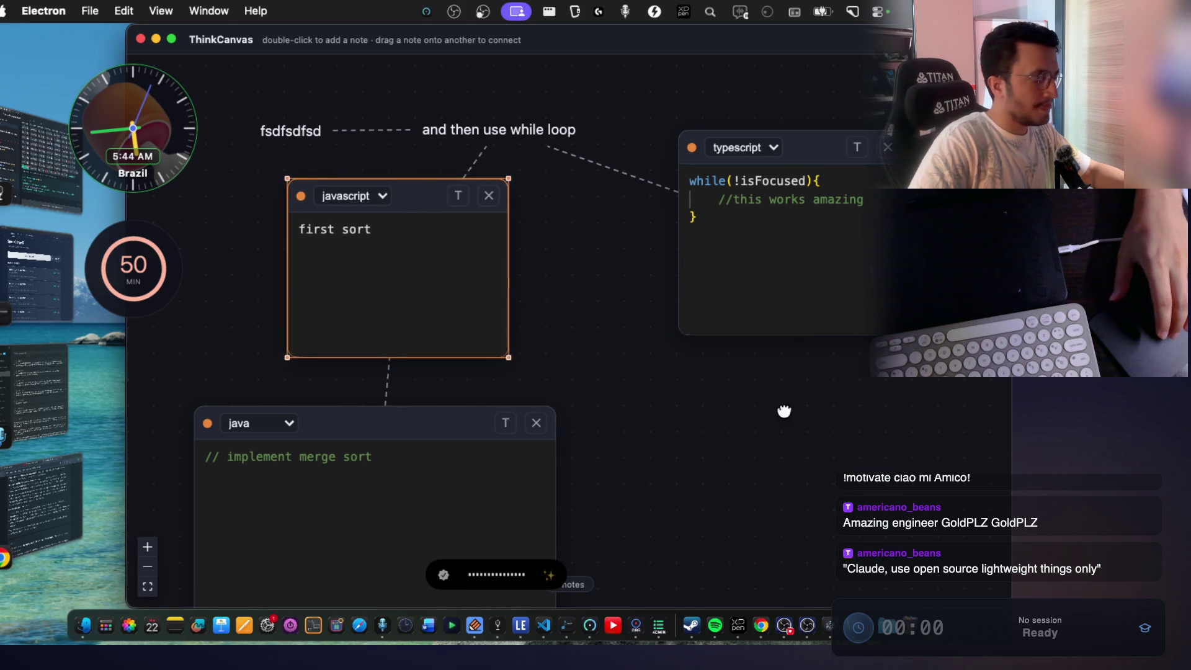
click(784, 407)
scroll(726, 428, down, 2)
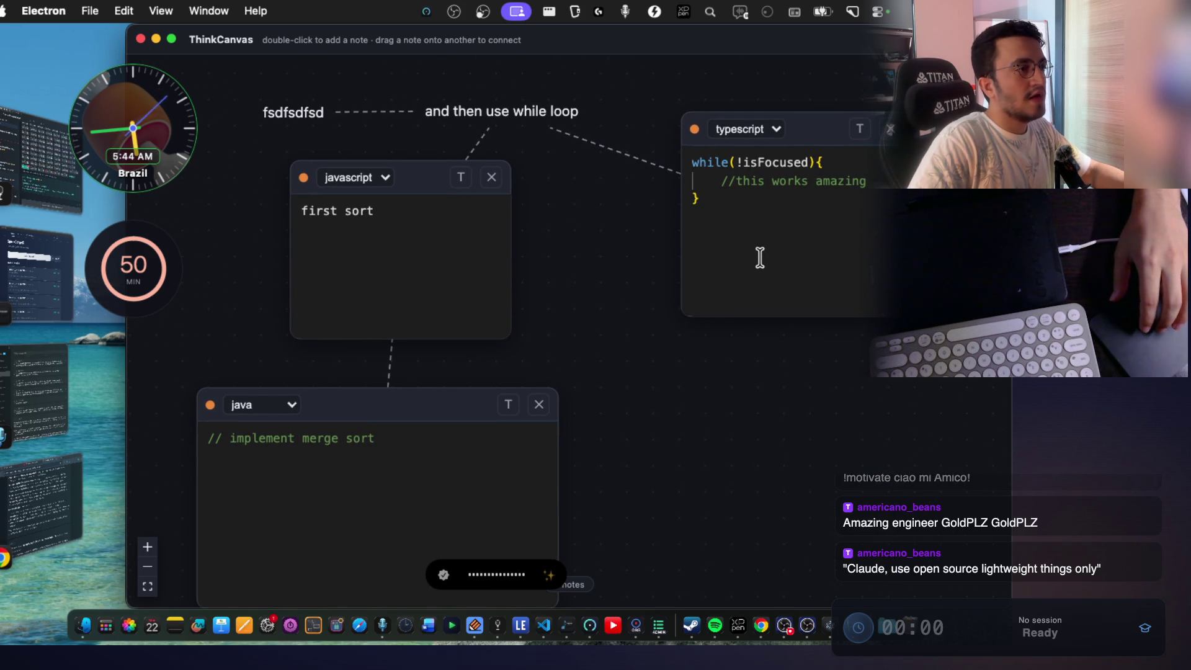
Change the while-loop note from typescript to javascript by converting it to plain text and back to code.
click(860, 128)
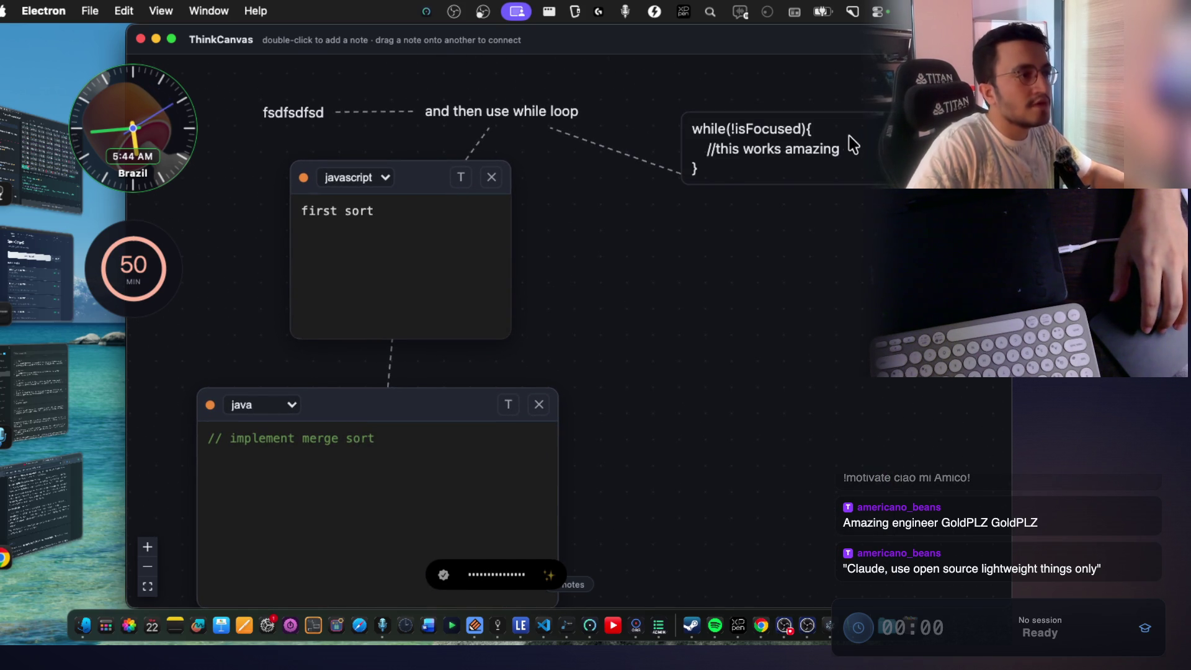
click(799, 149)
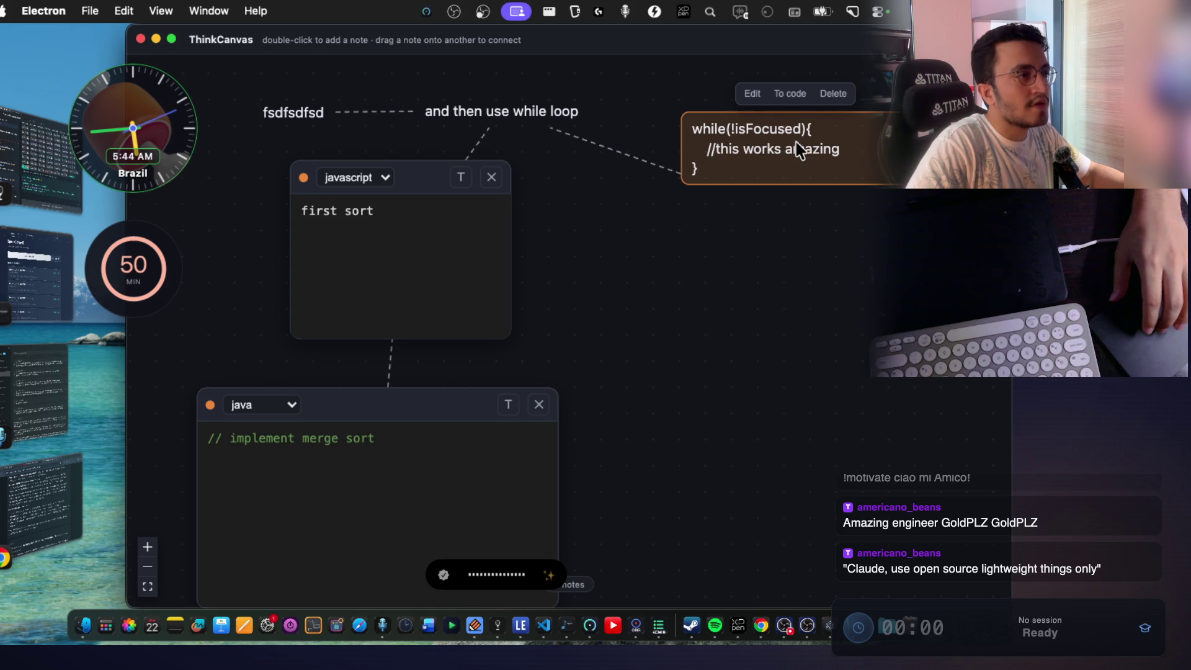
click(790, 93)
drag(619, 335, 609, 320)
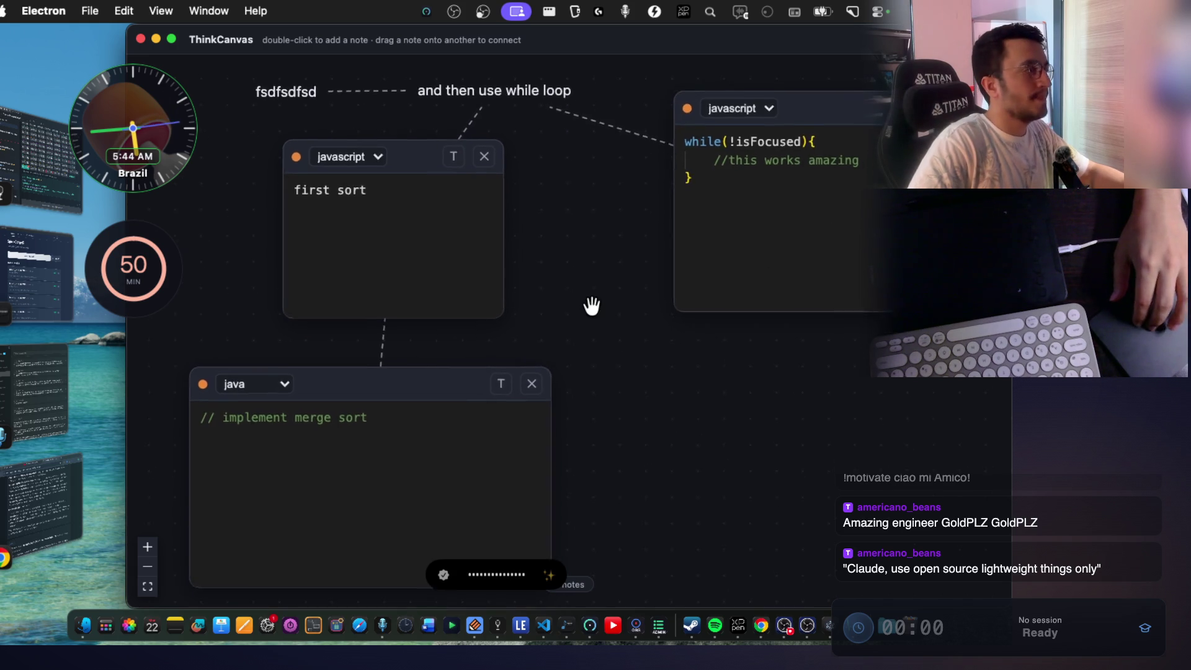
scroll(609, 320, up, 4)
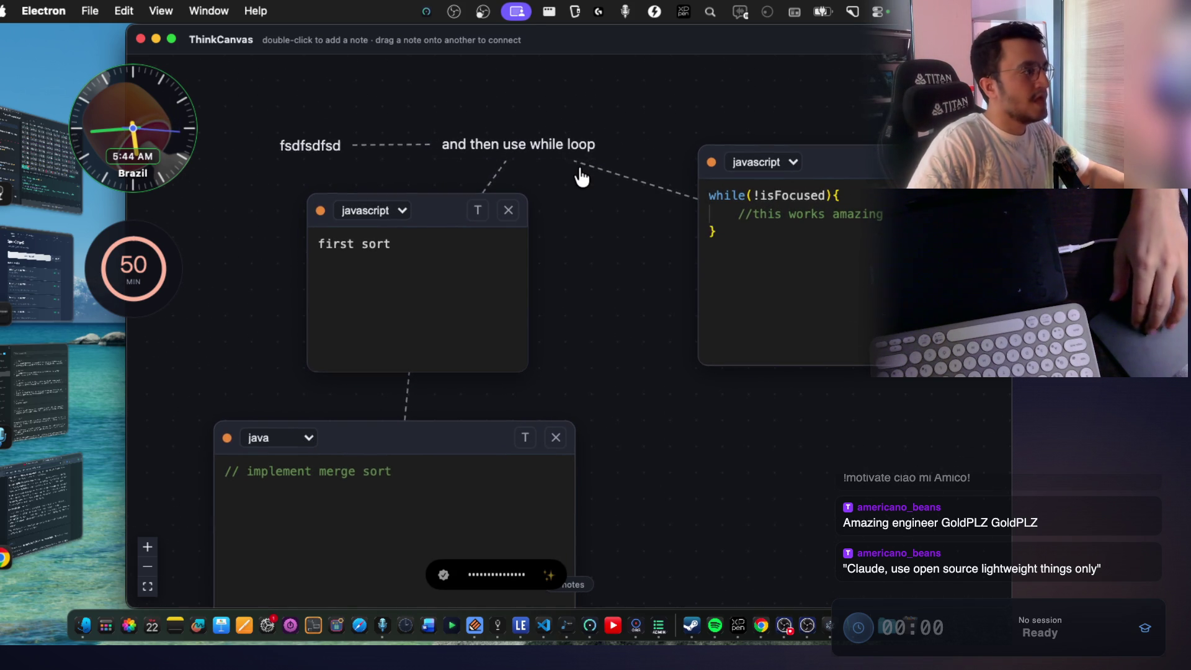
key(super+Tab)
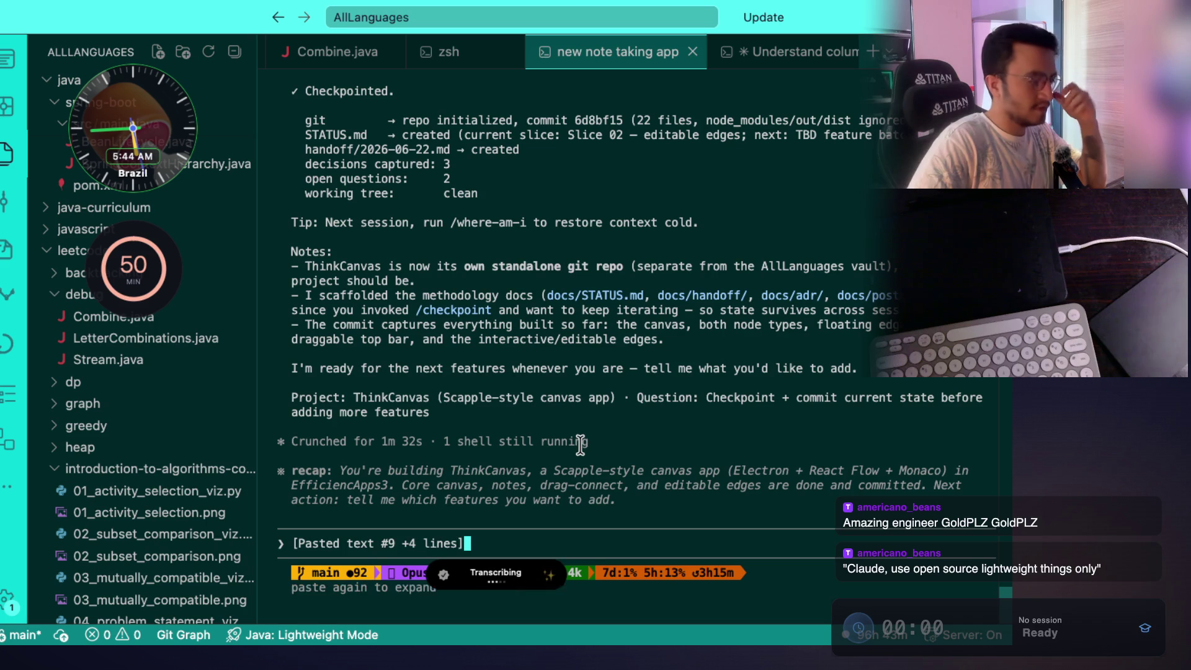
Submit the pasted feature request to Claude and return to the ThinkCanvas canvas.
key(Return)
key(super+Tab)
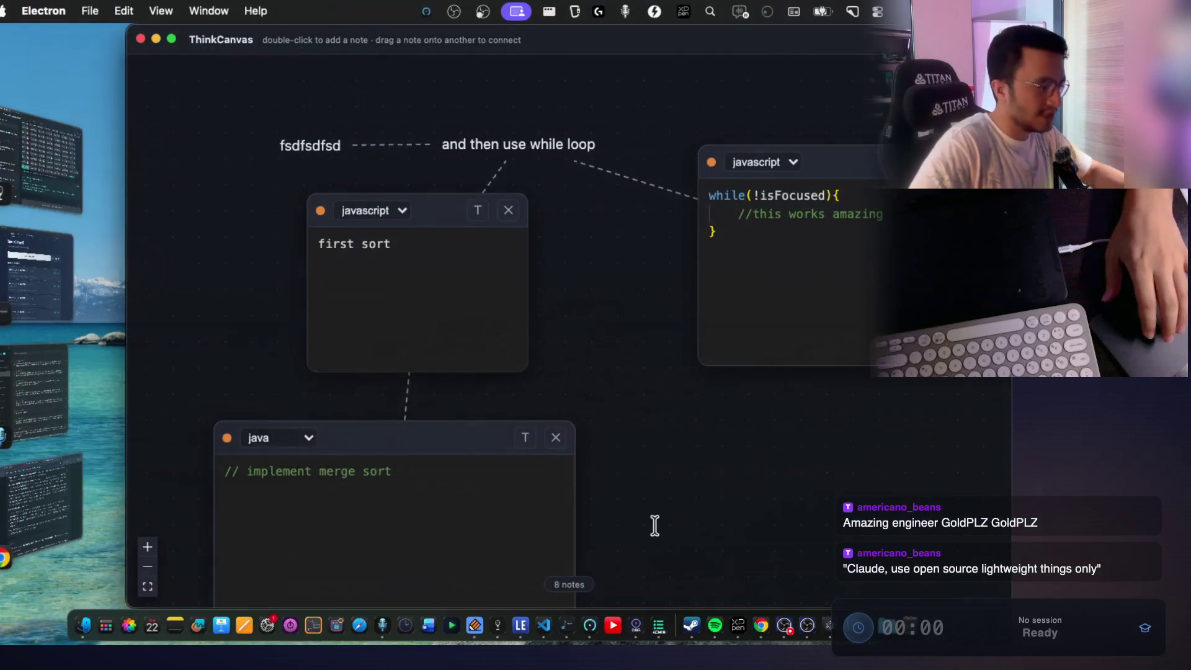
scroll(628, 404, down, 3)
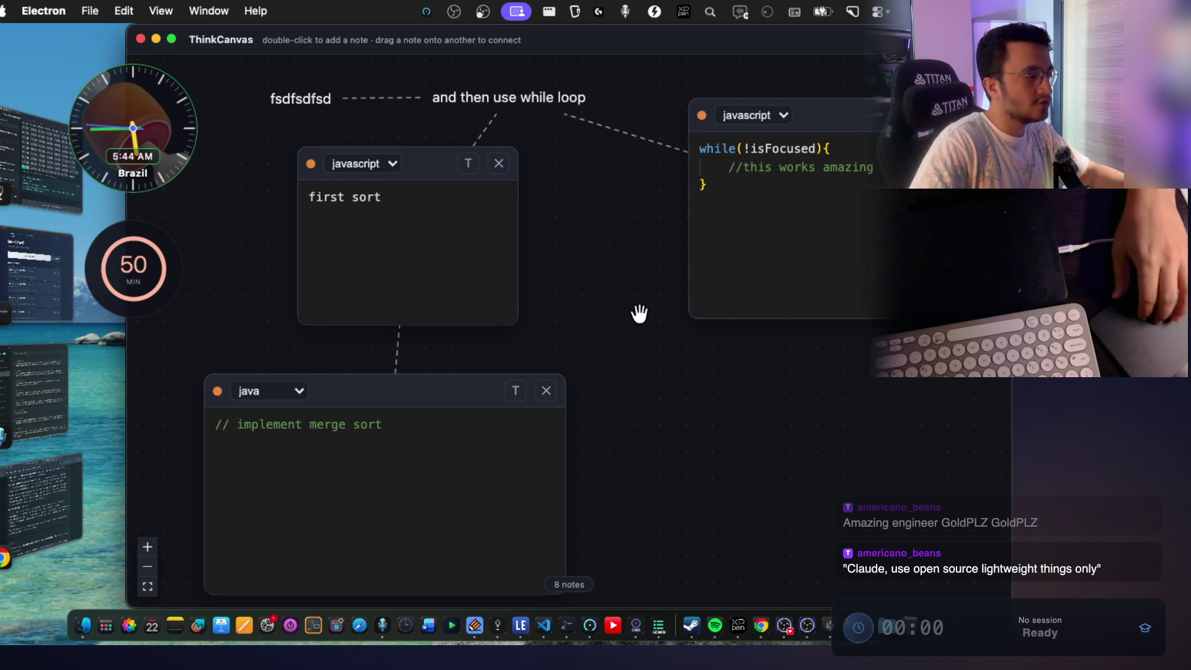
Pan to the 'first sort' and while-loop javascript notes, then select 'amazing' in the code.
scroll(639, 313, down, 10)
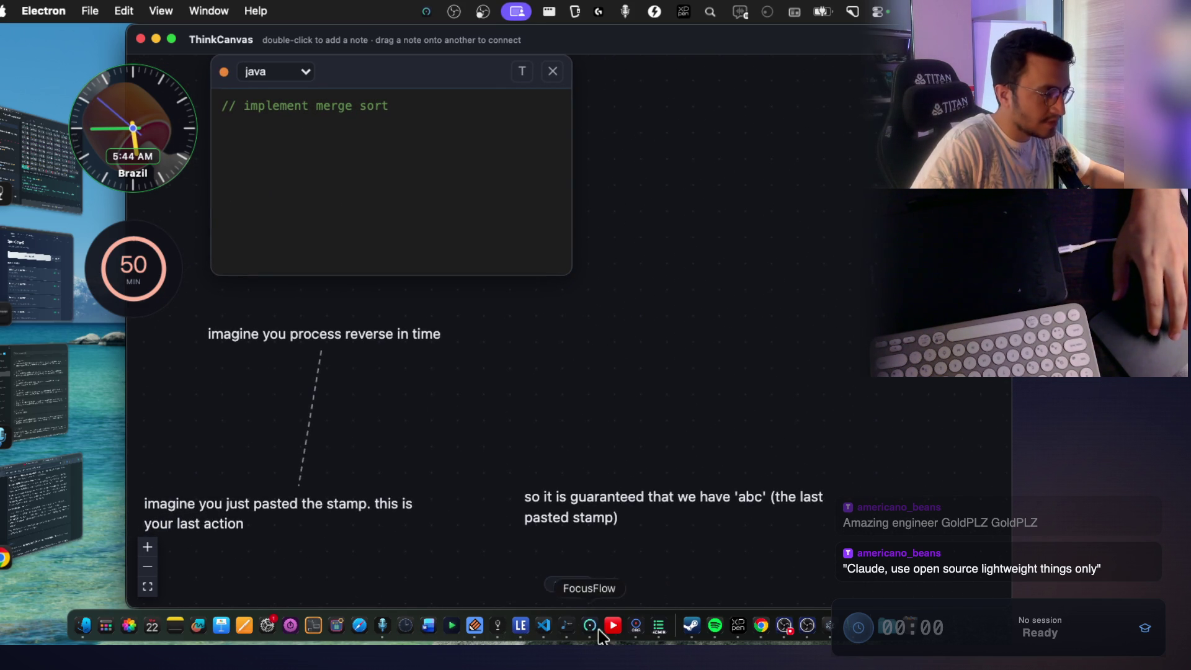
scroll(577, 249, down, 2)
scroll(571, 338, up, 10)
scroll(668, 255, down, 4)
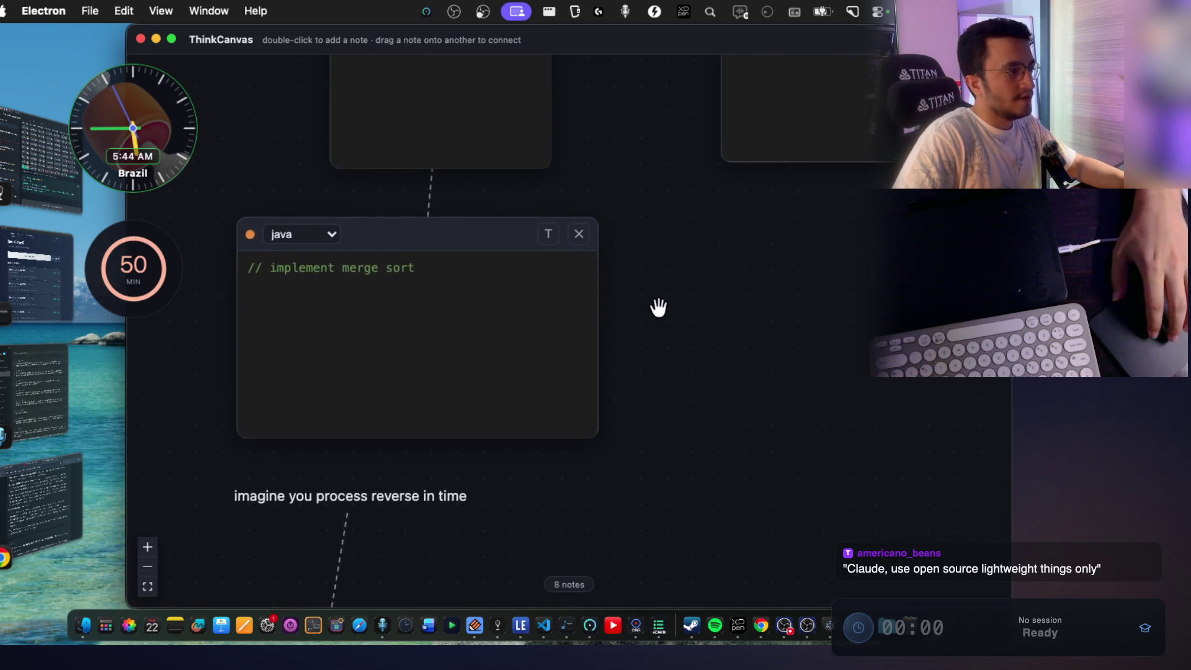
scroll(652, 306, down, 3)
scroll(697, 276, left, 1)
scroll(697, 277, up, 2)
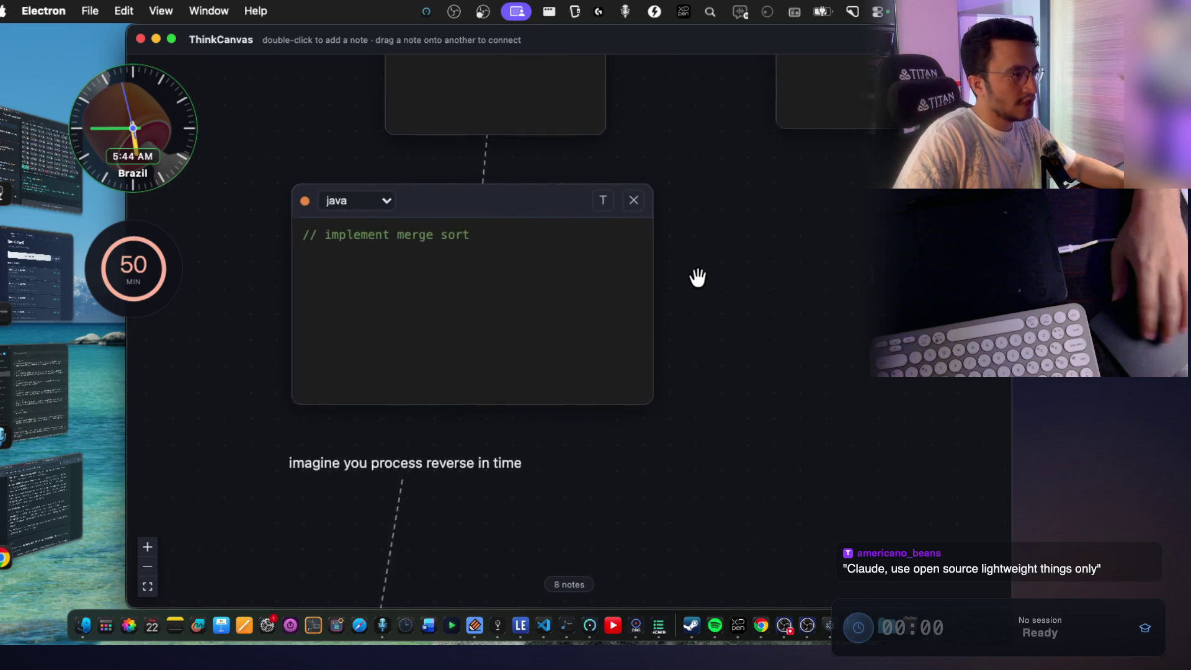
scroll(698, 277, up, 2)
scroll(697, 278, left, 2)
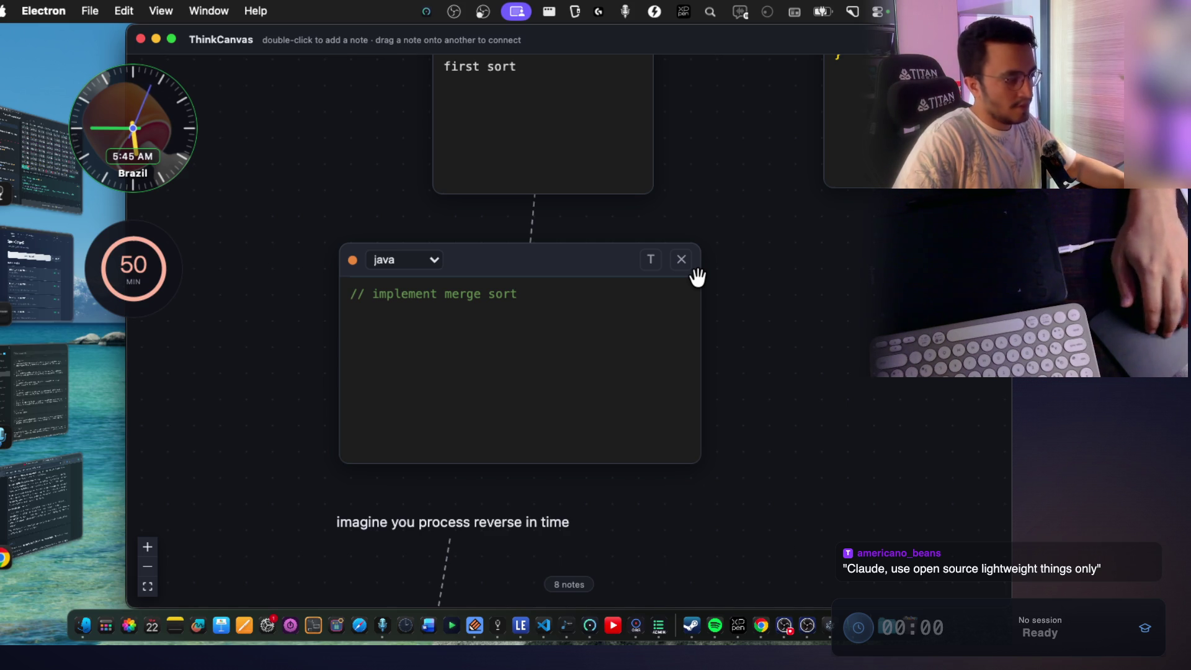
scroll(698, 277, right, 3)
scroll(697, 278, down, 1)
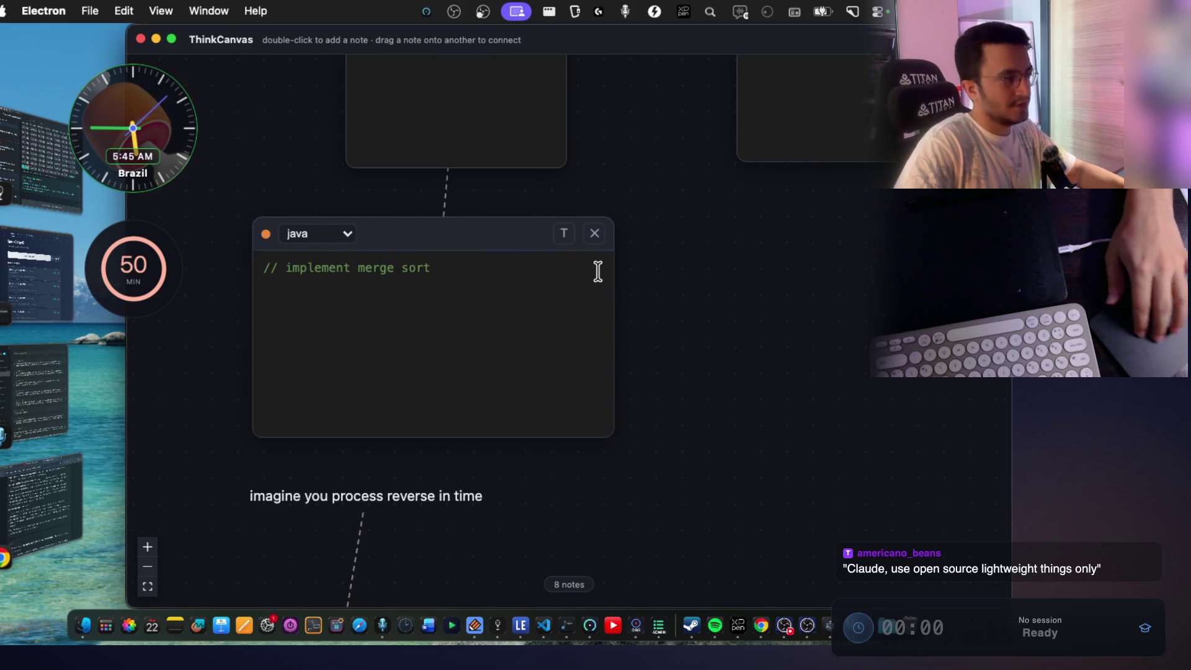
scroll(491, 253, right, 1)
scroll(491, 253, down, 1)
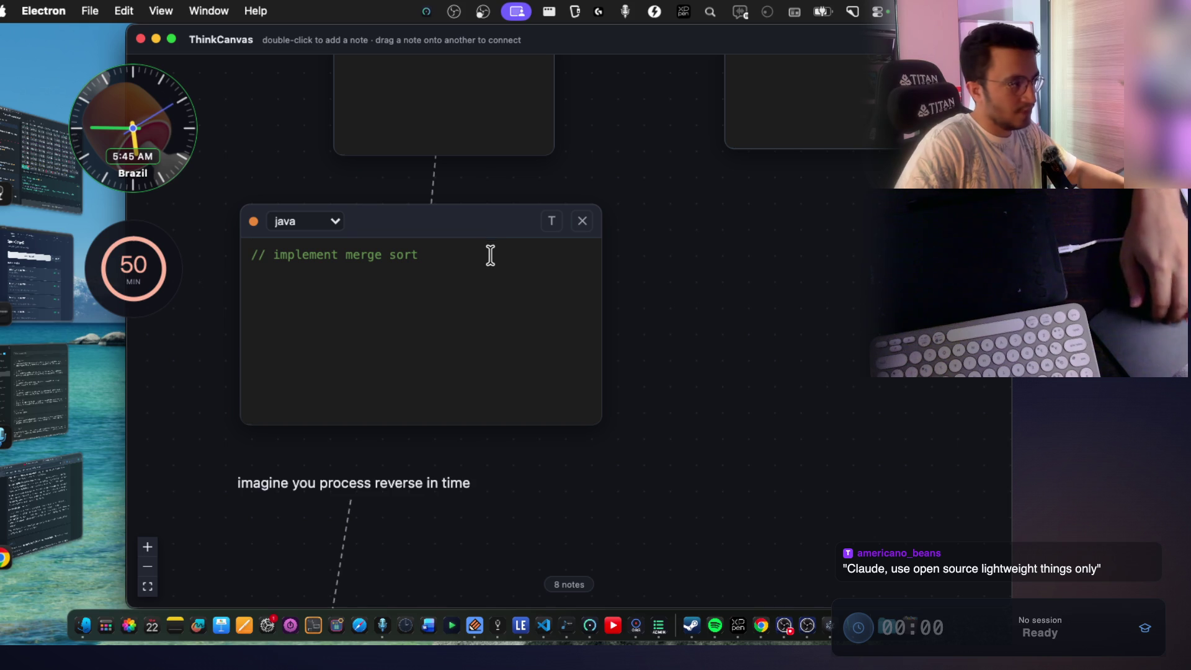
scroll(499, 255, up, 2)
scroll(500, 255, right, 3)
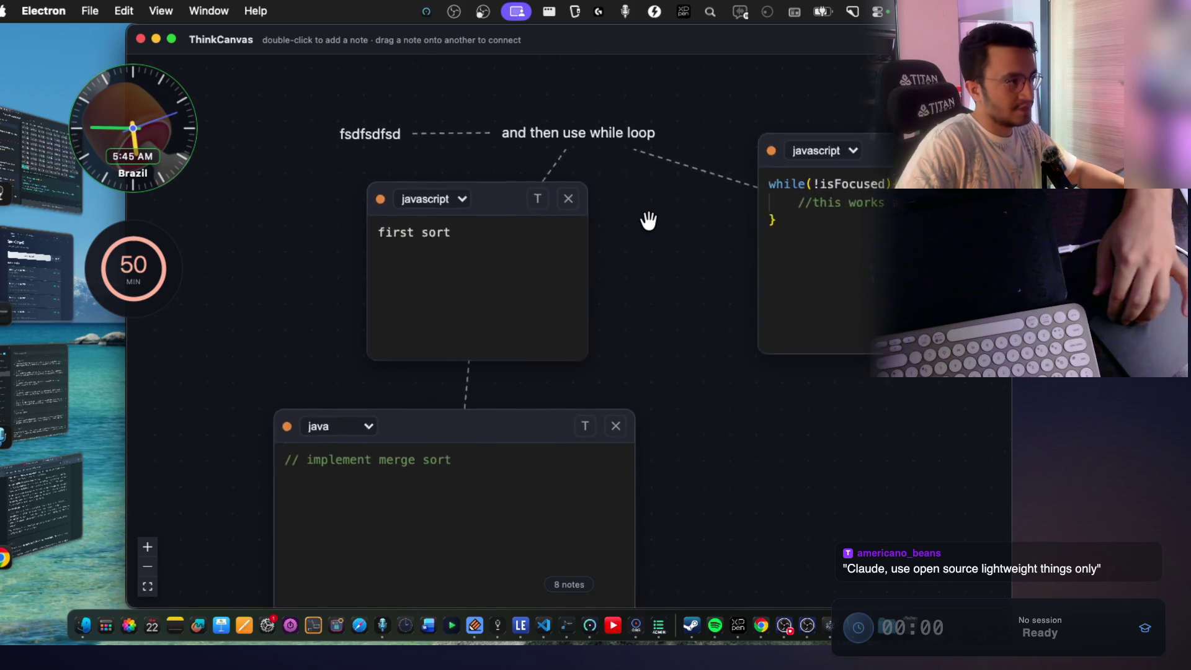
scroll(649, 221, right, 1)
scroll(583, 247, up, 3)
scroll(583, 248, left, 2)
scroll(583, 247, down, 3)
scroll(583, 247, right, 3)
scroll(583, 247, up, 3)
scroll(583, 248, left, 2)
scroll(582, 247, left, 2)
scroll(582, 248, right, 2)
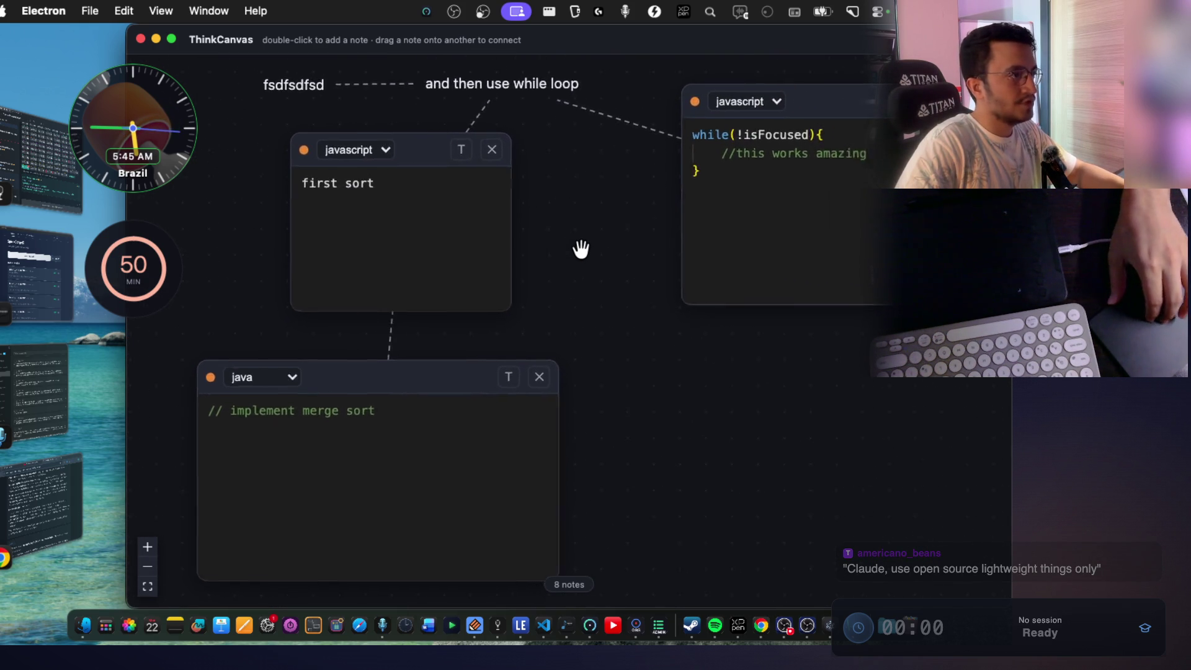
scroll(581, 248, up, 2)
scroll(581, 248, left, 1)
scroll(581, 248, left, 1)
scroll(582, 248, down, 1)
scroll(582, 248, right, 2)
scroll(582, 248, down, 2)
scroll(582, 248, up, 3)
scroll(581, 248, right, 4)
scroll(580, 252, up, 2)
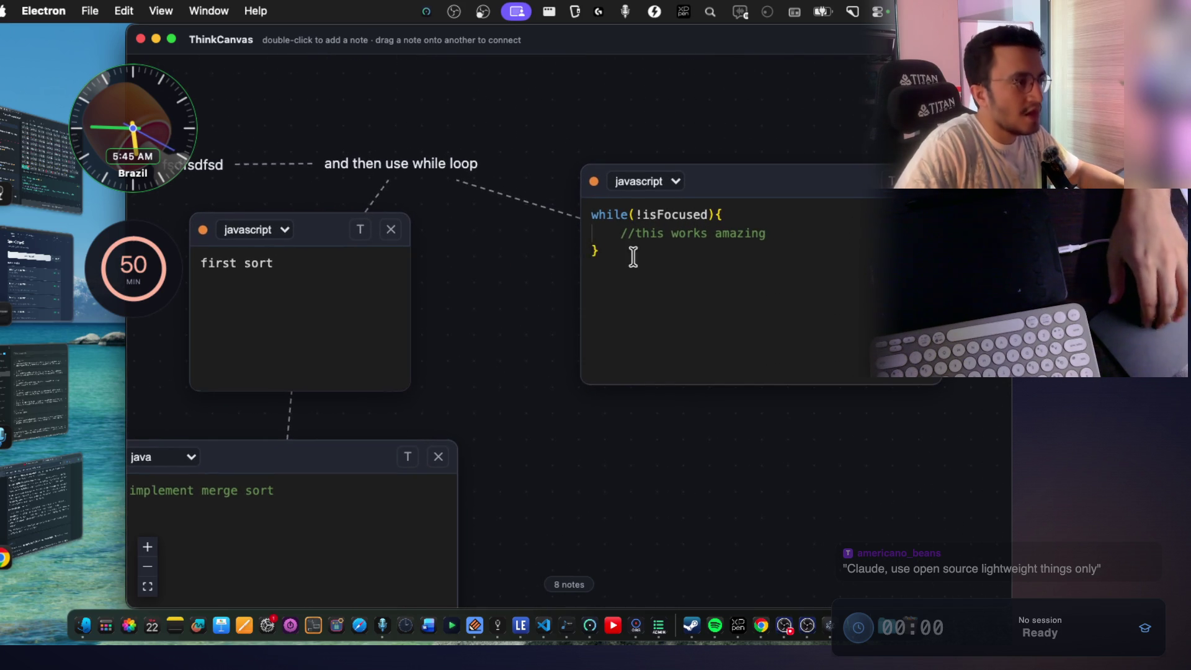
double_click(746, 234)
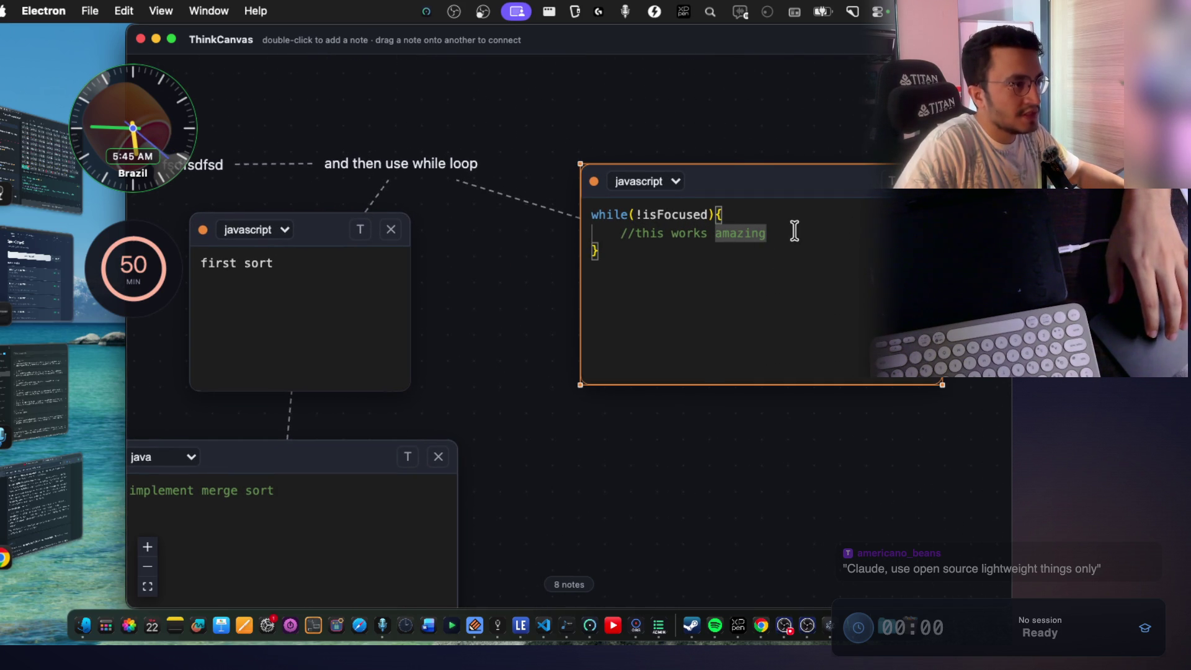
Select the '//this works amazing' comment, clear the selection, and pan around the while-loop note.
drag(742, 236, 658, 233)
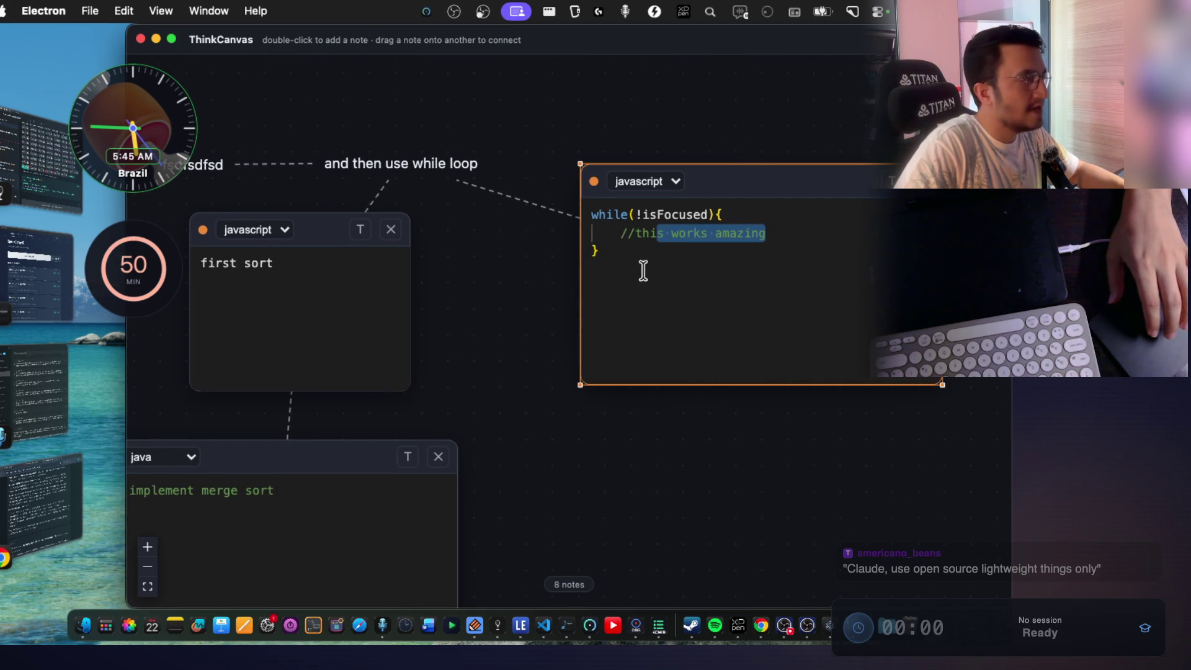
click(661, 253)
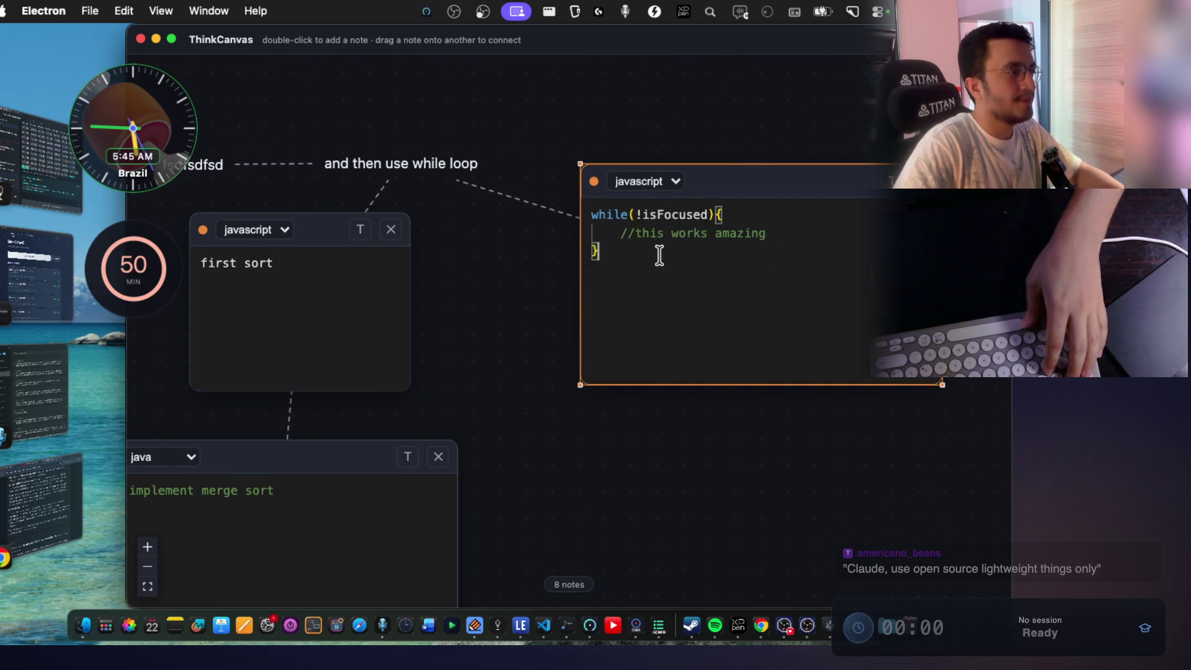
click(488, 256)
scroll(505, 278, up, 5)
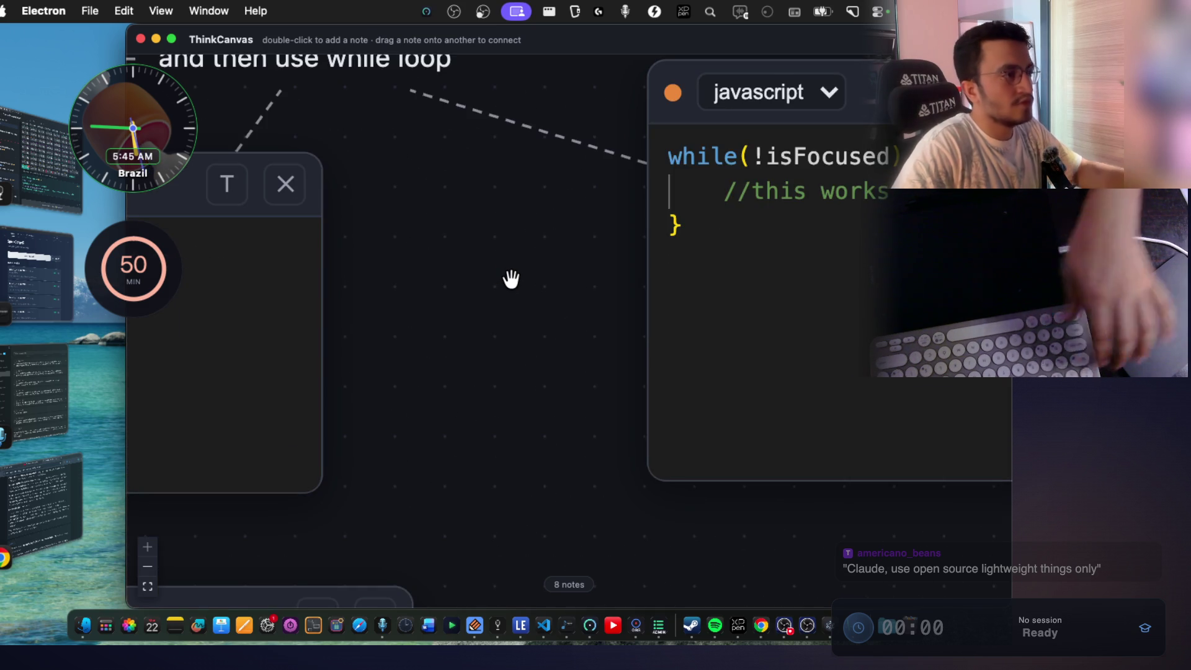
scroll(511, 277, right, 5)
scroll(511, 277, up, 1)
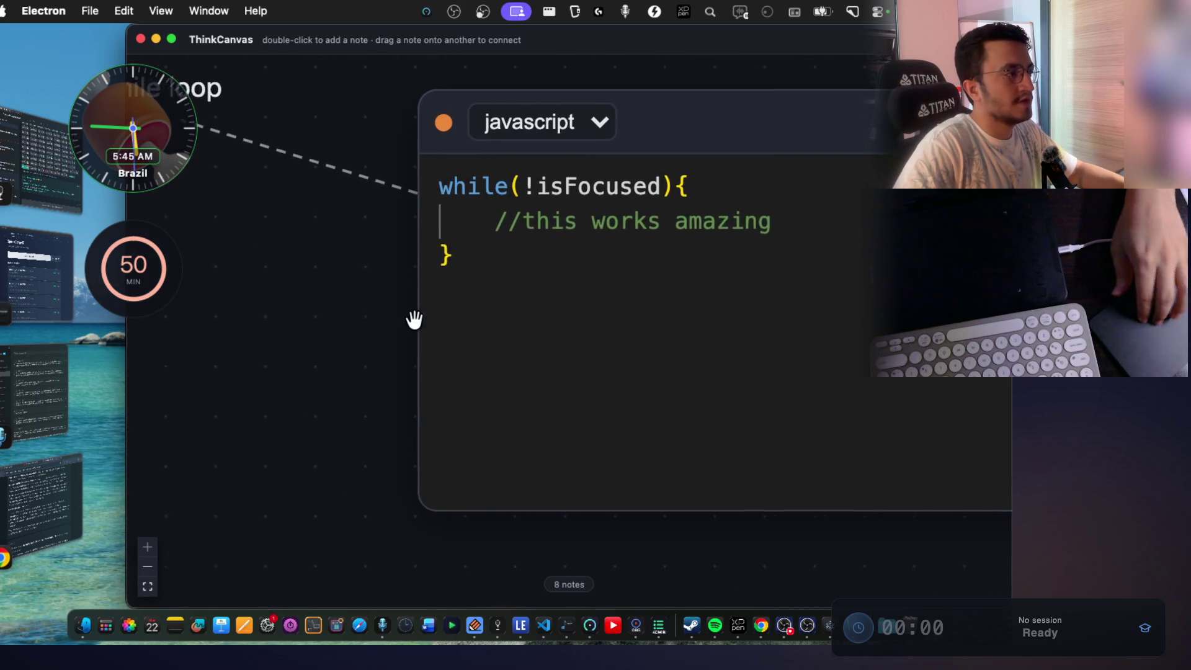
scroll(266, 359, right, 5)
scroll(266, 362, right, 1)
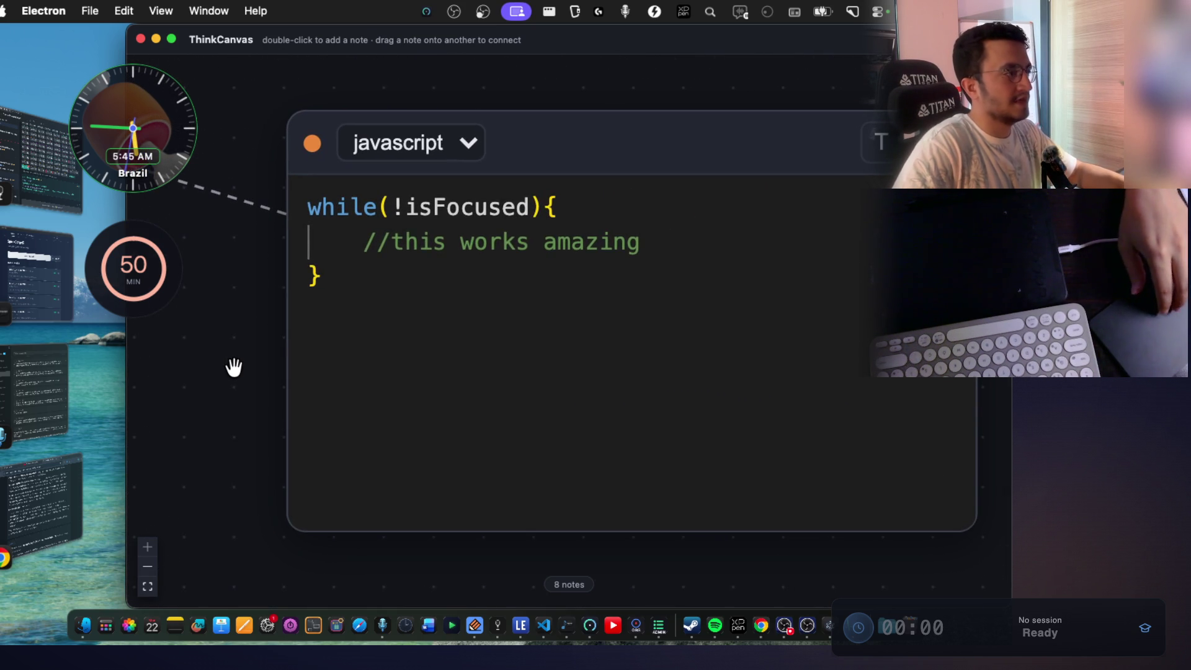
scroll(234, 367, right, 1)
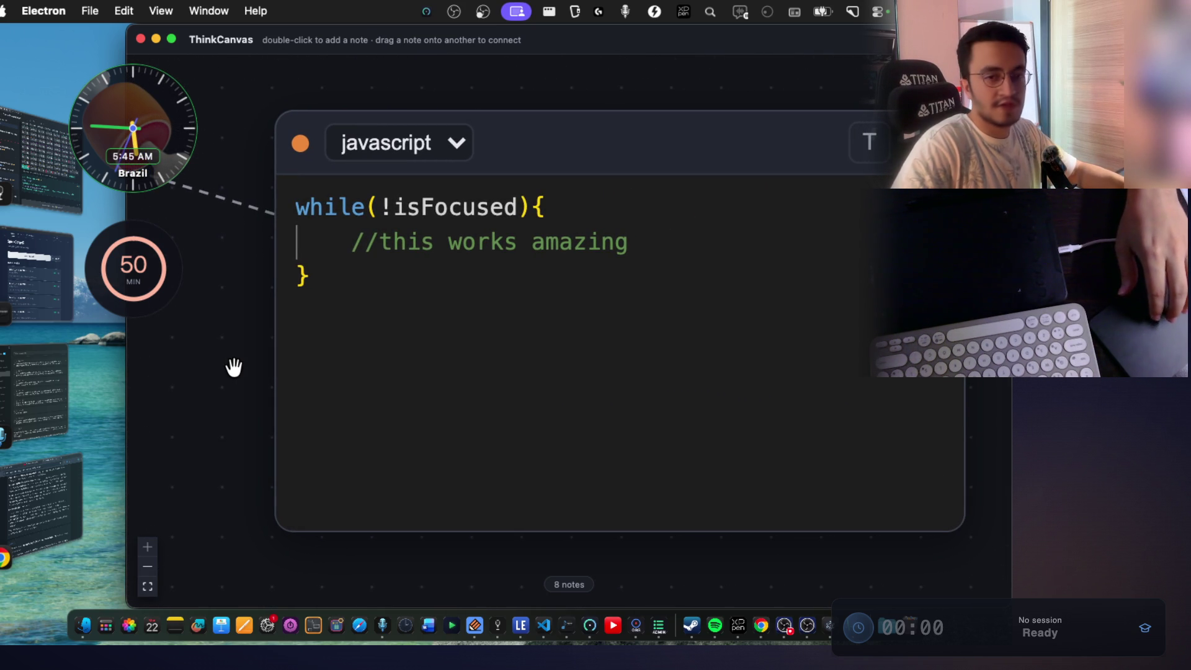
scroll(209, 364, left, 3)
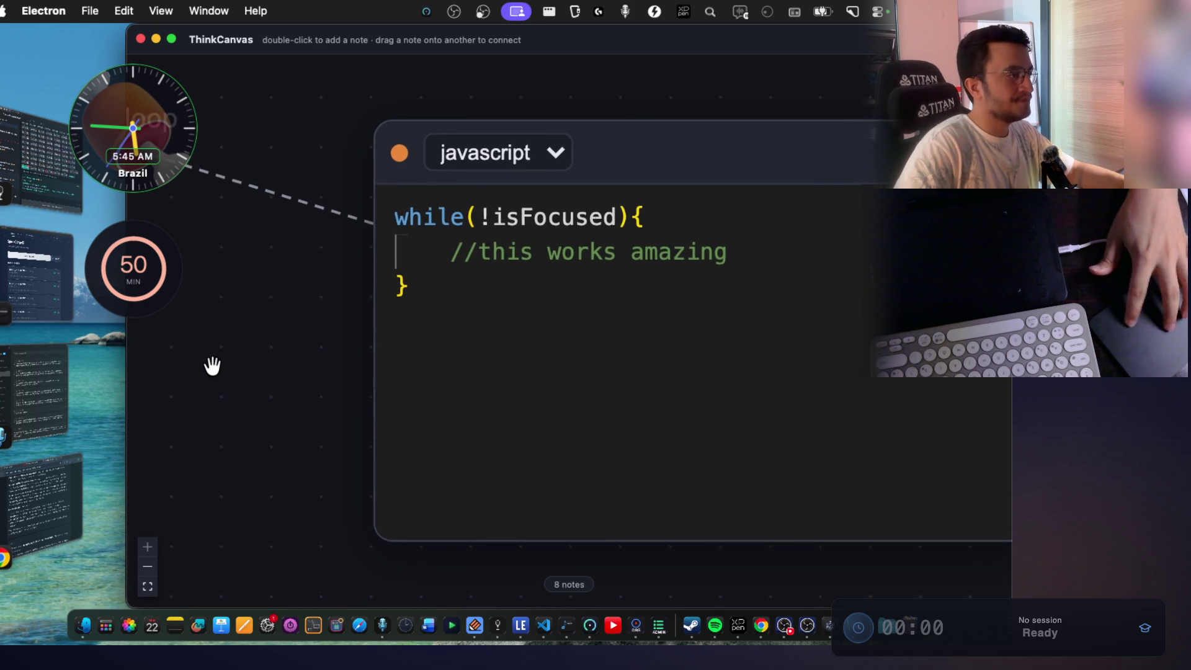
scroll(208, 366, down, 2)
scroll(207, 366, left, 6)
scroll(349, 379, left, 5)
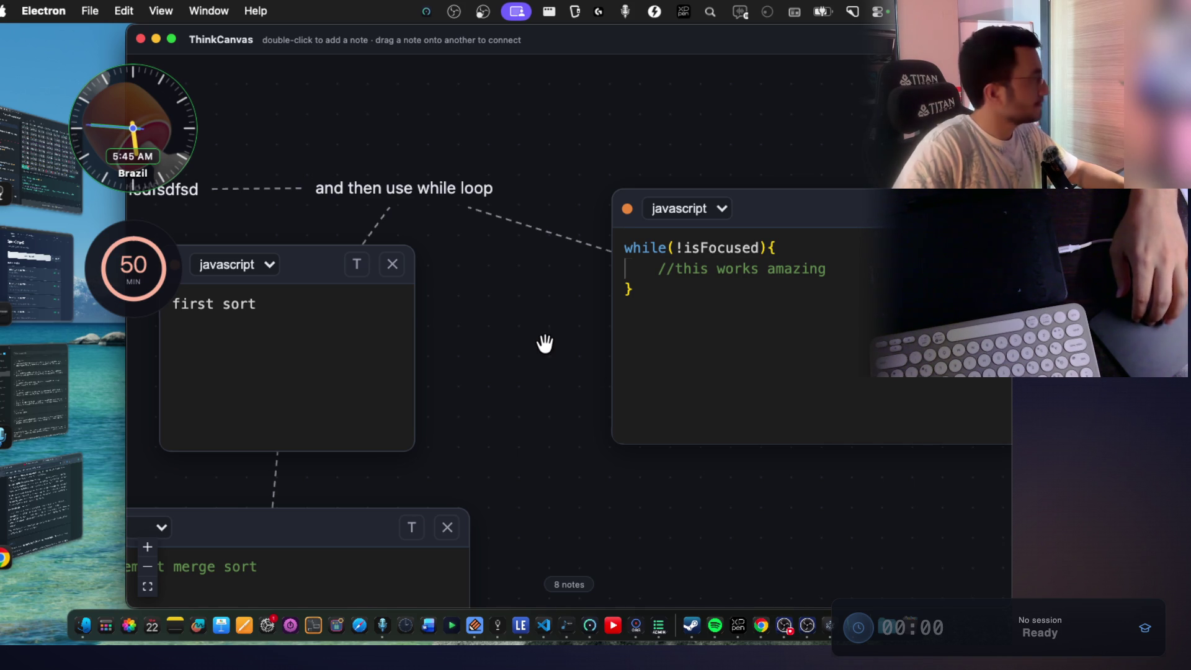
scroll(545, 343, down, 1)
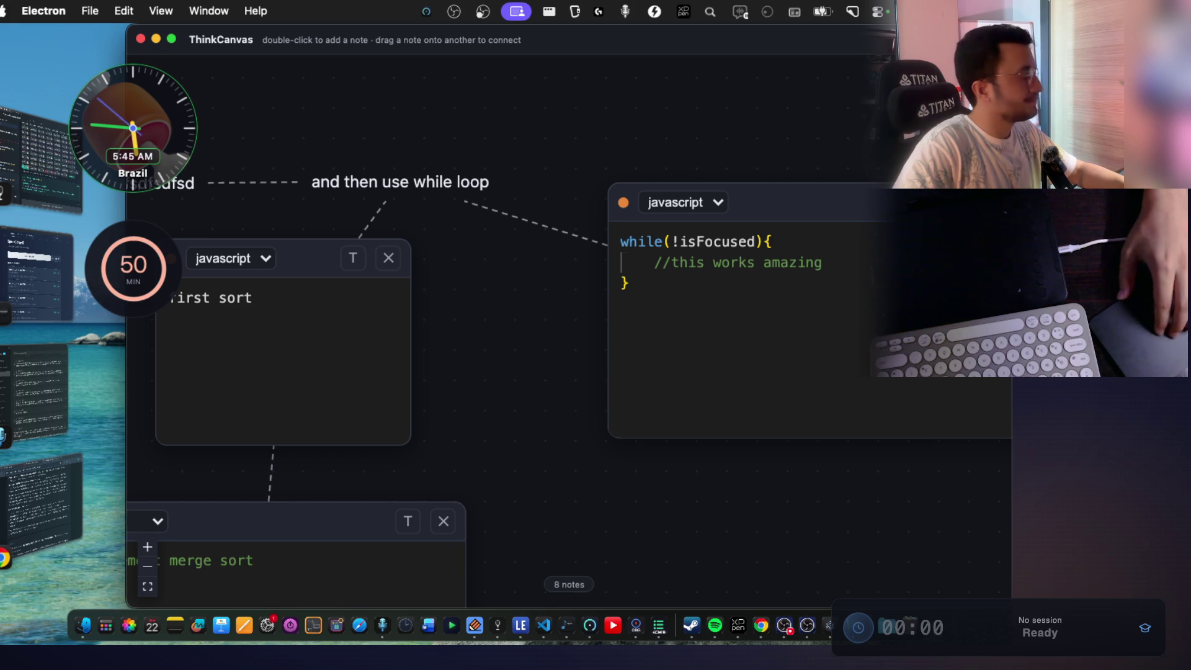
Bring the java note into view and read Claude's summary line about Java being the default.
mouse_move(683, 232)
mouse_down()
mouse_move(771, 119)
mouse_move(755, 136)
mouse_up()
key(super+Tab)
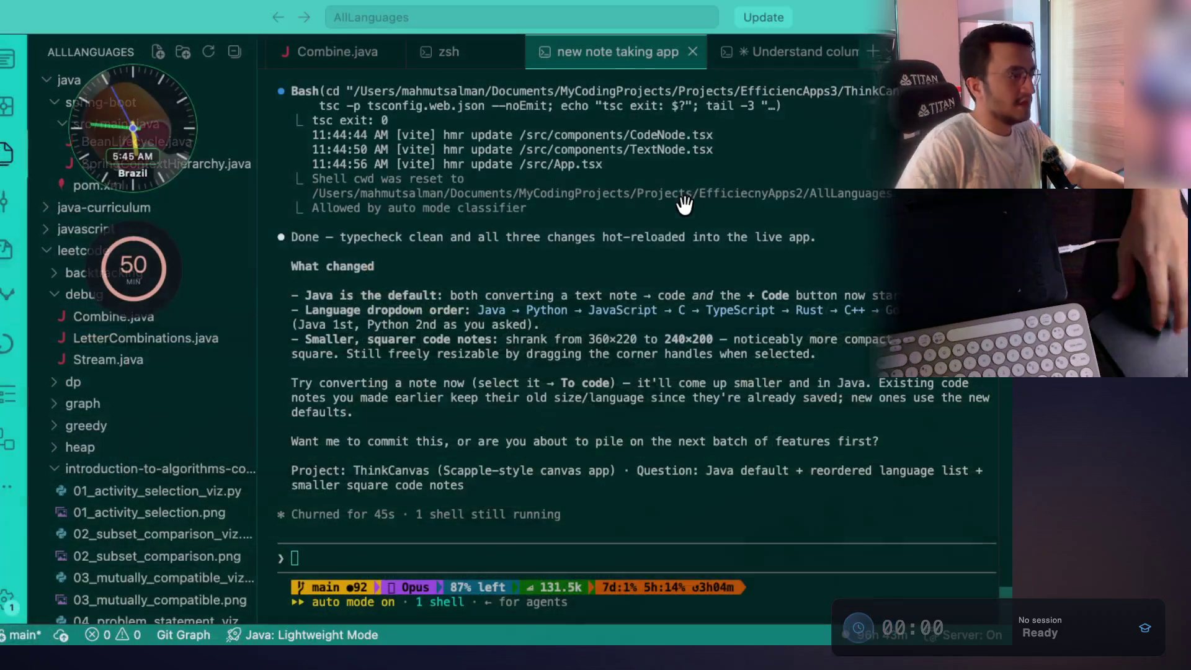
scroll(406, 253, up, 1)
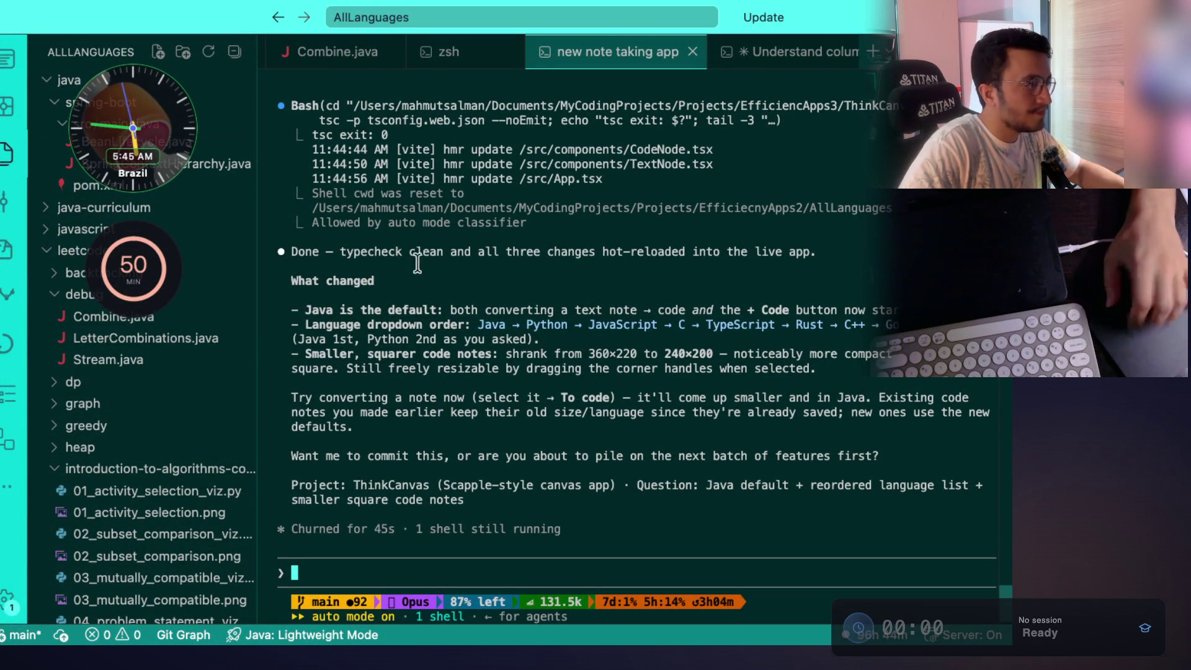
drag(382, 311, 809, 315)
key(super+Tab)
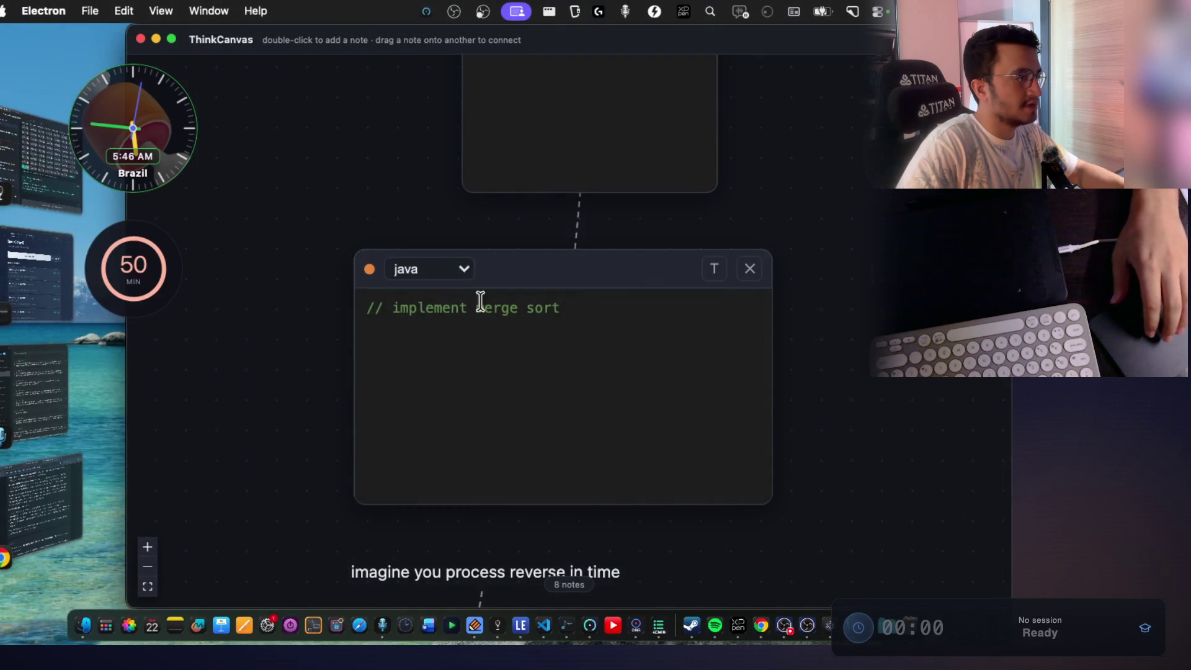
Confirm the java note keeps java, then start voice dictation in the Claude Code terminal.
click(442, 272)
click(341, 218)
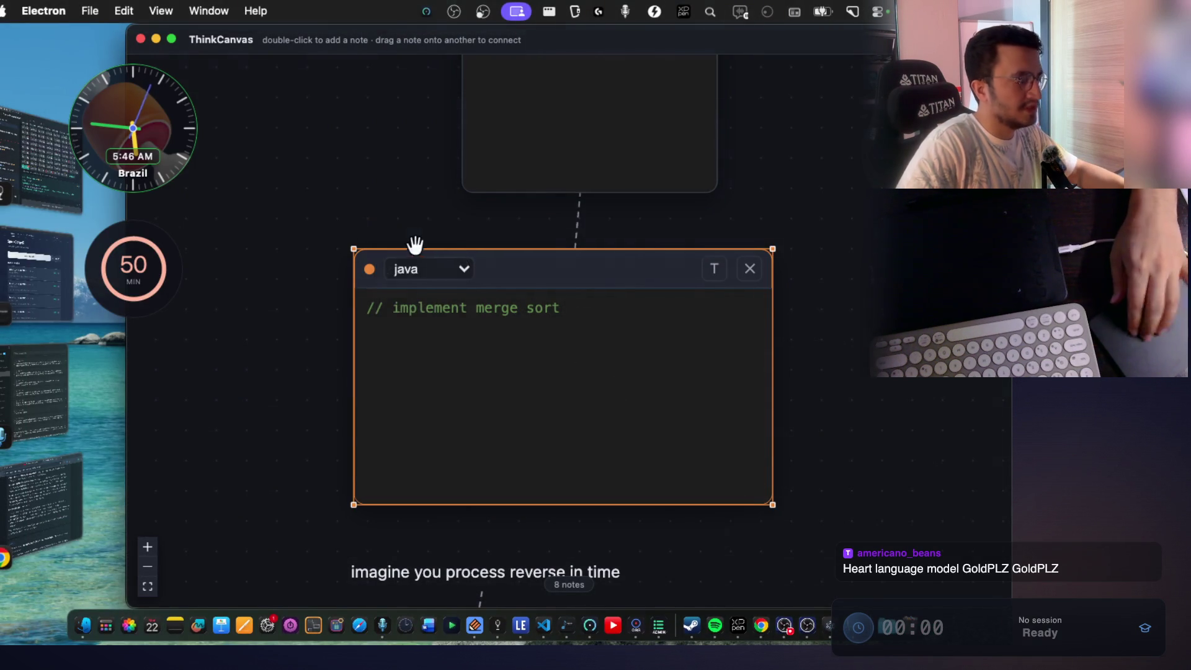
key(super+Tab)
key(fn)
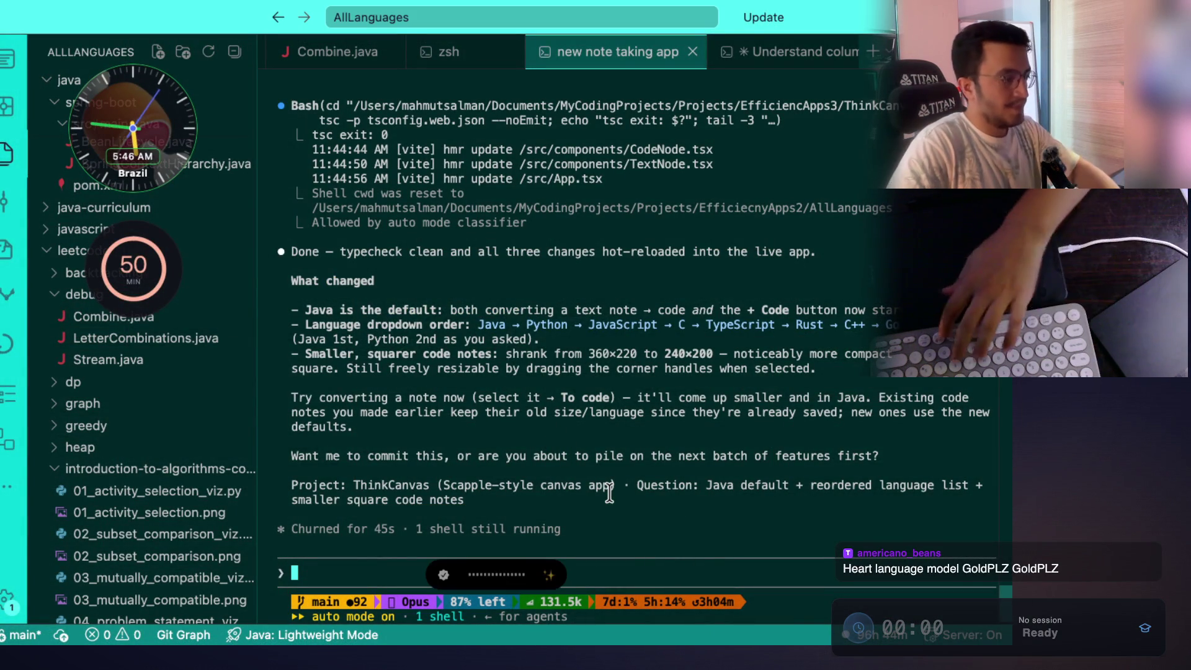
key(super+Tab)
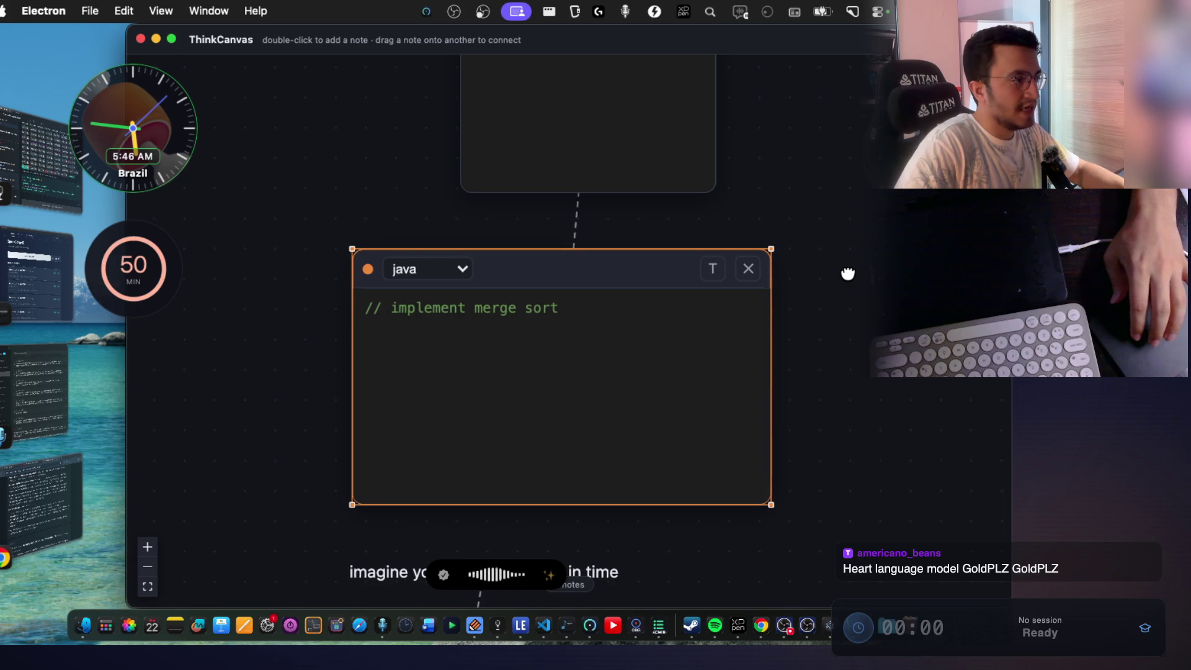
Pan the canvas to the 'first sort' note and select the word 'sort' in it.
scroll(855, 283, right, 1)
scroll(855, 283, right, 6)
scroll(855, 283, up, 3)
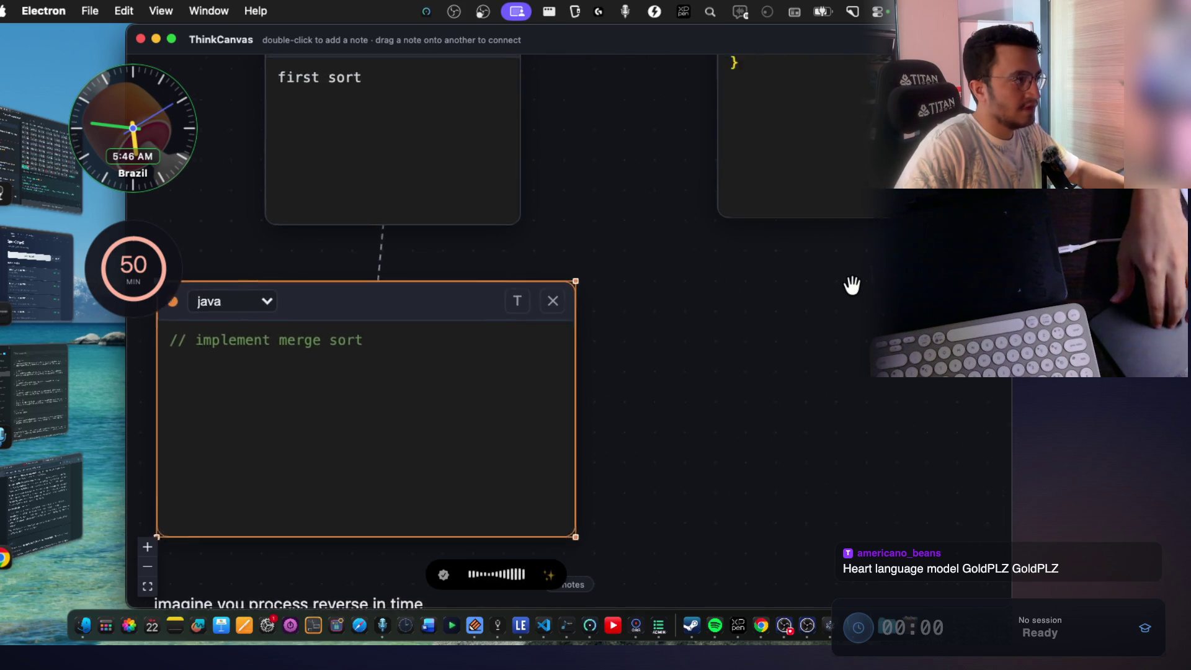
scroll(743, 325, up, 5)
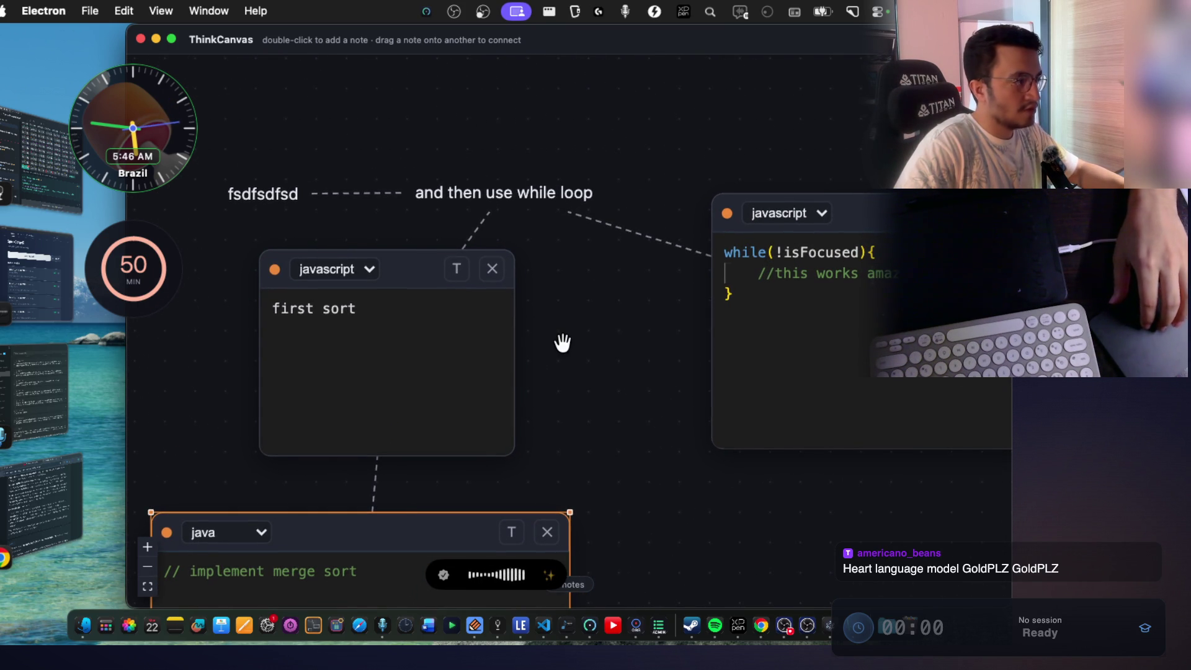
scroll(561, 340, right, 5)
scroll(561, 341, down, 2)
scroll(561, 344, right, 7)
scroll(561, 343, down, 2)
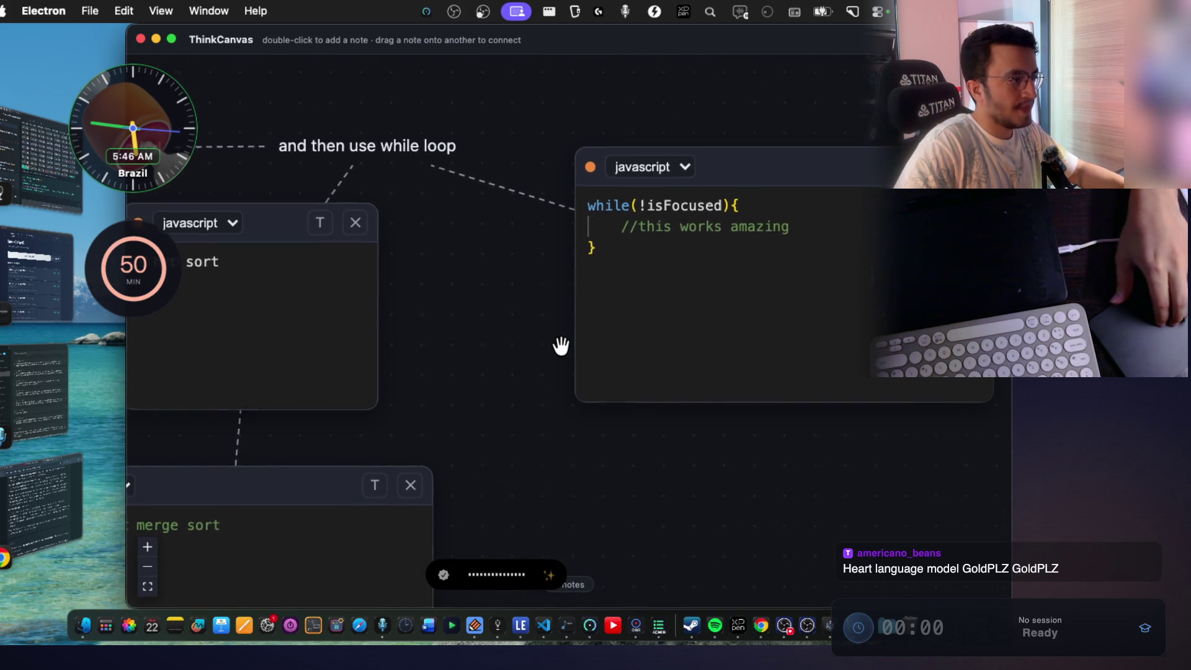
scroll(567, 344, left, 8)
scroll(566, 344, up, 2)
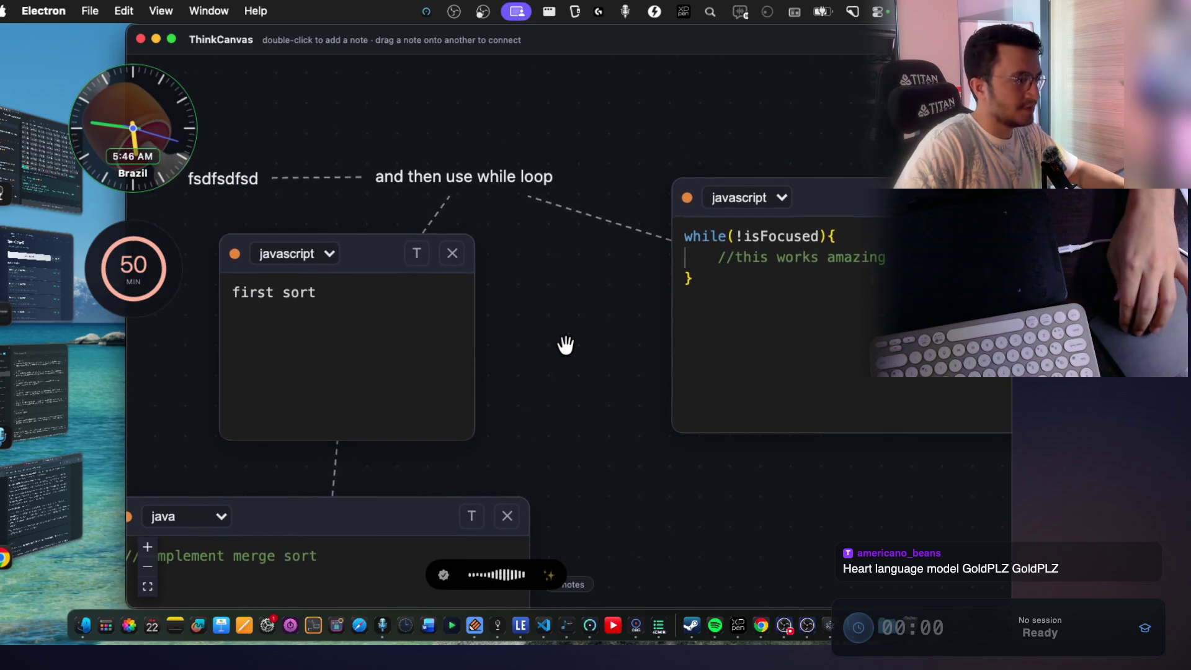
double_click(379, 319)
click(597, 370)
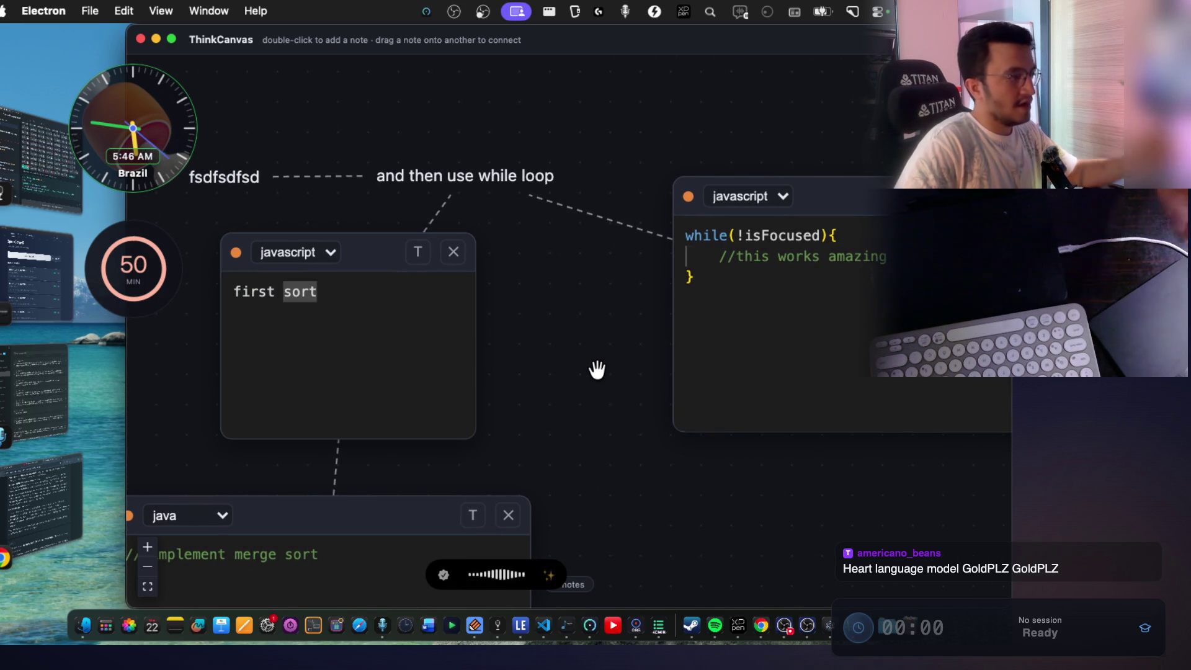
Pan up and left until the text notes and while-loop javascript note are visible.
scroll(597, 369, down, 2)
scroll(597, 370, right, 2)
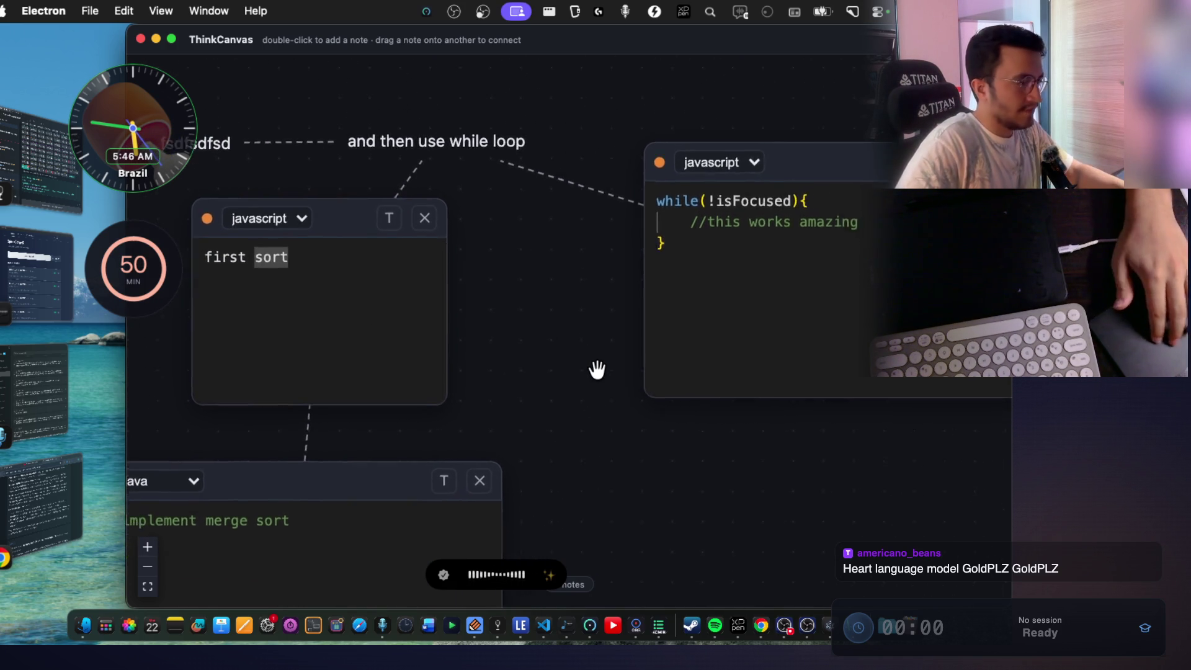
scroll(597, 370, down, 6)
scroll(540, 421, left, 3)
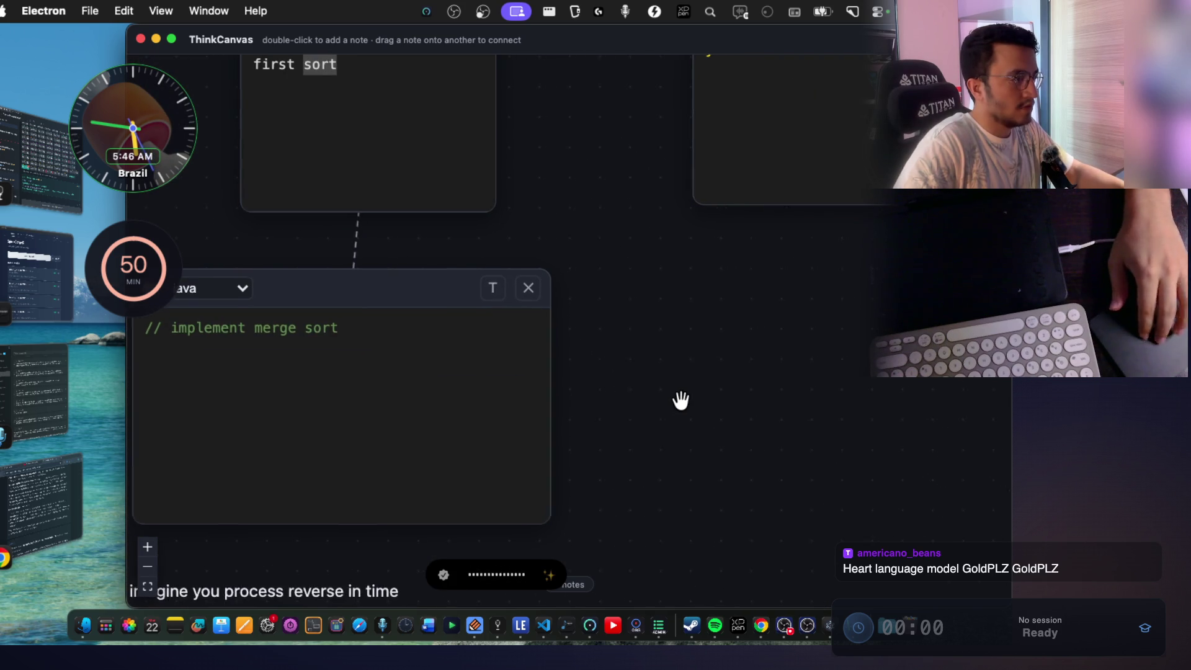
scroll(681, 401, up, 3)
scroll(705, 400, down, 2)
scroll(706, 400, left, 2)
scroll(706, 400, right, 2)
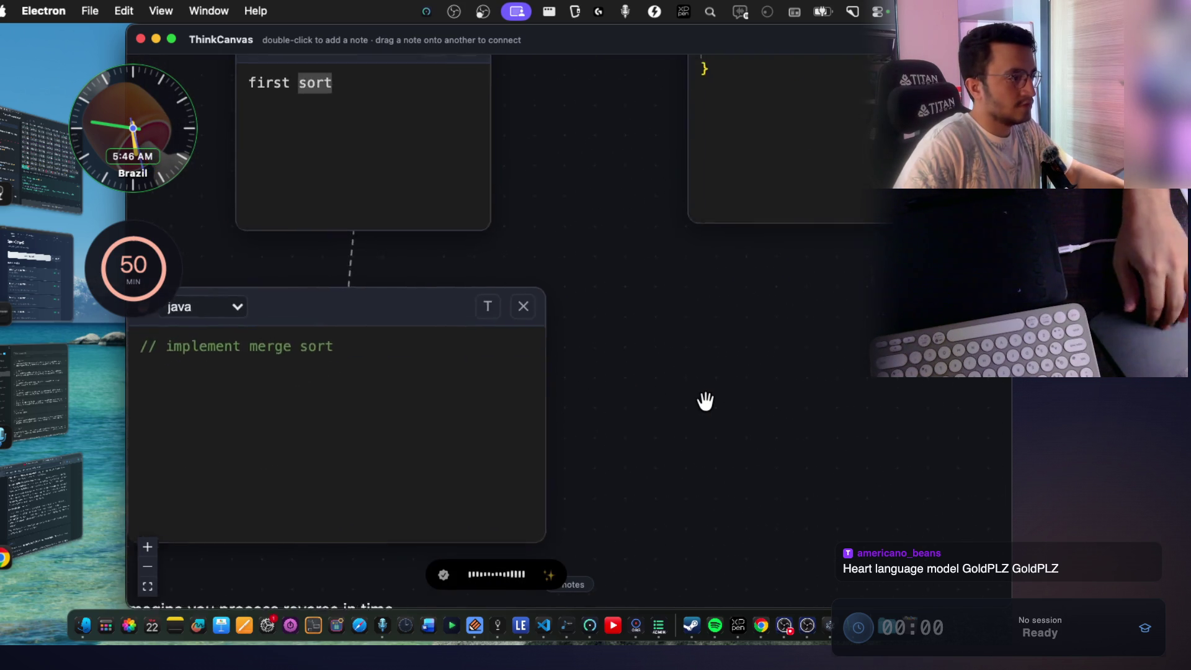
scroll(706, 400, up, 6)
scroll(705, 401, up, 1)
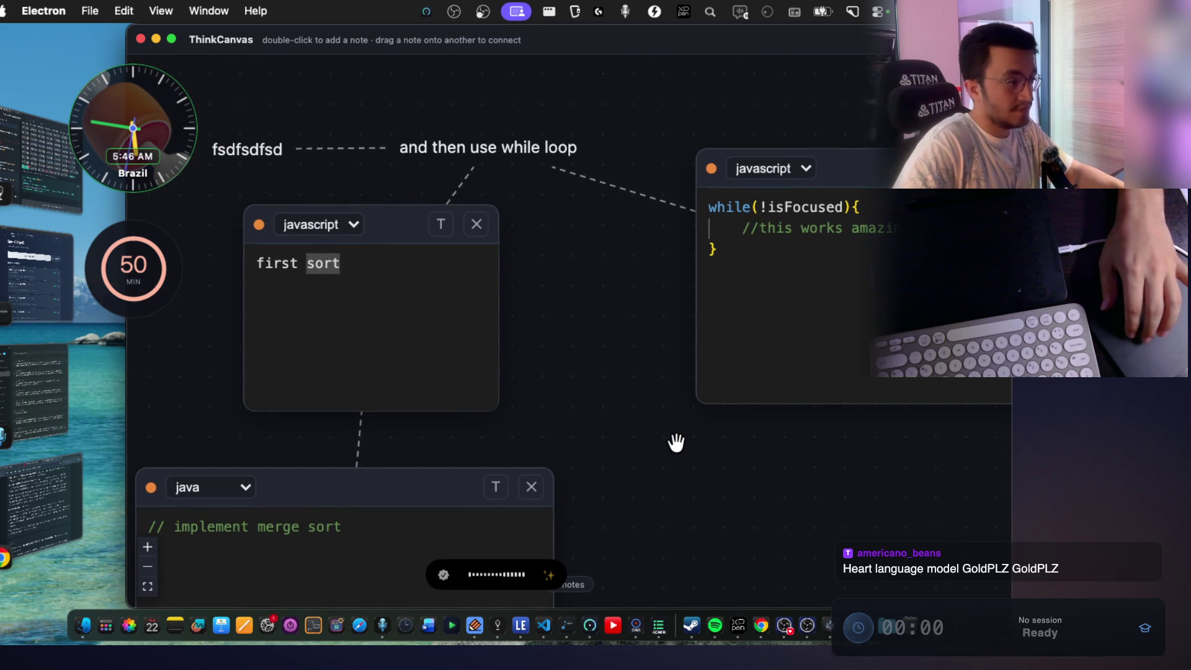
scroll(664, 446, right, 3)
scroll(664, 446, up, 2)
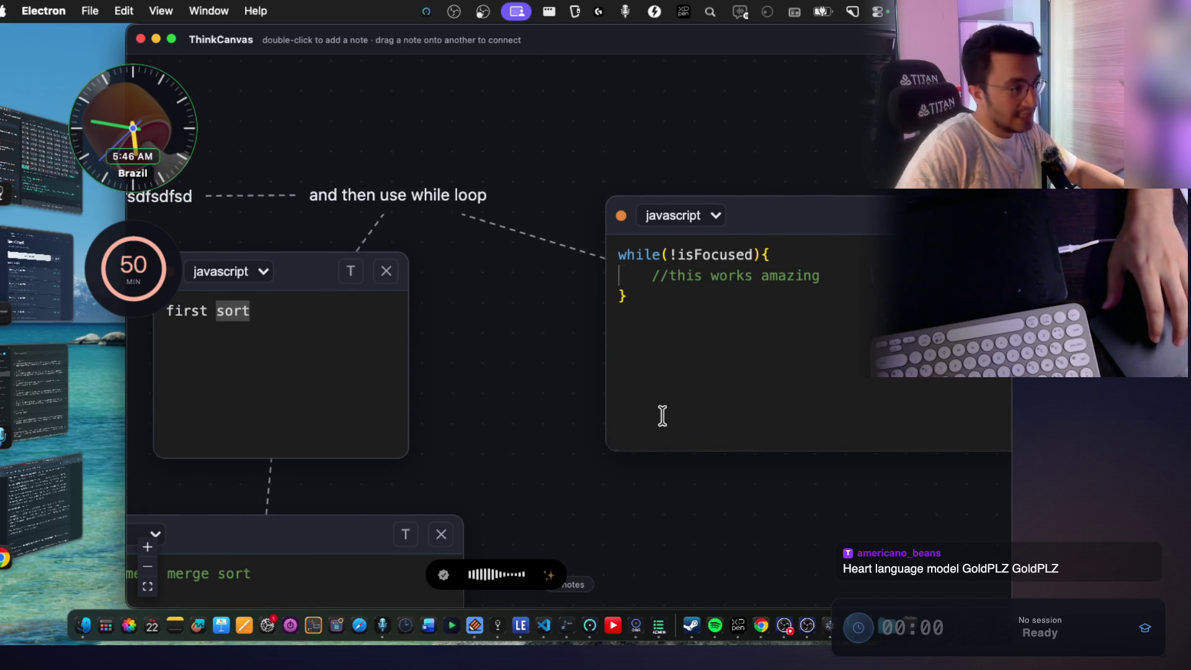
Select the while-loop code note and scroll the canvas.
click(697, 310)
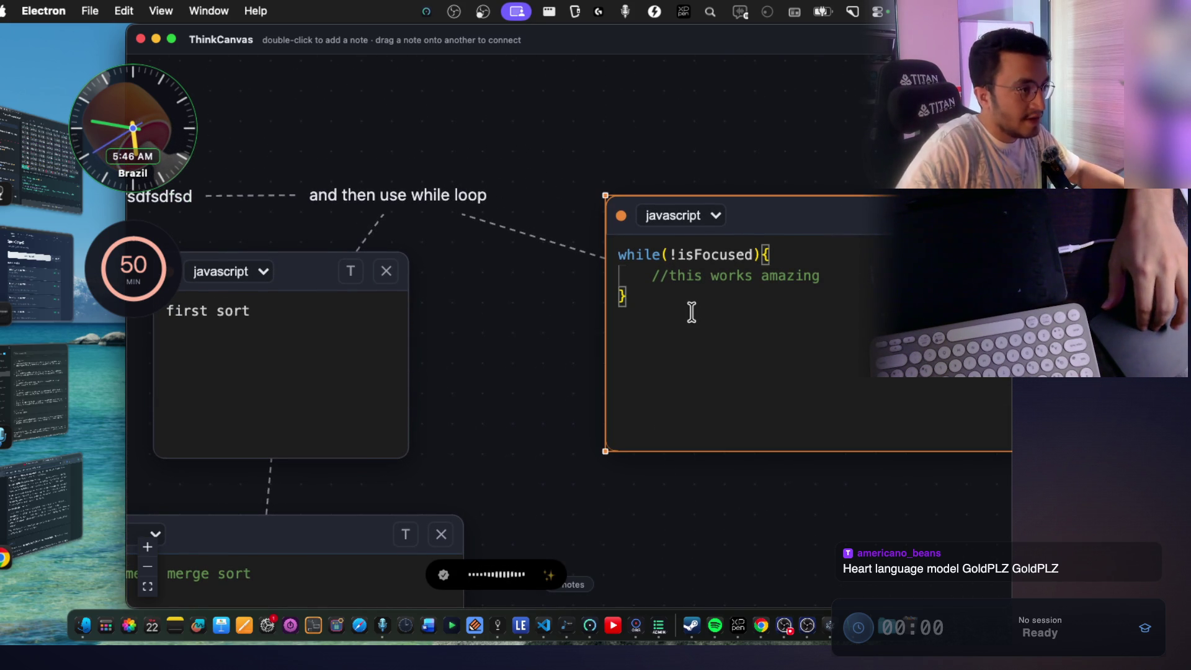
click(506, 340)
click(730, 341)
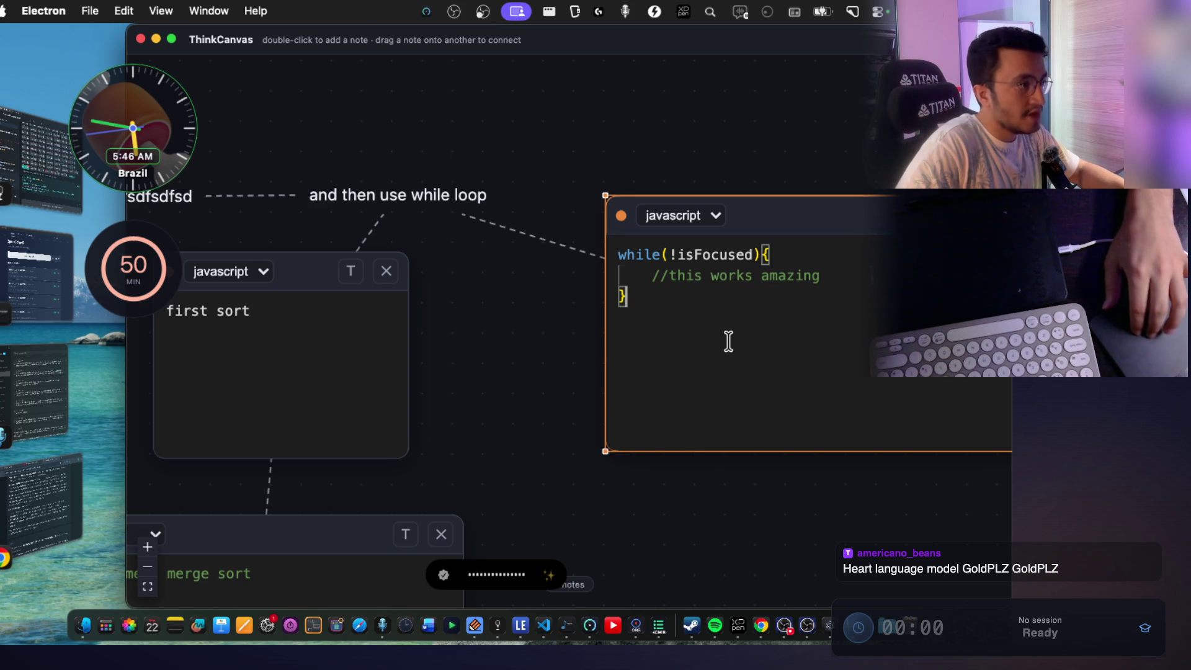
scroll(569, 348, right, 2)
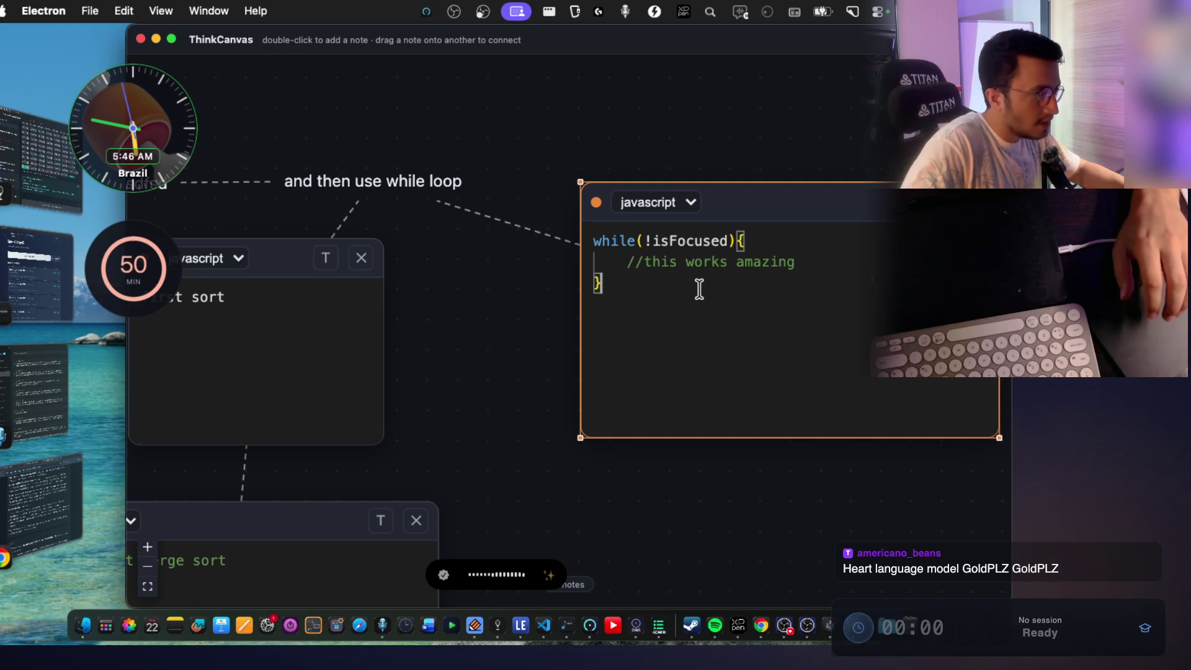
Select the 'first sort' note and pan the canvas while it stays selected.
click(347, 306)
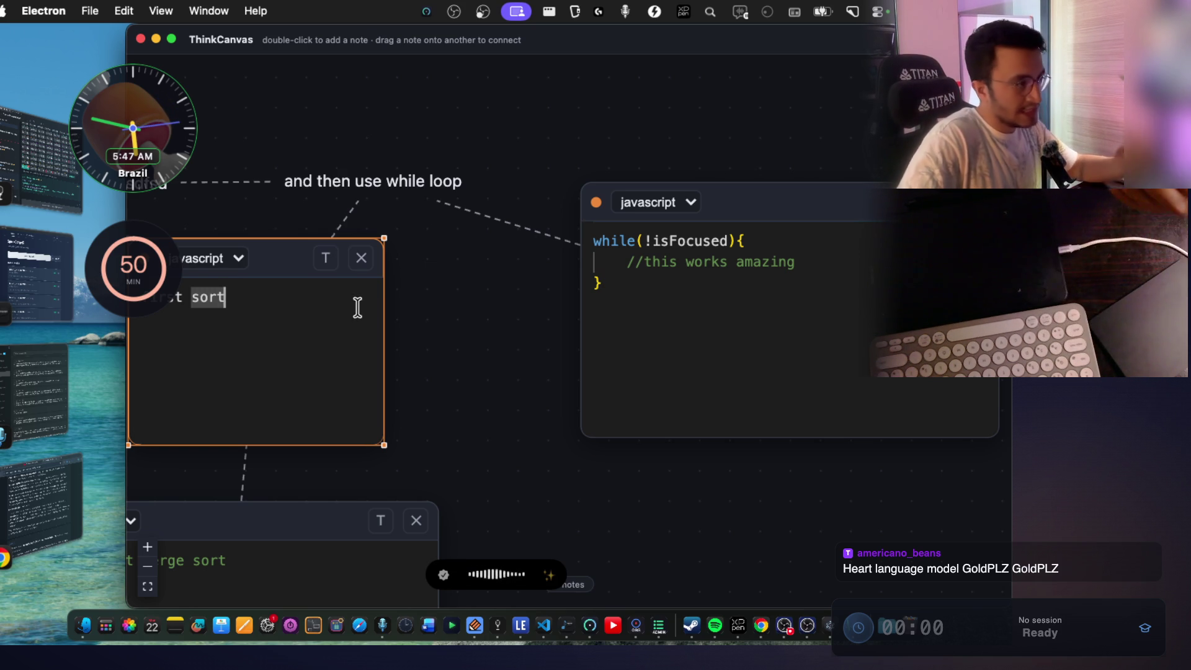
scroll(418, 358, down, 3)
scroll(417, 359, left, 3)
scroll(602, 481, right, 5)
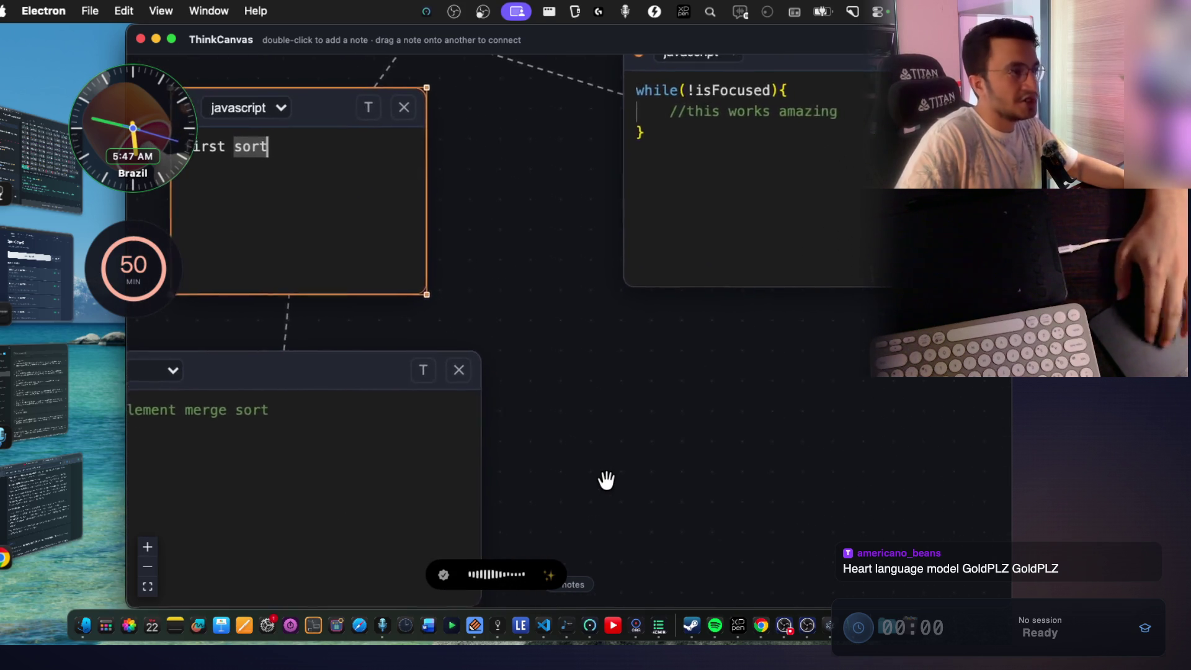
scroll(600, 481, left, 5)
scroll(600, 481, down, 1)
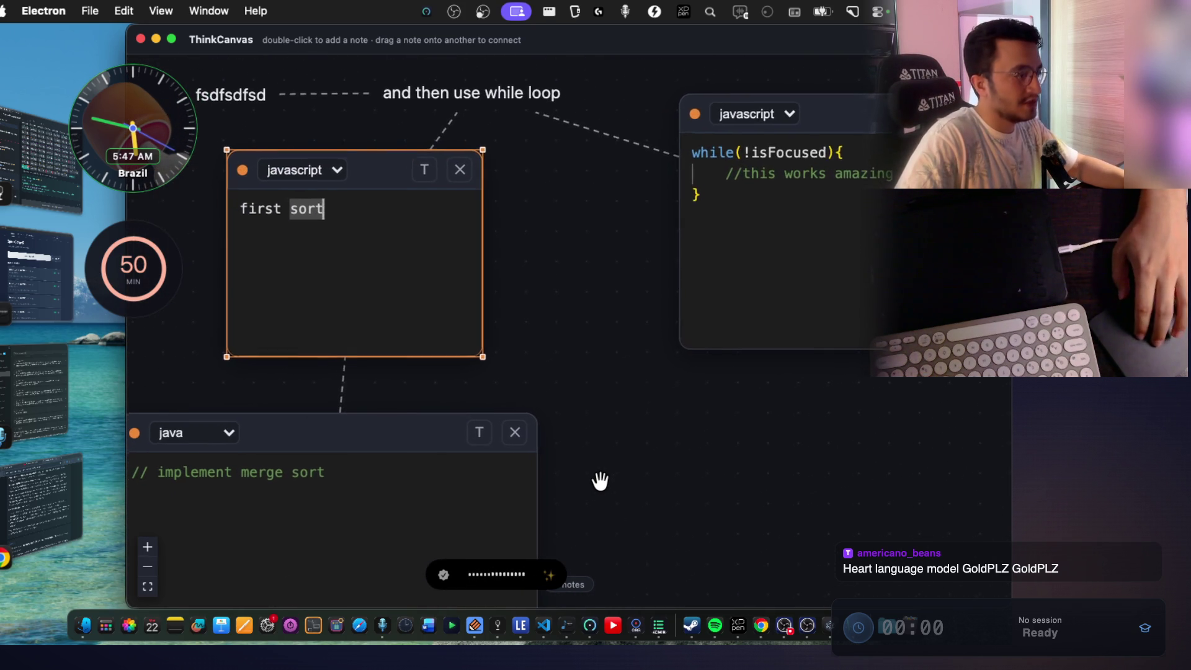
scroll(597, 448, right, 3)
scroll(597, 448, up, 2)
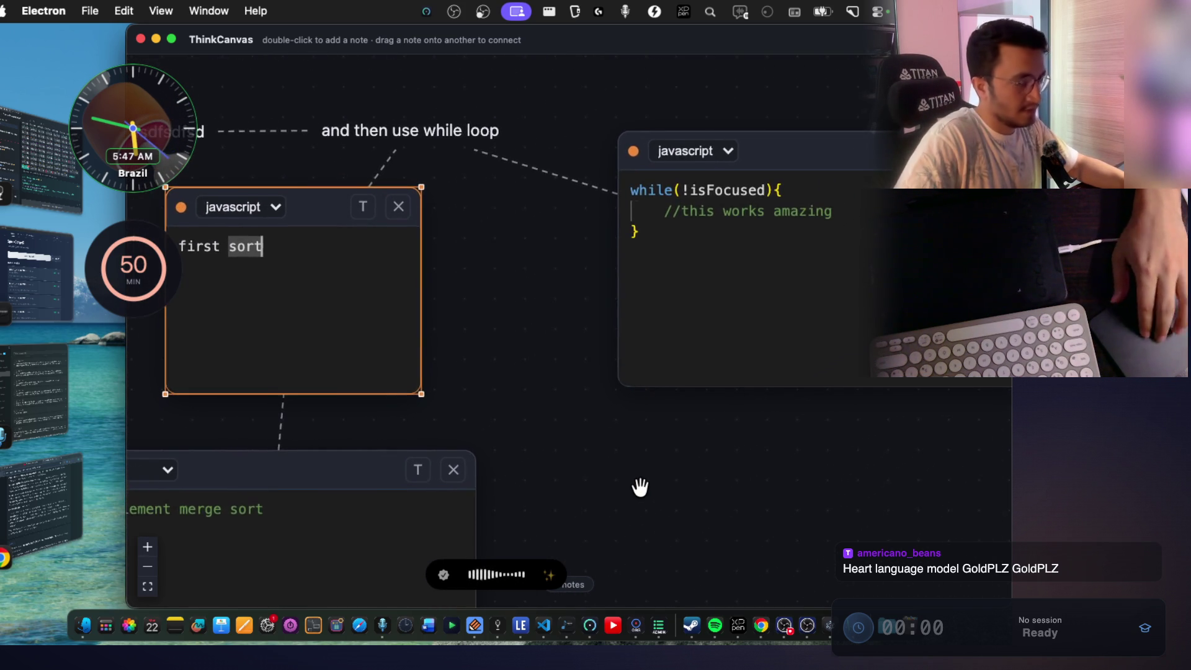
Reselect the while-loop note and pan the canvas with it selected.
click(742, 345)
scroll(692, 426, down, 1)
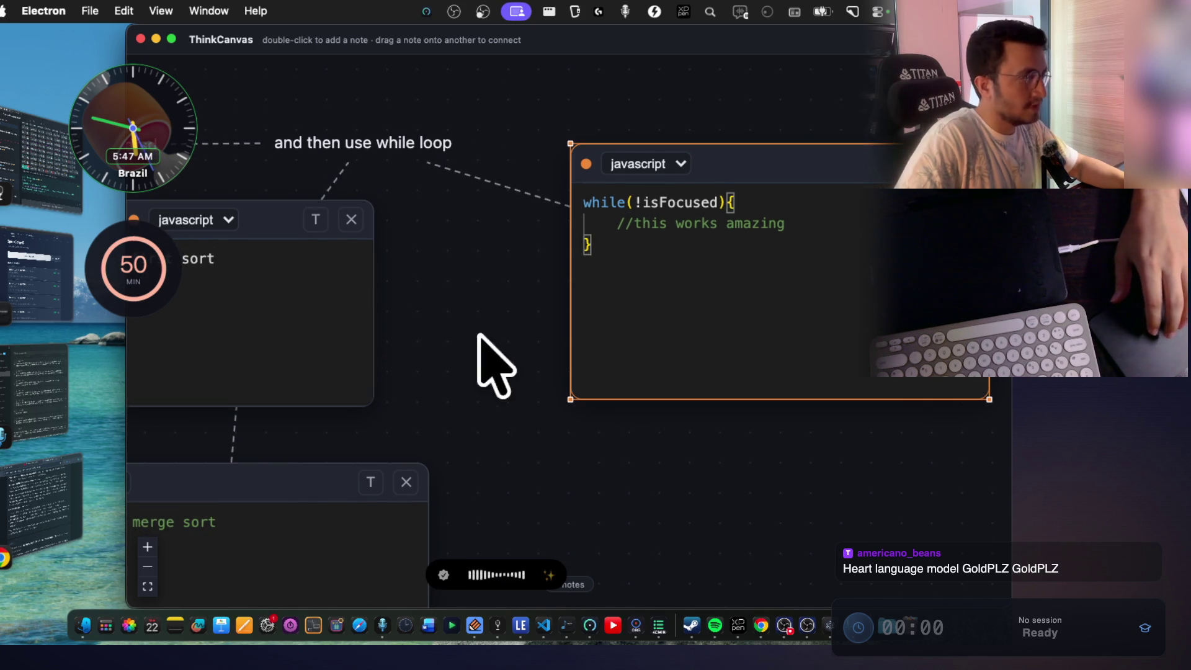
key(super+Tab)
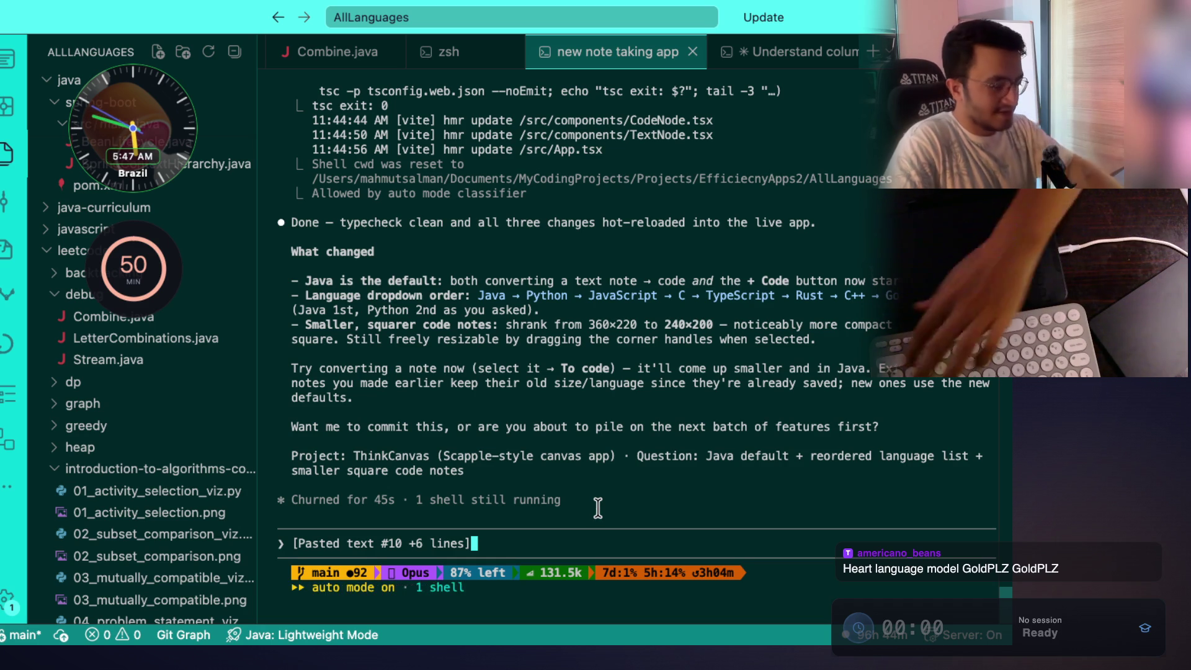
Submit the dictated unobstructed-panning and click-to-center request and follow Claude's progress.
key(Return)
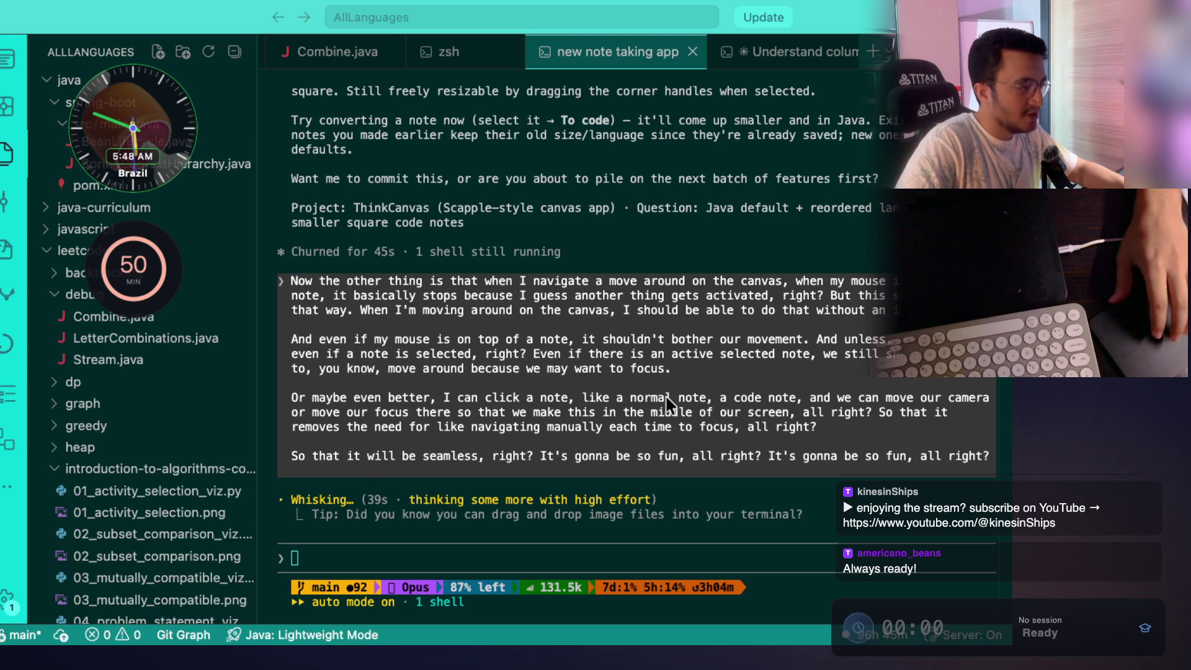
scroll(671, 403, up, 5)
Pan the ThinkCanvas canvas to show every note, then bring Chrome's stream notes page forward.
key(super+Tab)
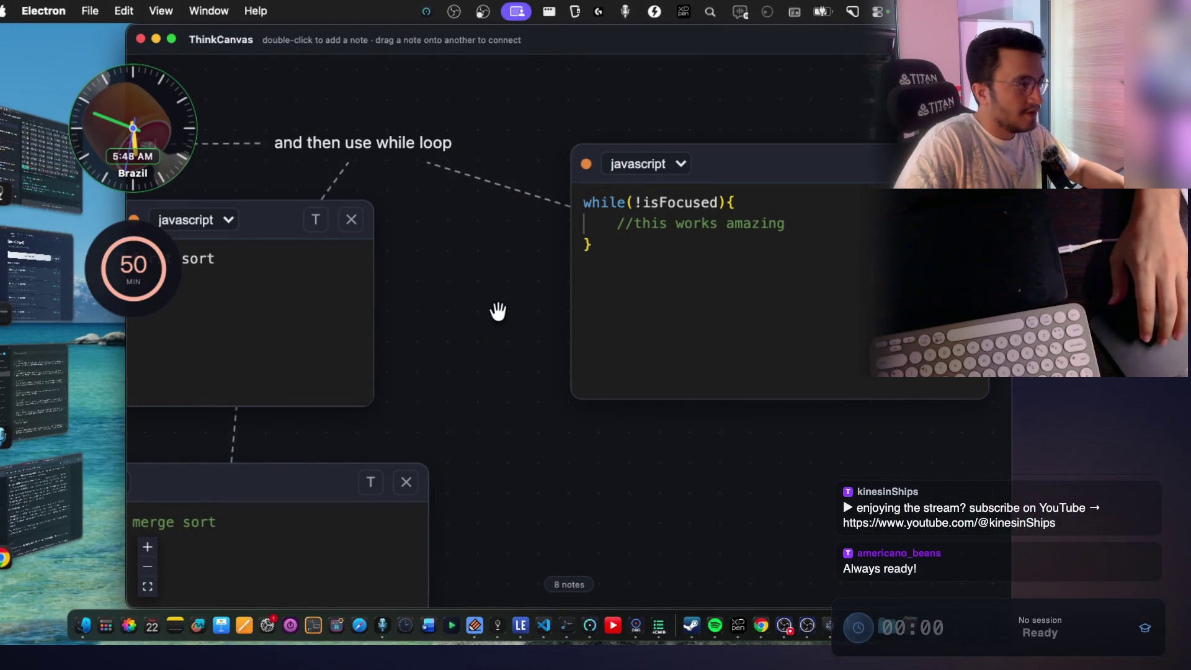
scroll(498, 311, left, 5)
scroll(499, 312, up, 2)
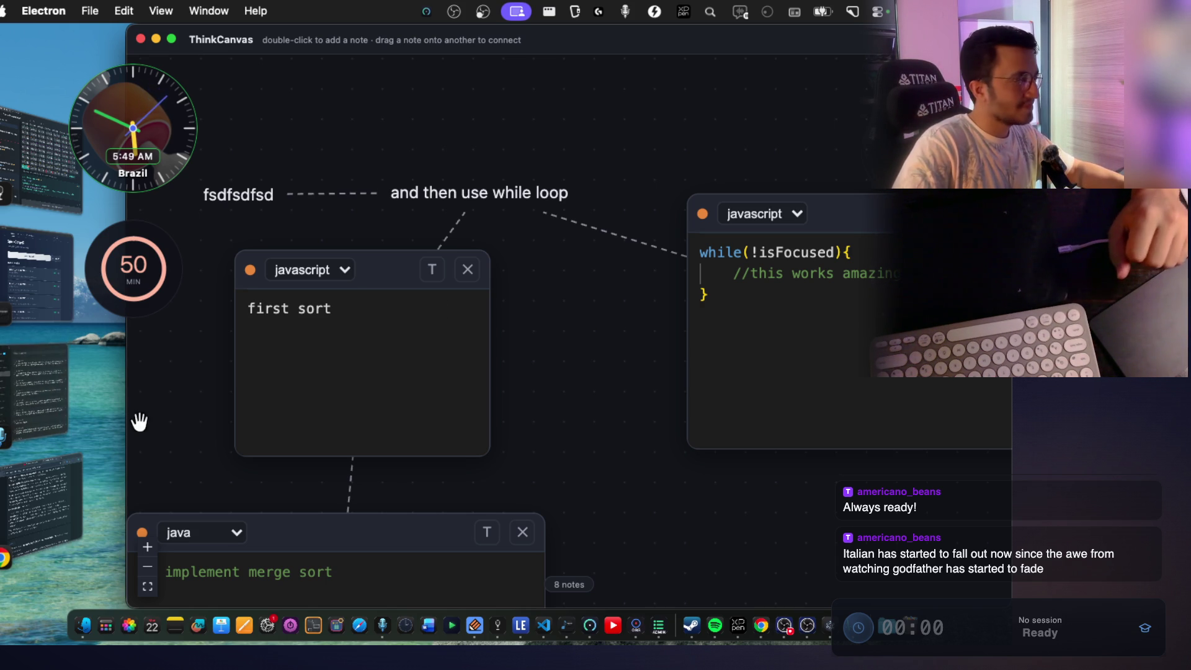
click(39, 530)
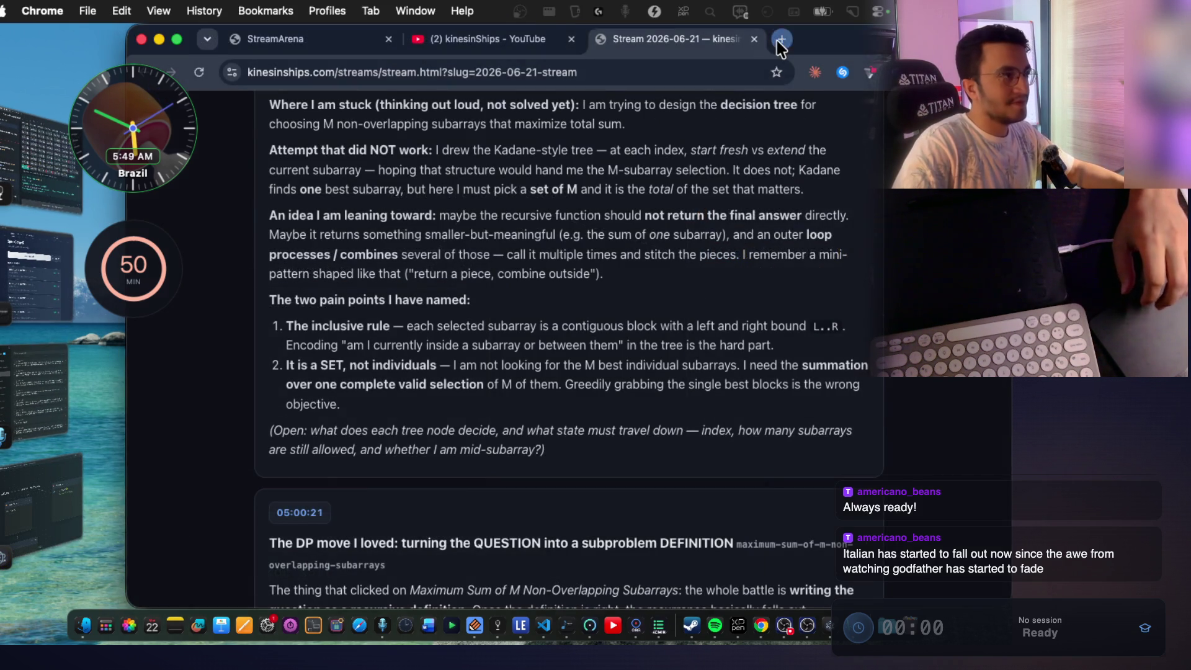
Search Google for 'the godfather movie' in a new tab and open its Wikipedia article.
click(780, 41)
text(the godfather movie)
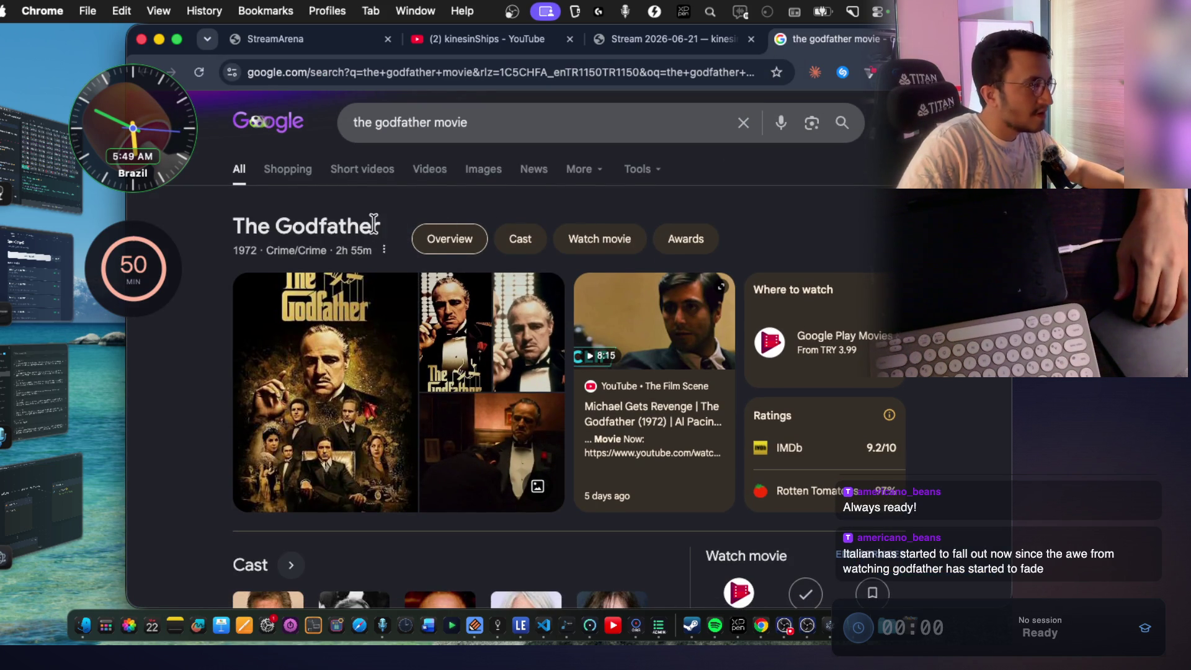
scroll(375, 229, down, 7)
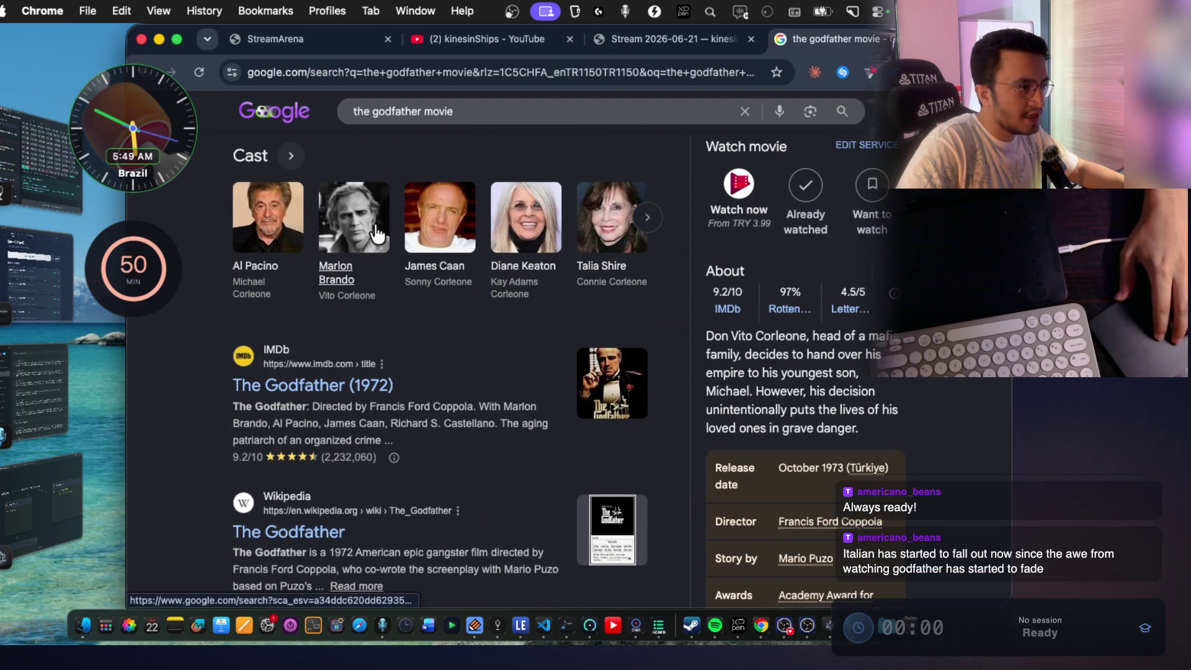
scroll(376, 232, down, 2)
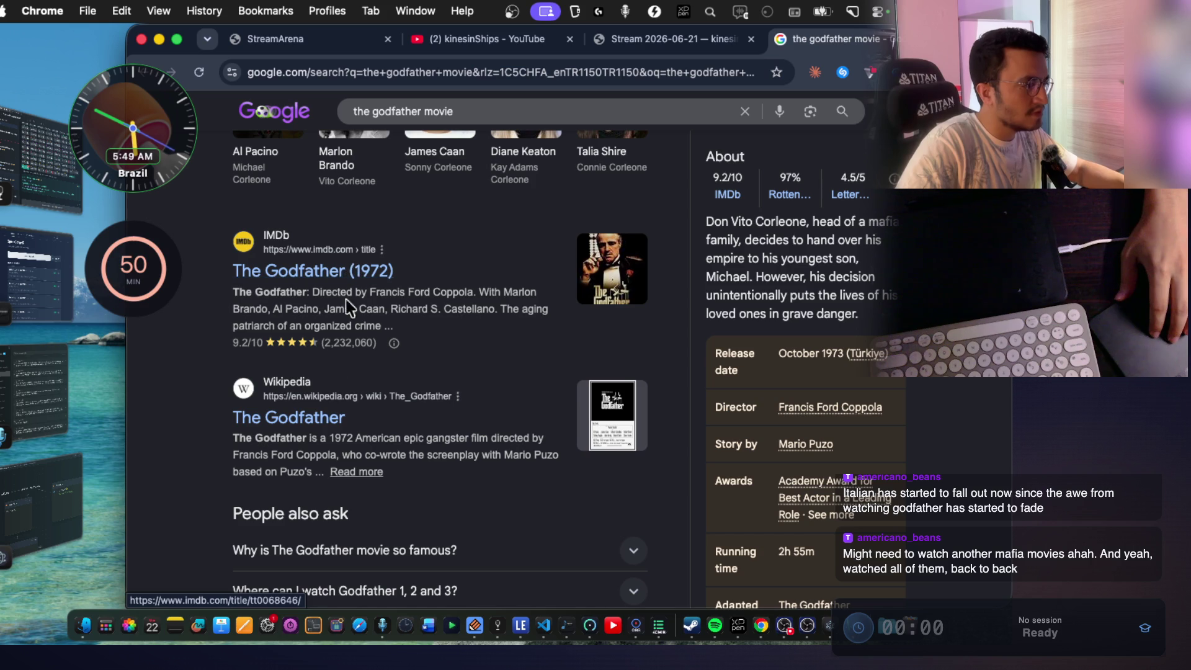
click(321, 433)
Read the lead, highlighting the opening sentence, novel rights lines, $80,000 figure and 'popularity'.
scroll(489, 235, down, 3)
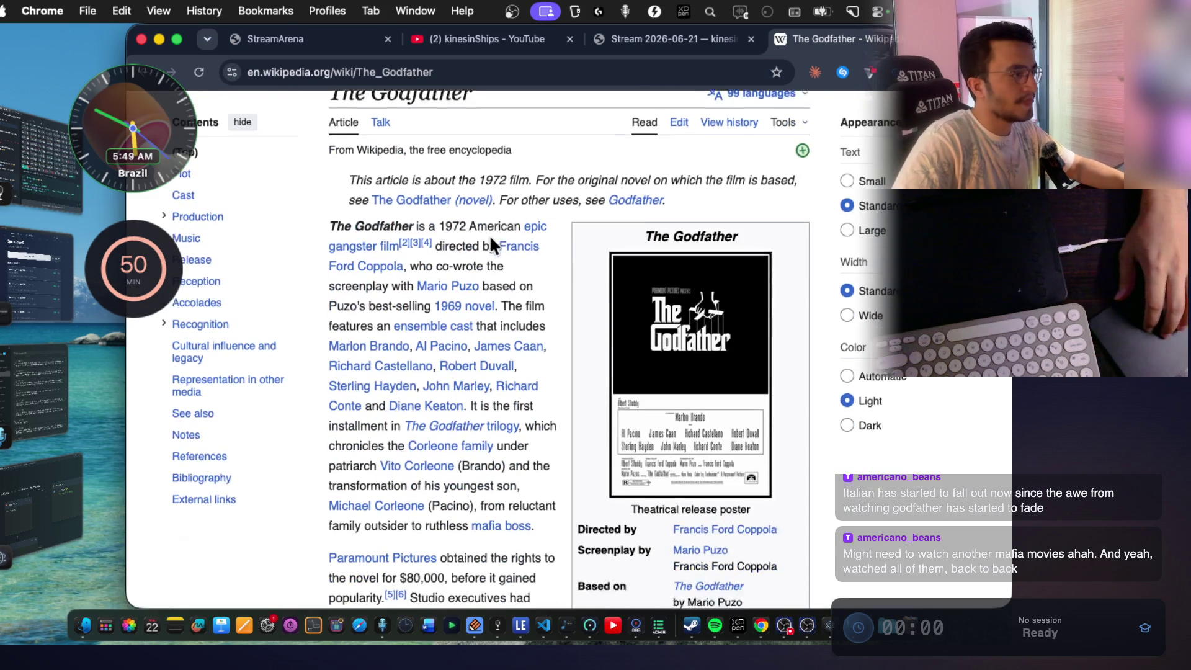
drag(445, 216, 489, 222)
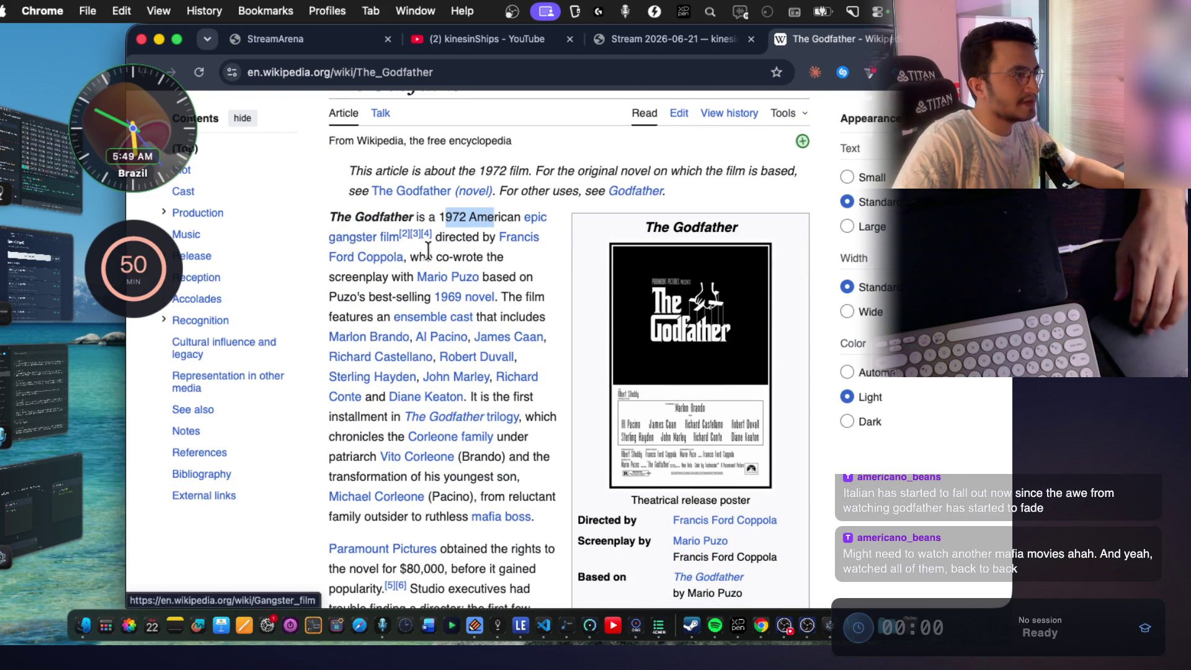
scroll(513, 298, down, 5)
scroll(480, 351, down, 3)
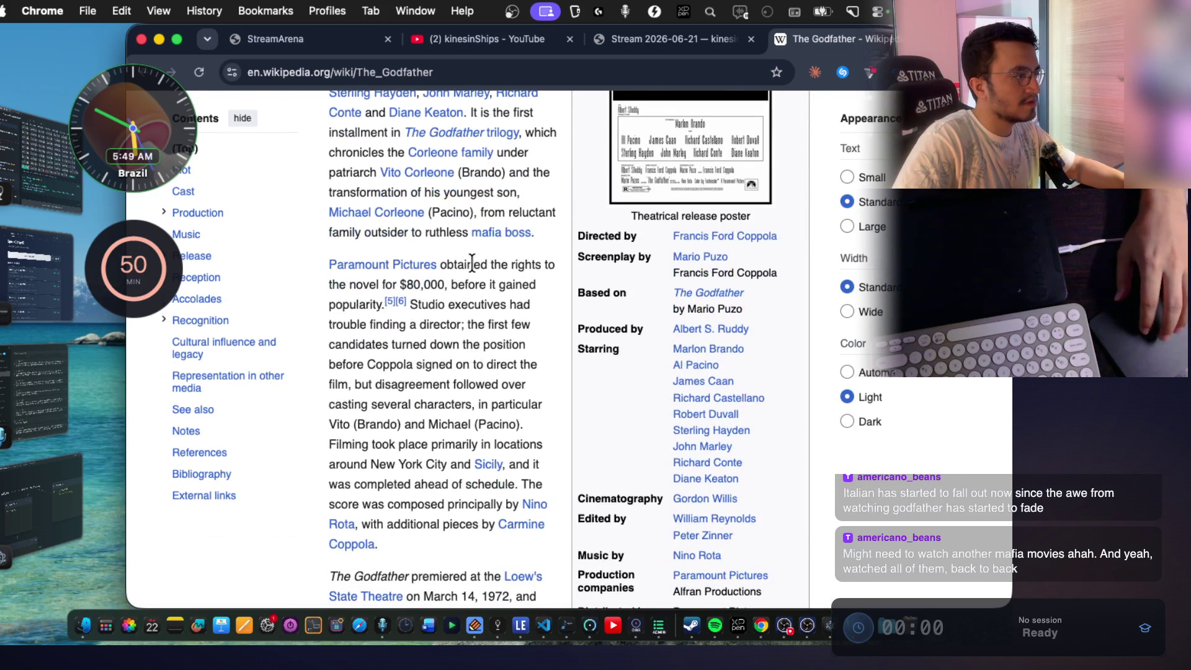
drag(510, 267, 551, 304)
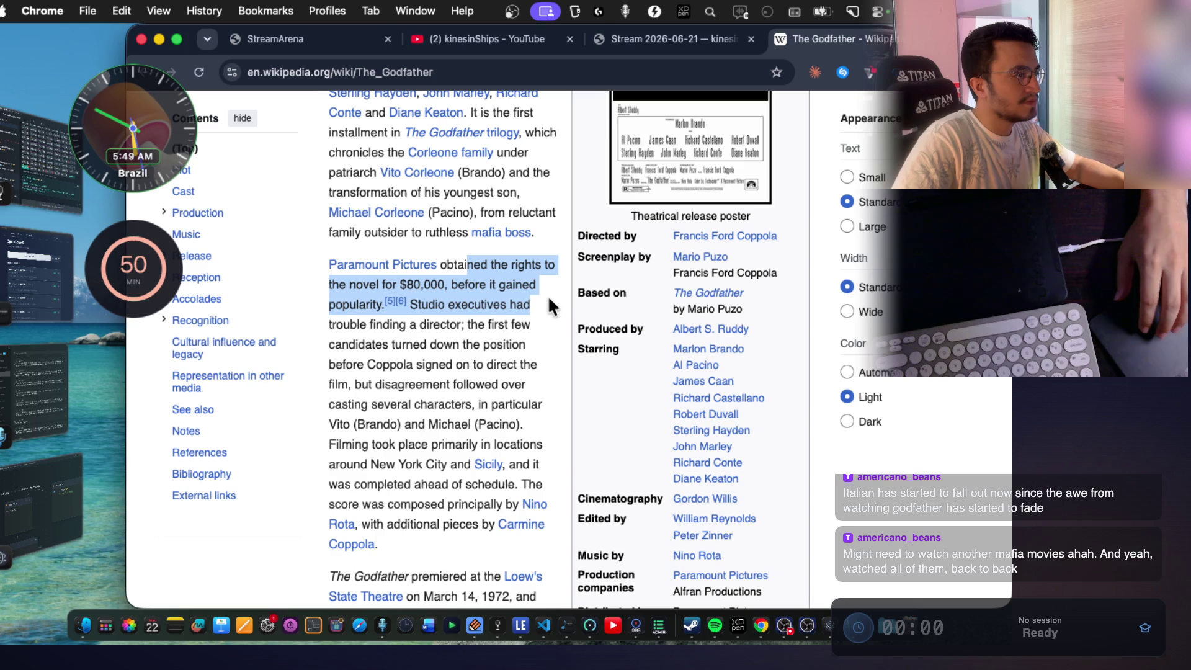
click(548, 301)
mouse_move(455, 264)
mouse_down()
mouse_move(441, 265)
mouse_move(540, 267)
mouse_up()
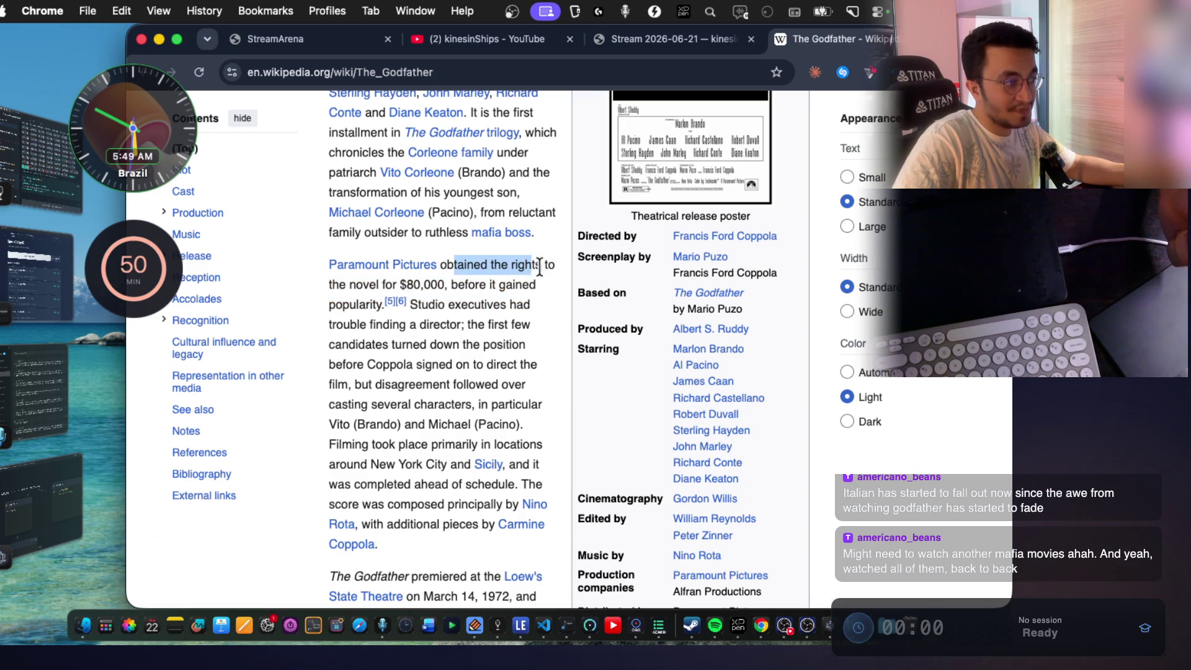
click(366, 287)
drag(448, 287, 426, 281)
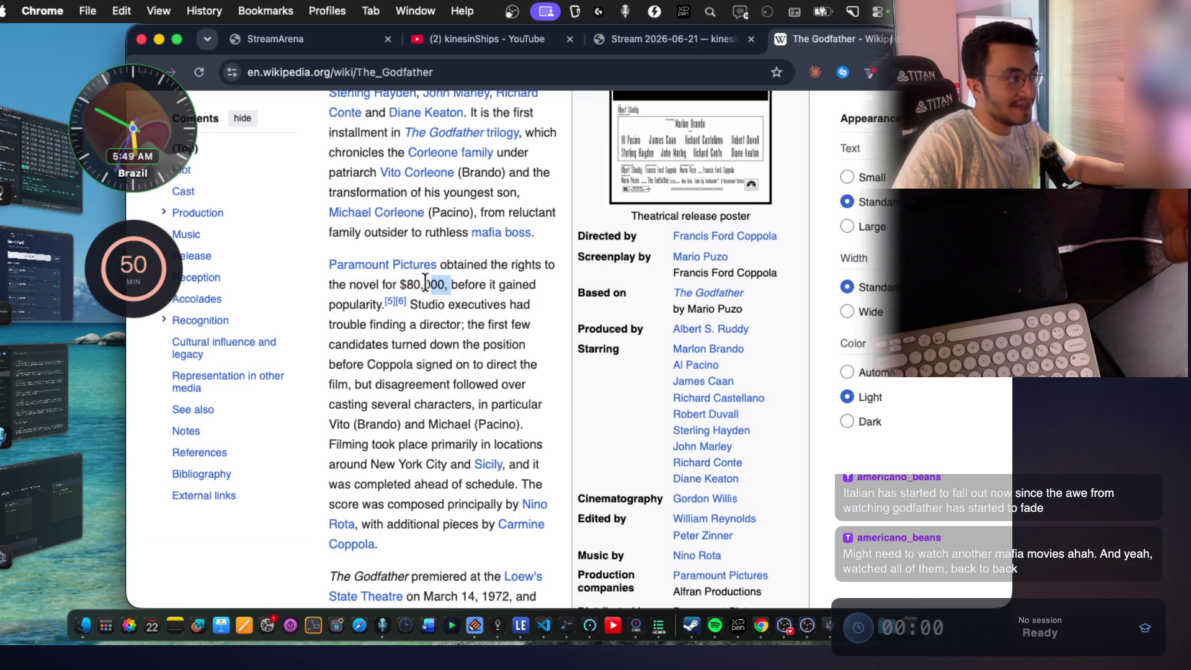
click(417, 287)
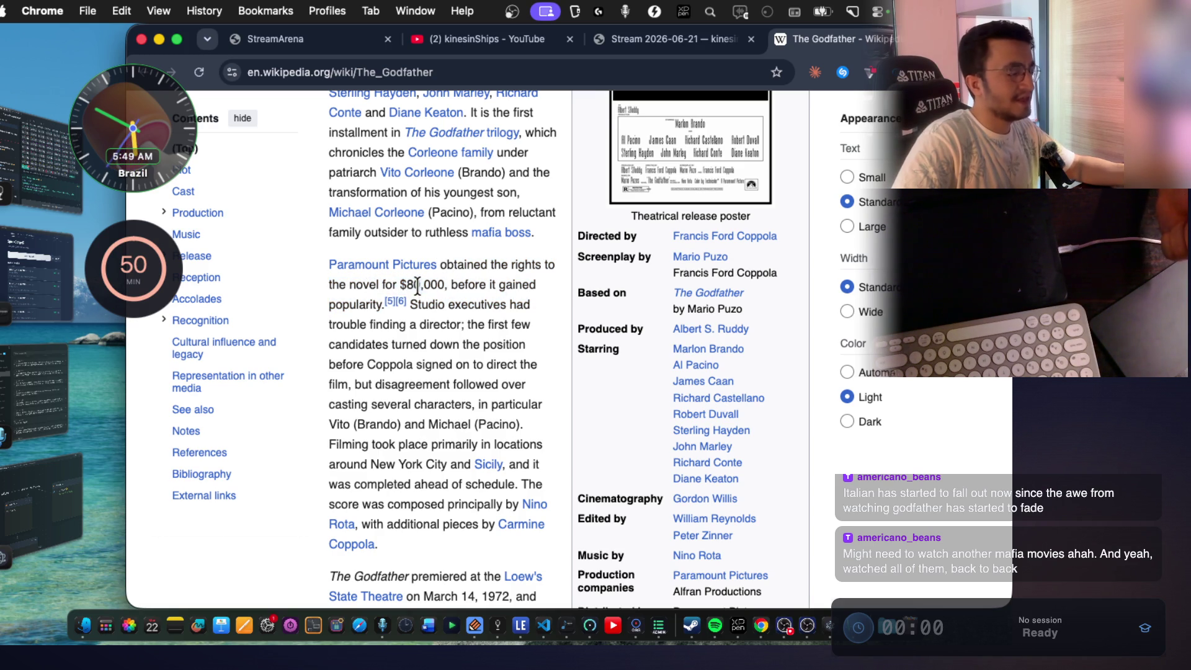
double_click(358, 304)
Read further down the lead, highlighting the 14, 1972 premiere date.
scroll(470, 343, down, 2)
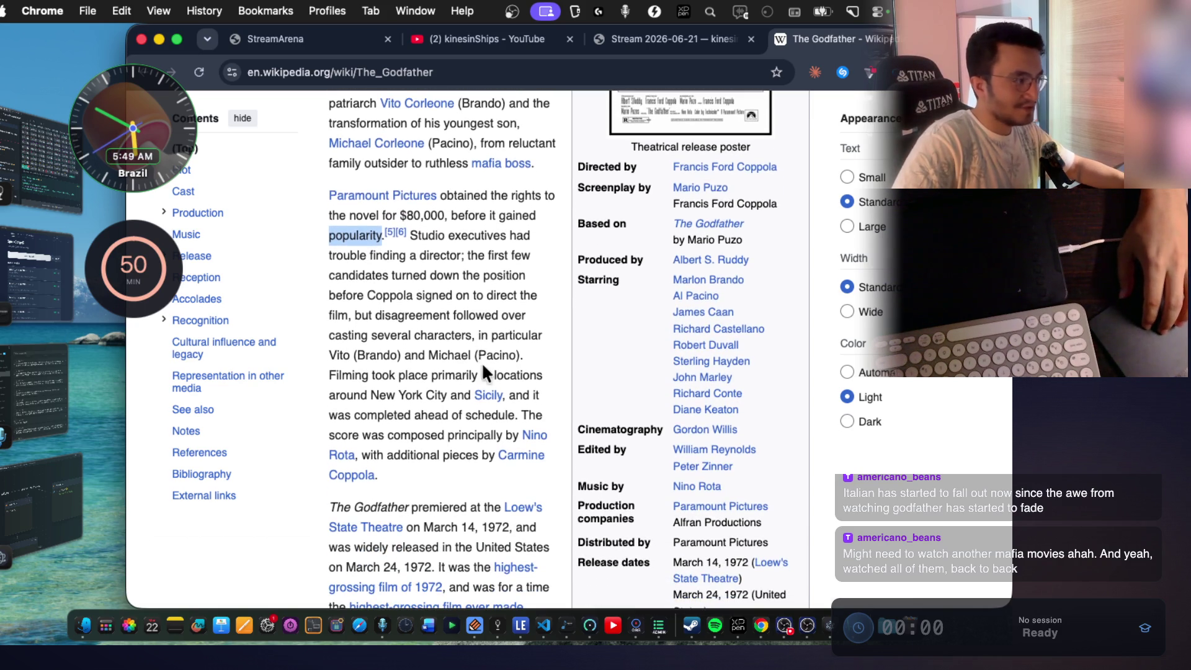
scroll(459, 261, up, 1)
scroll(459, 261, down, 2)
mouse_move(414, 293)
mouse_down()
mouse_move(515, 352)
mouse_move(456, 441)
mouse_up()
scroll(454, 440, down, 8)
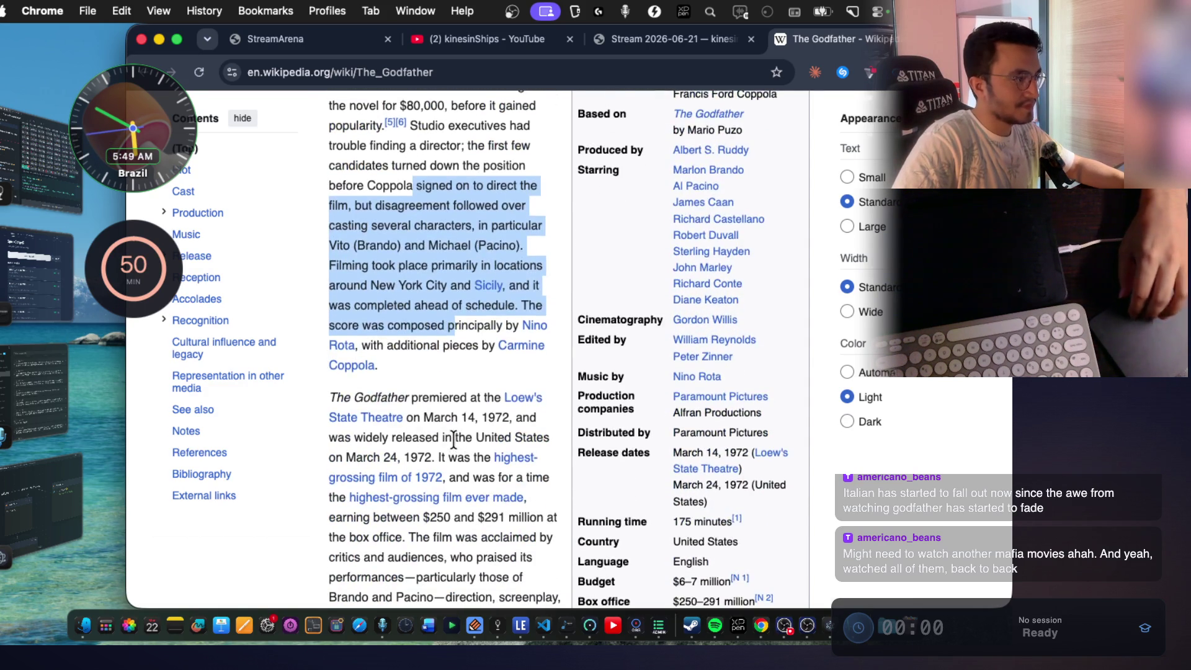
scroll(453, 440, down, 2)
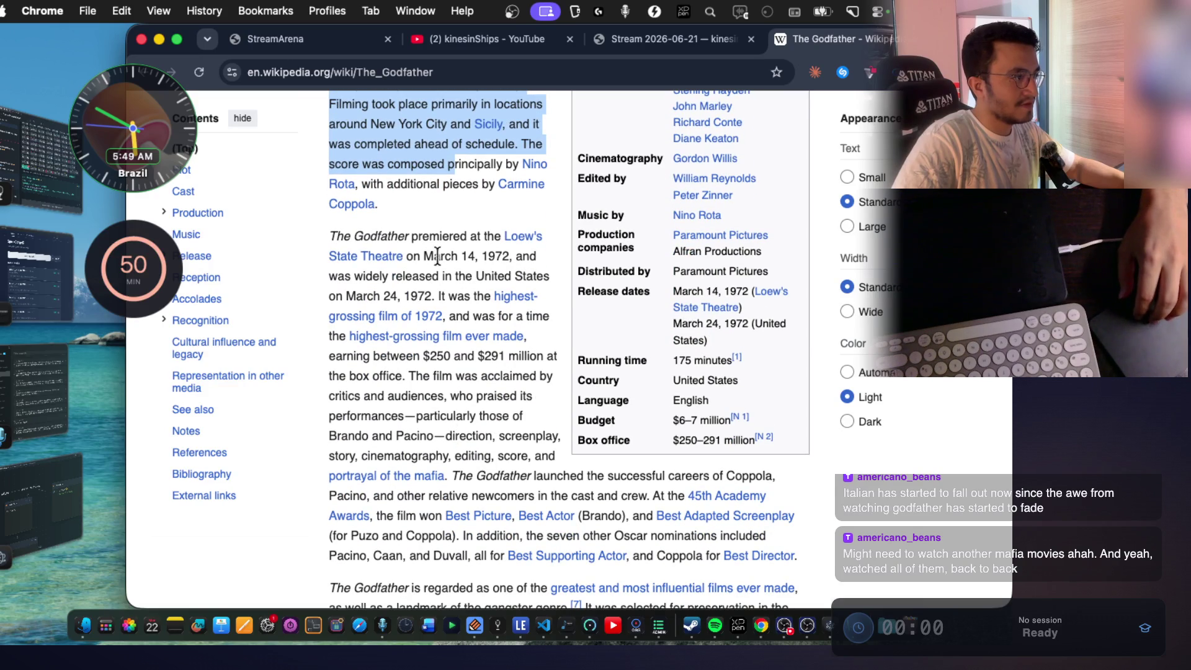
drag(466, 257, 515, 255)
click(512, 248)
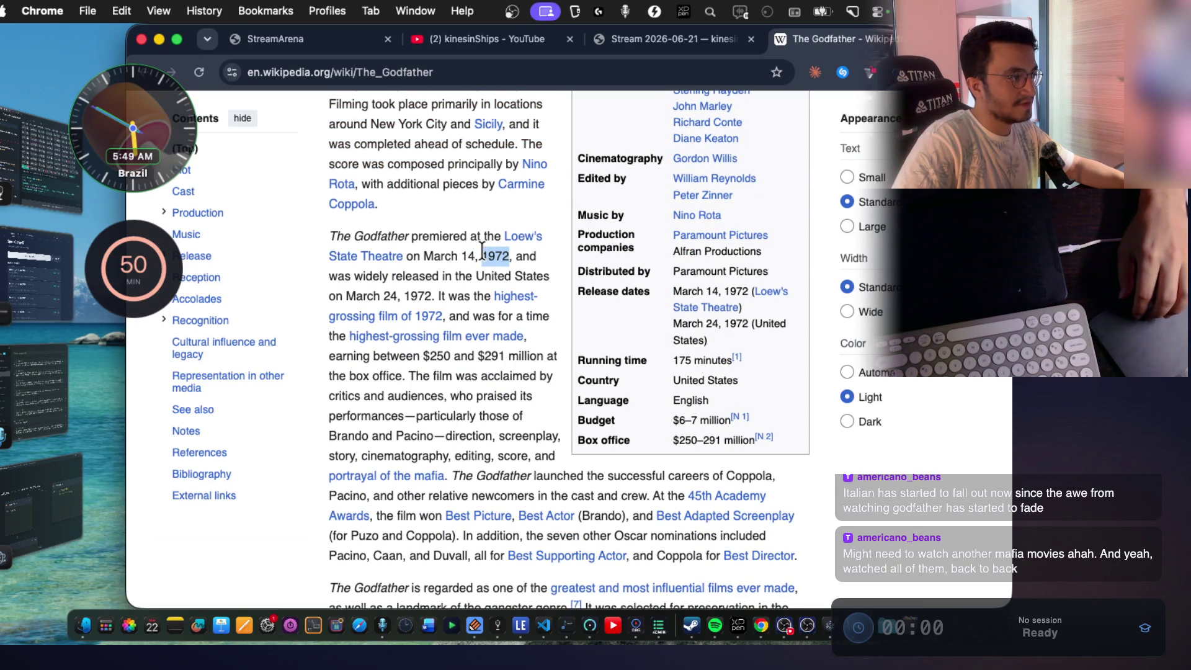
scroll(481, 320, down, 2)
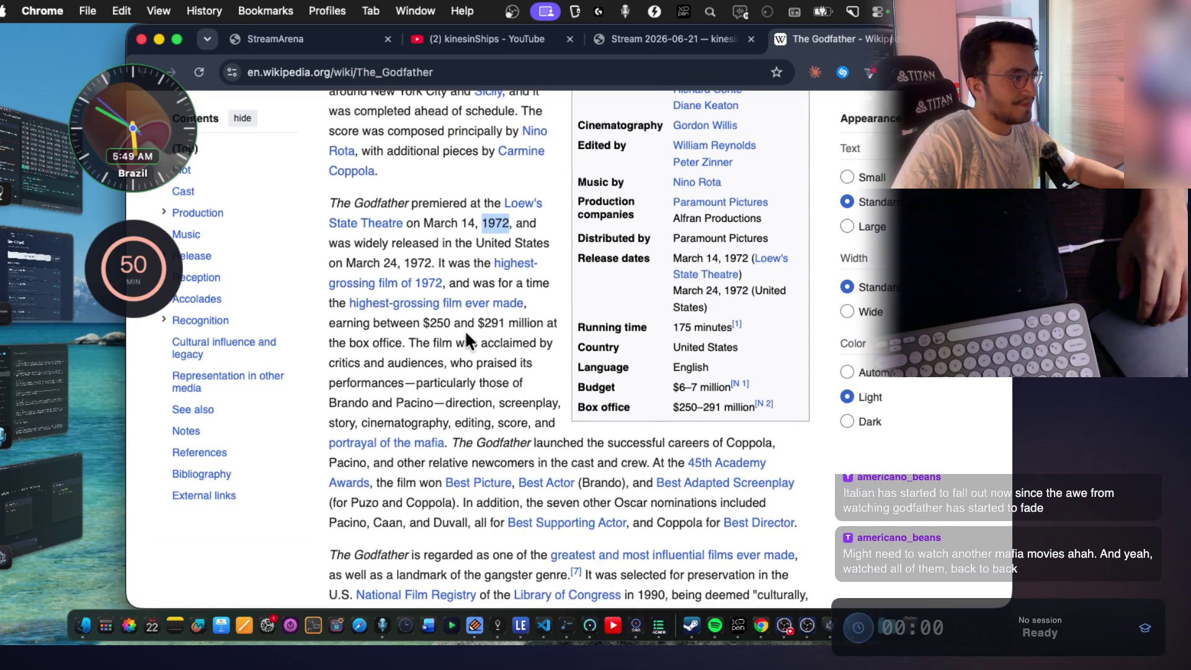
drag(414, 322, 526, 322)
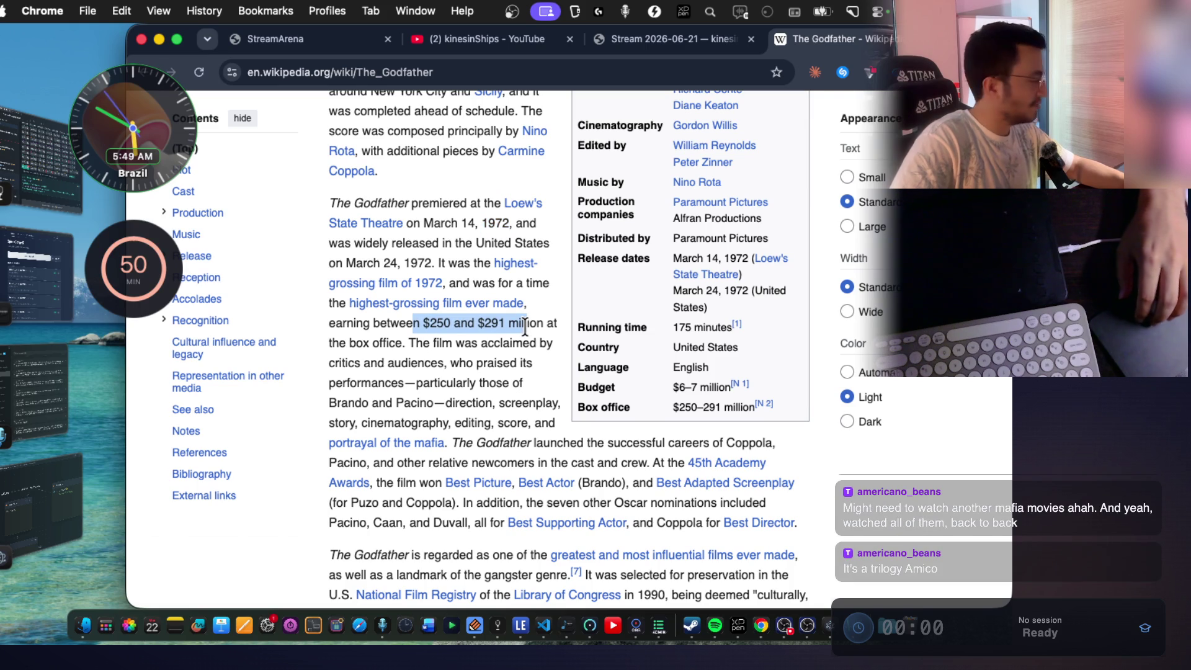
scroll(525, 325, down, 2)
scroll(525, 326, down, 2)
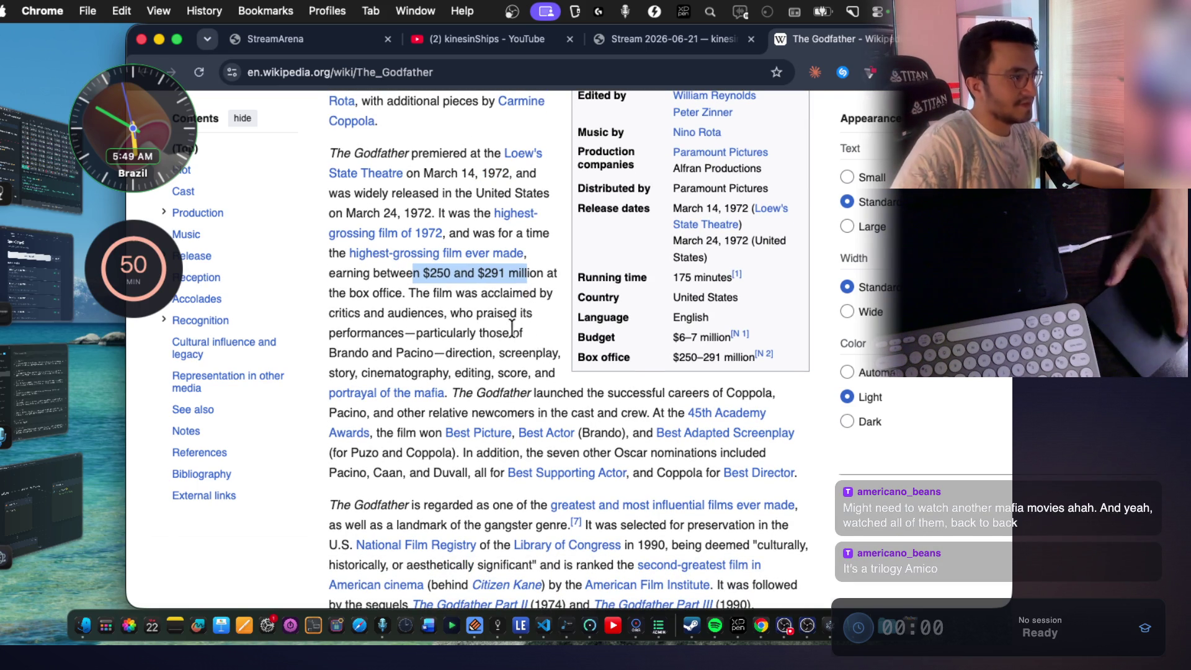
scroll(513, 335, down, 10)
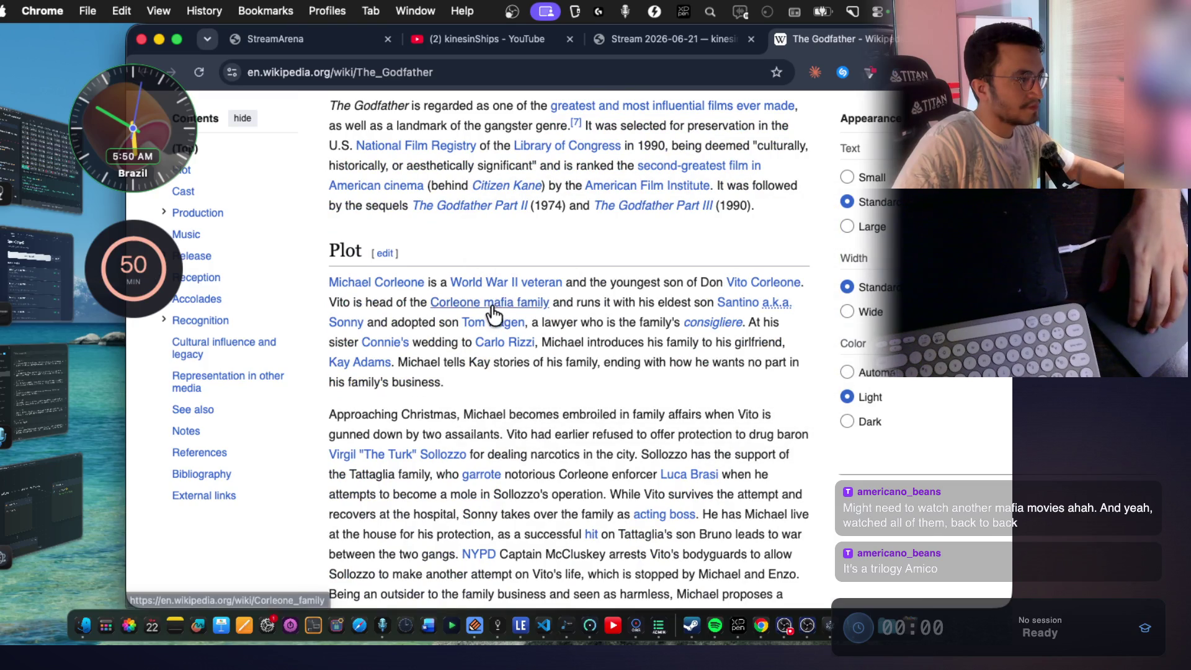
Read the Plot section, selecting phrases about refused protection, Virgil 'The Turk' Sollozzo and McCluskey's arrests.
drag(637, 283, 683, 285)
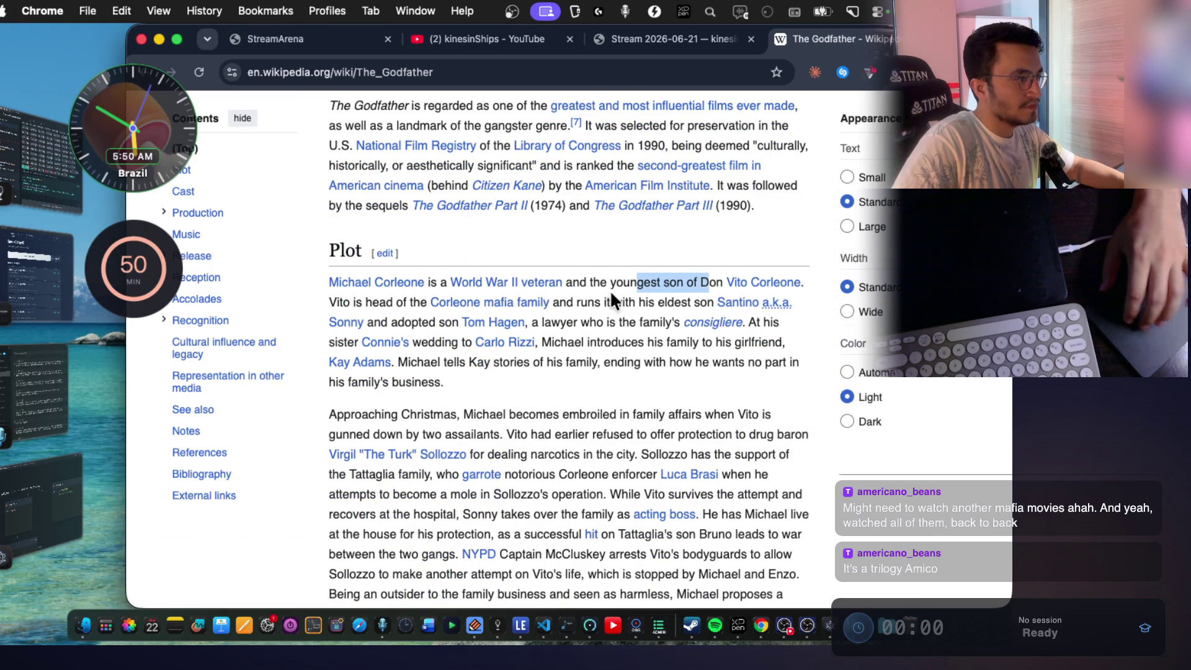
scroll(630, 300, down, 3)
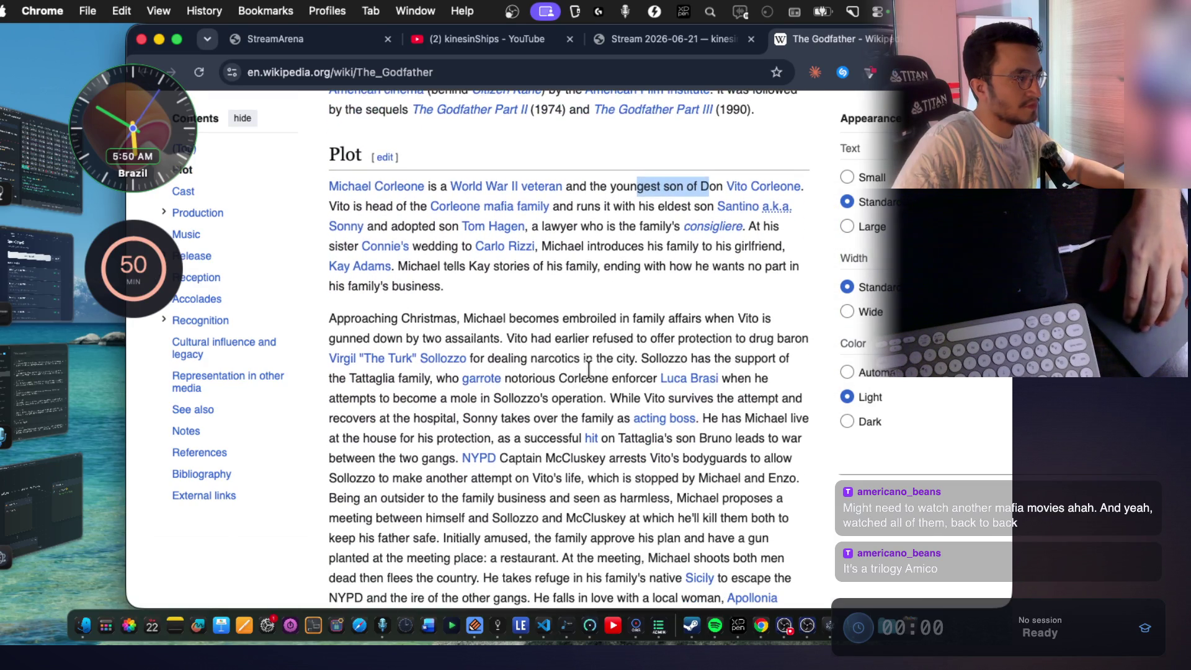
click(703, 352)
drag(656, 334, 801, 343)
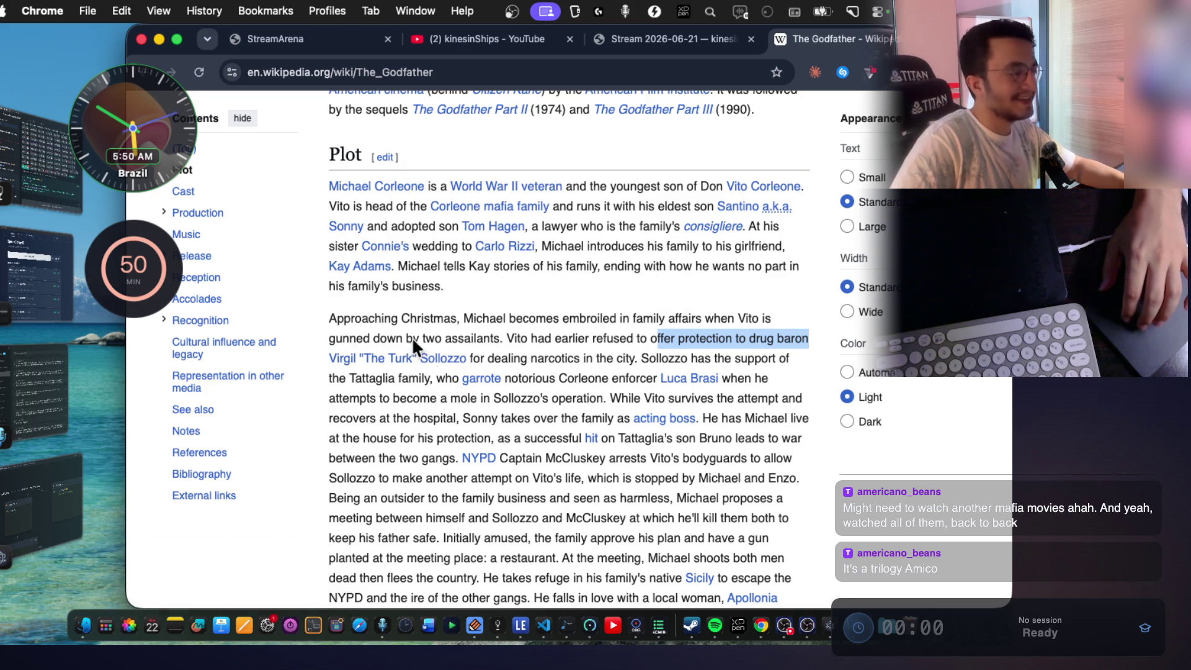
scroll(486, 315, down, 1)
drag(470, 318, 711, 310)
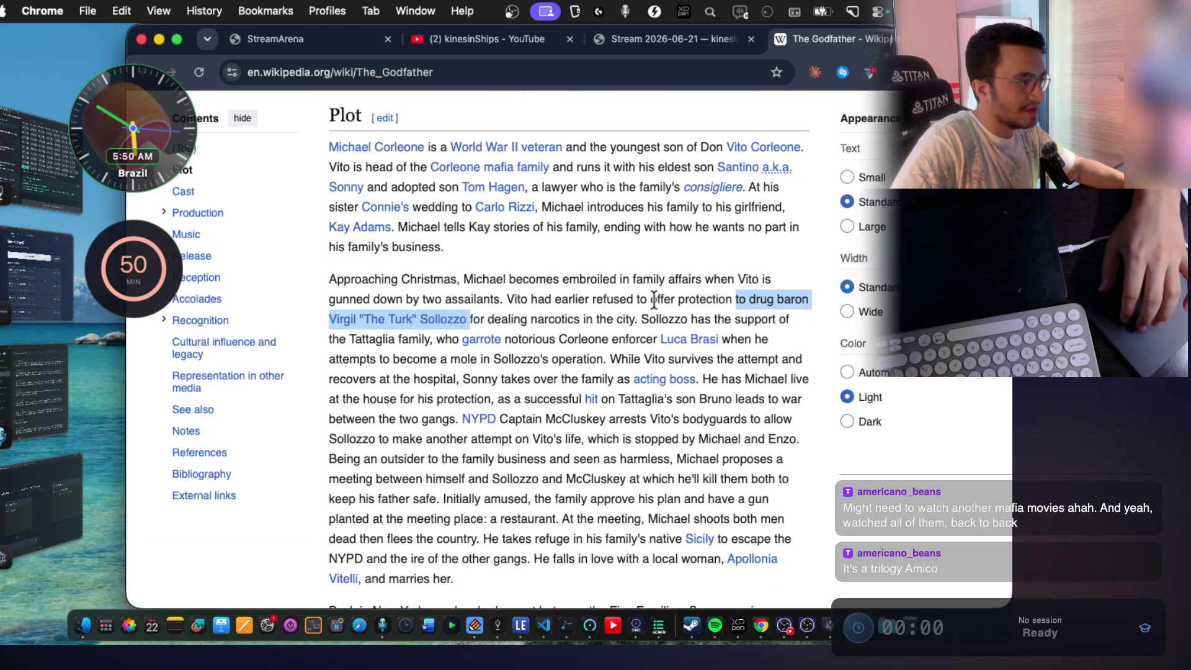
click(524, 312)
scroll(520, 313, down, 1)
drag(477, 313, 798, 315)
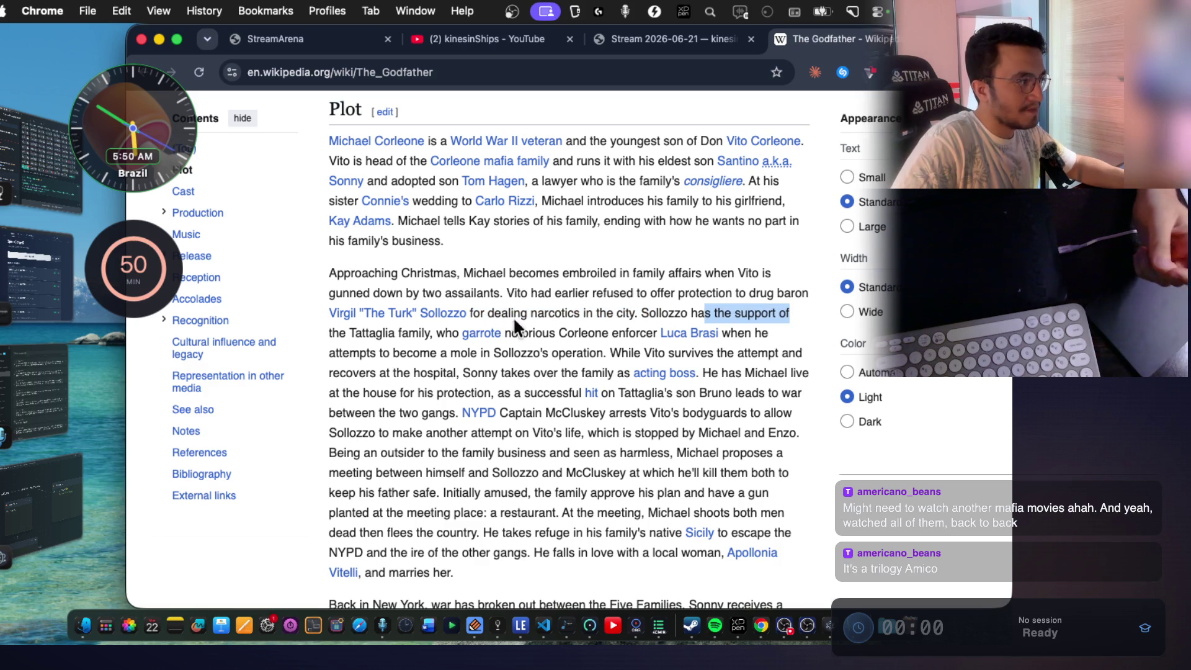
drag(436, 334, 538, 333)
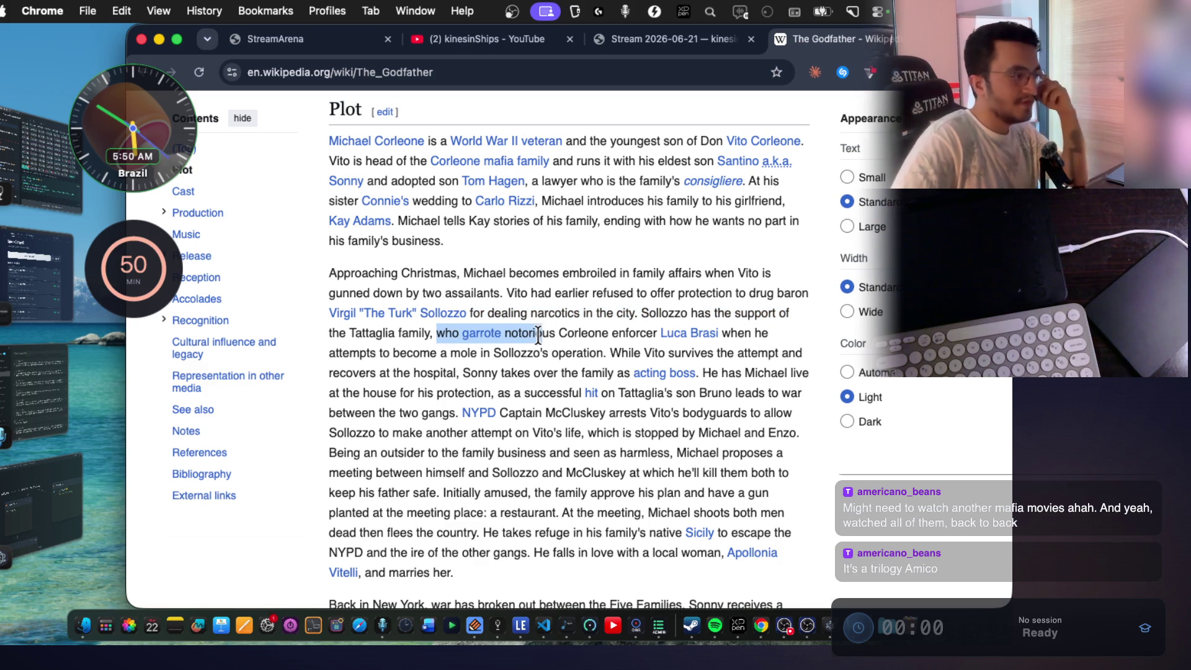
scroll(591, 298, down, 3)
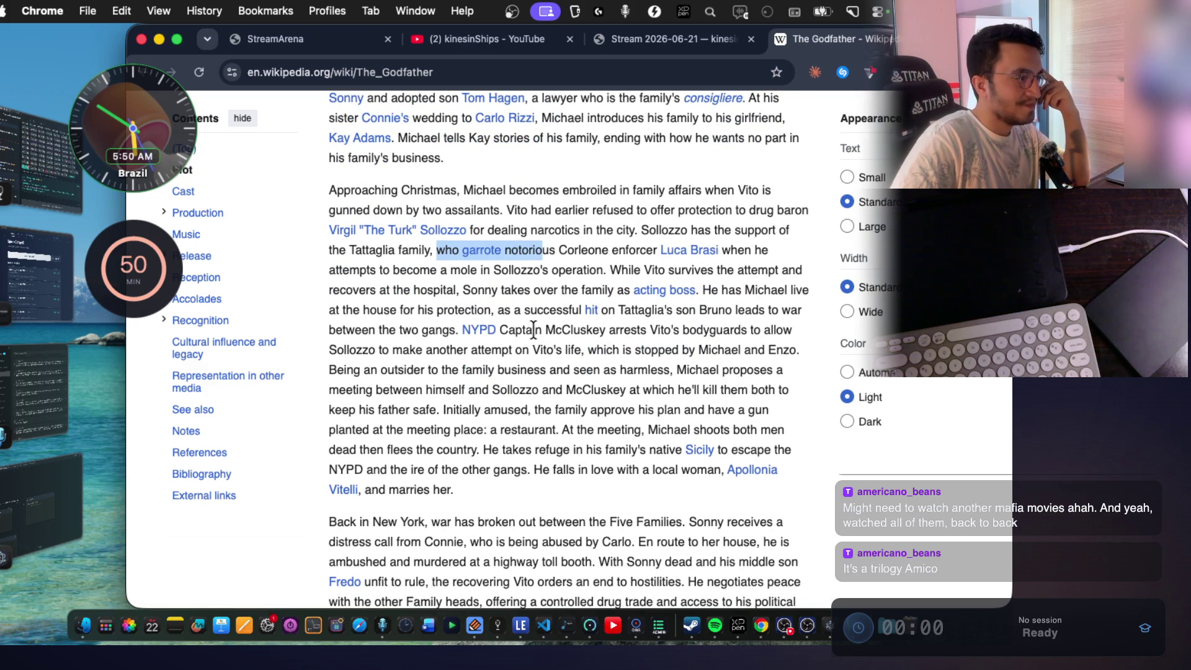
drag(535, 332, 728, 330)
scroll(442, 356, down, 9)
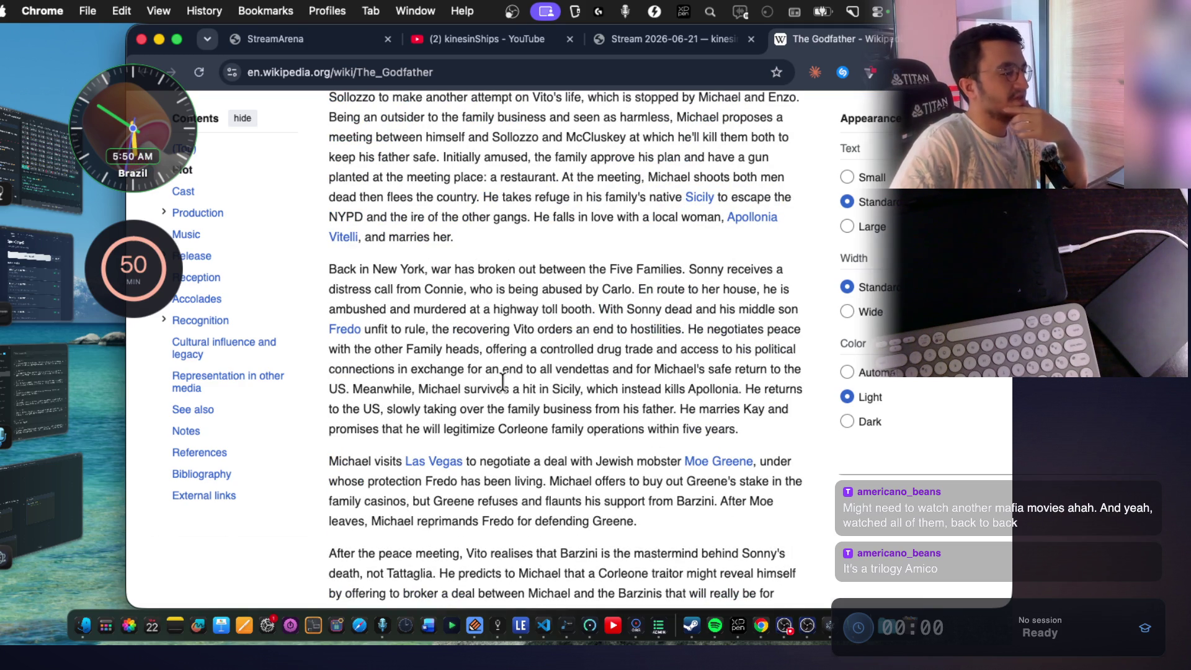
Start a new Claude chat and send a dictated question asking the English word for prejudice.
key(super+t)
text(claude.ai/new)
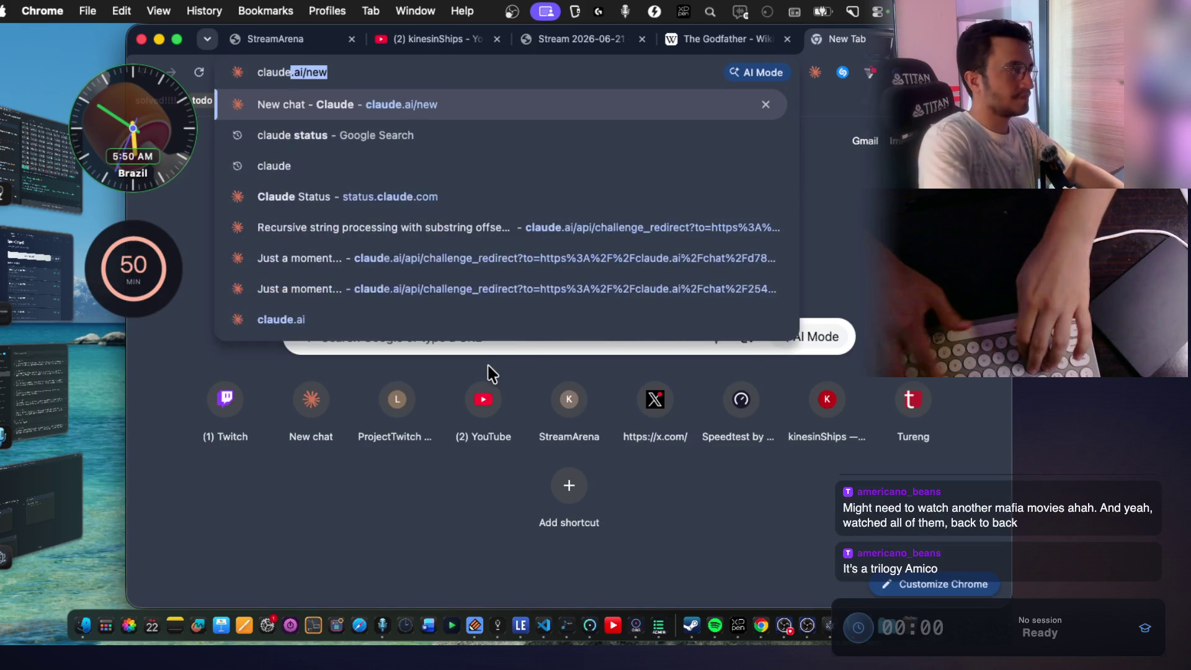
key(Return)
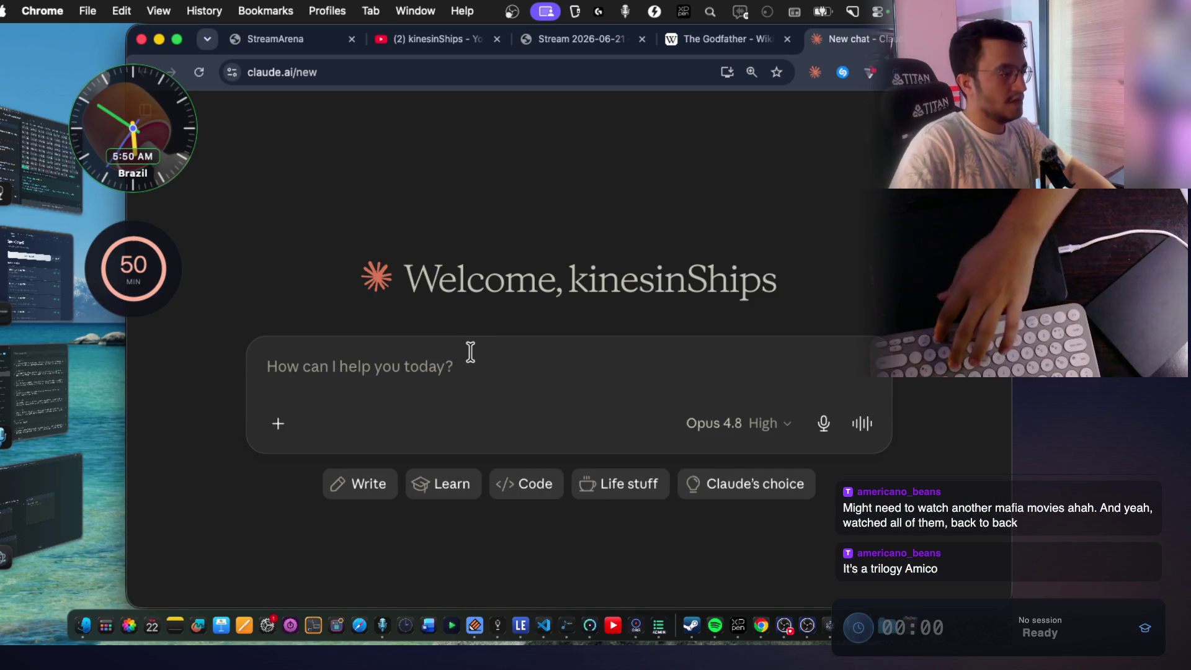
key(fn+space)
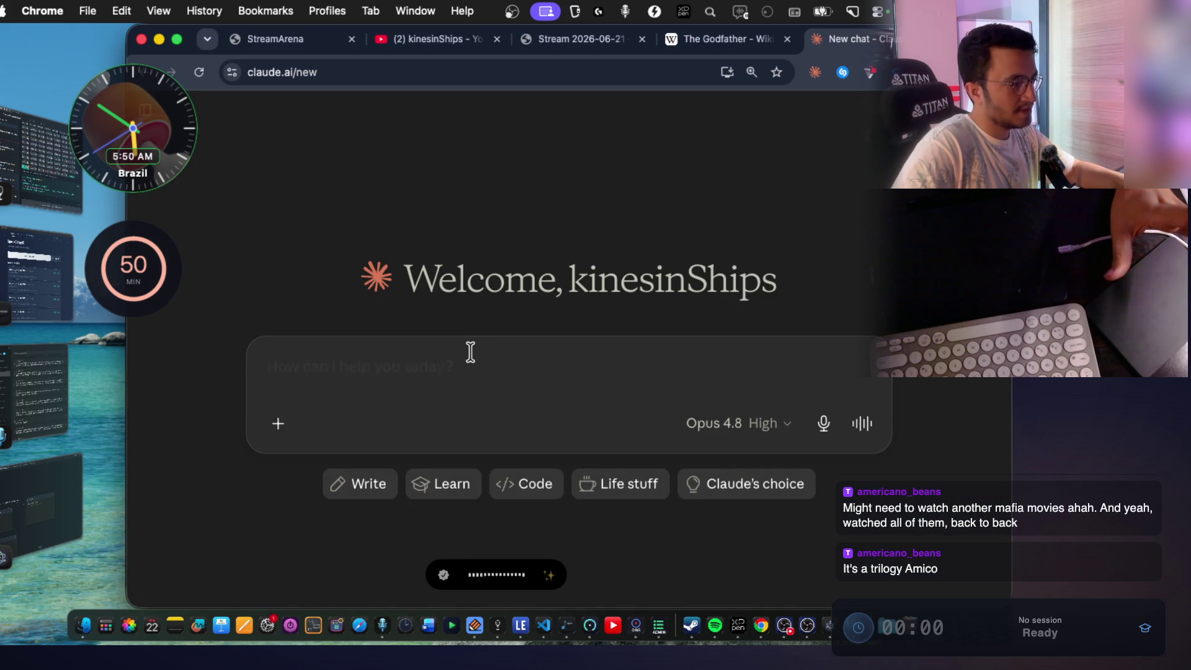
text(eş an)
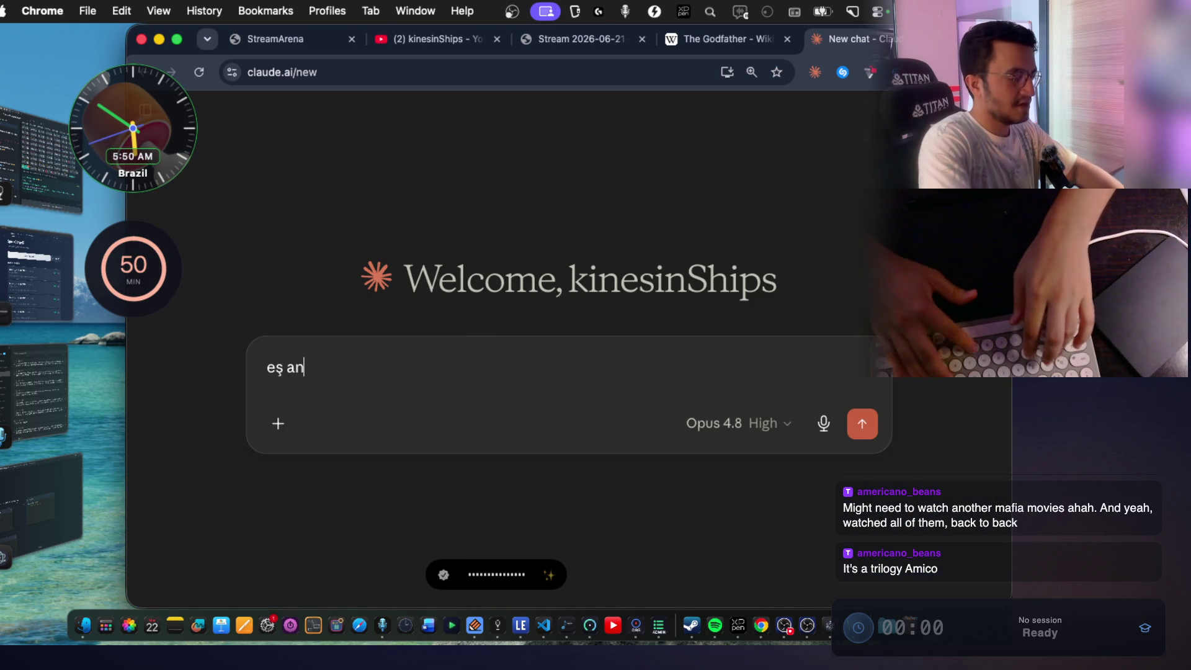
text(lamlı,)
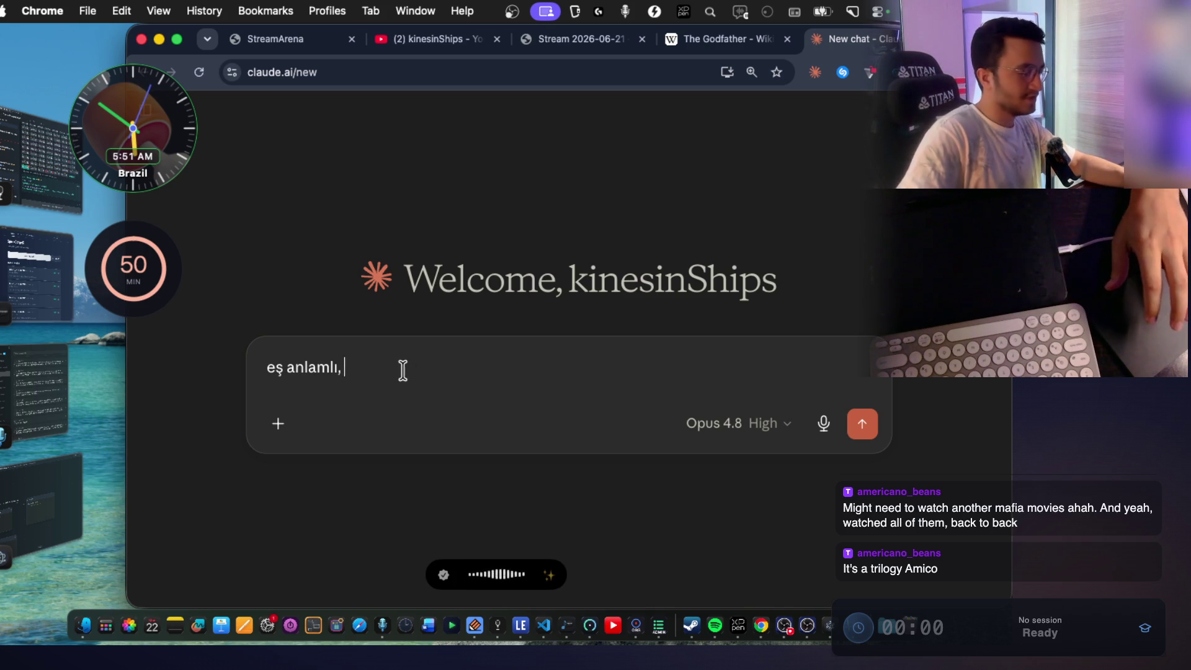
key(fn)
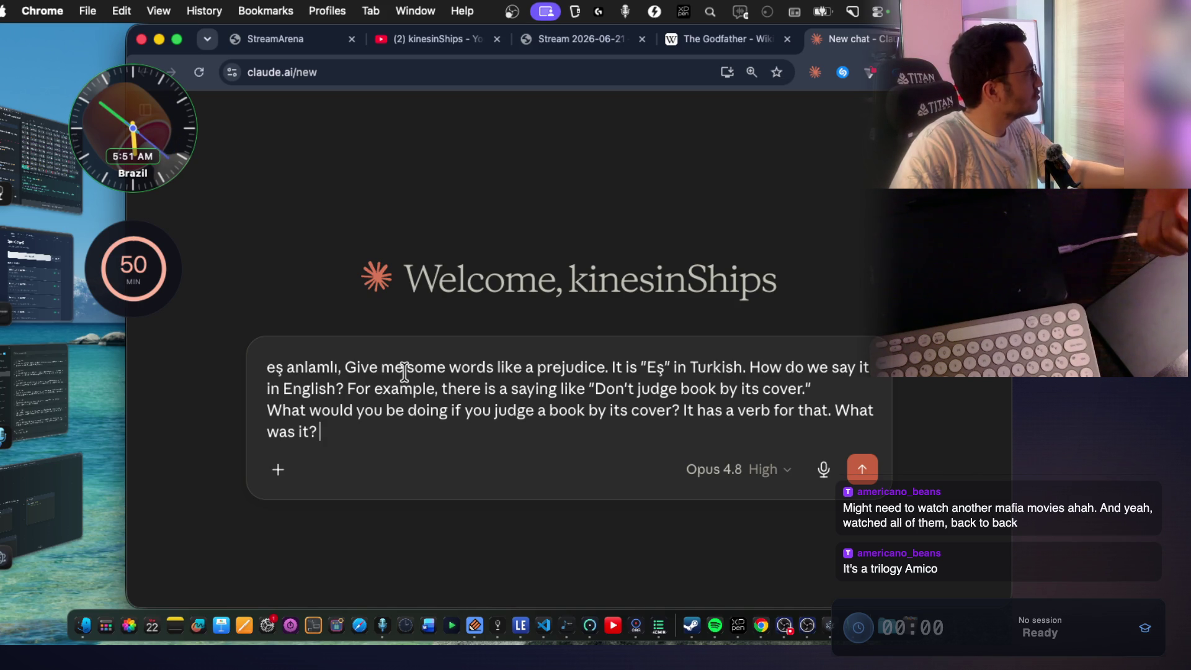
click(864, 469)
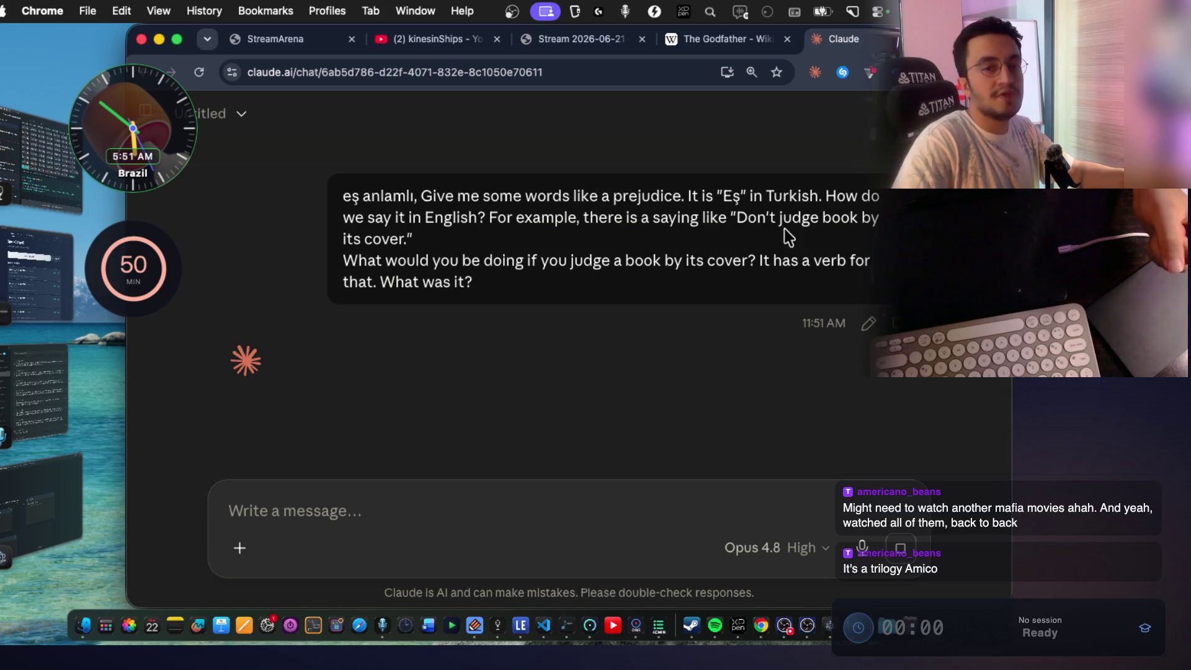
Return to The Godfather Wikipedia tab and scroll back up.
click(744, 38)
scroll(534, 214, up, 10)
scroll(535, 214, up, 5)
Search Google for 'triology the god father' in a new tab.
key(ctrl+t)
text(triology)
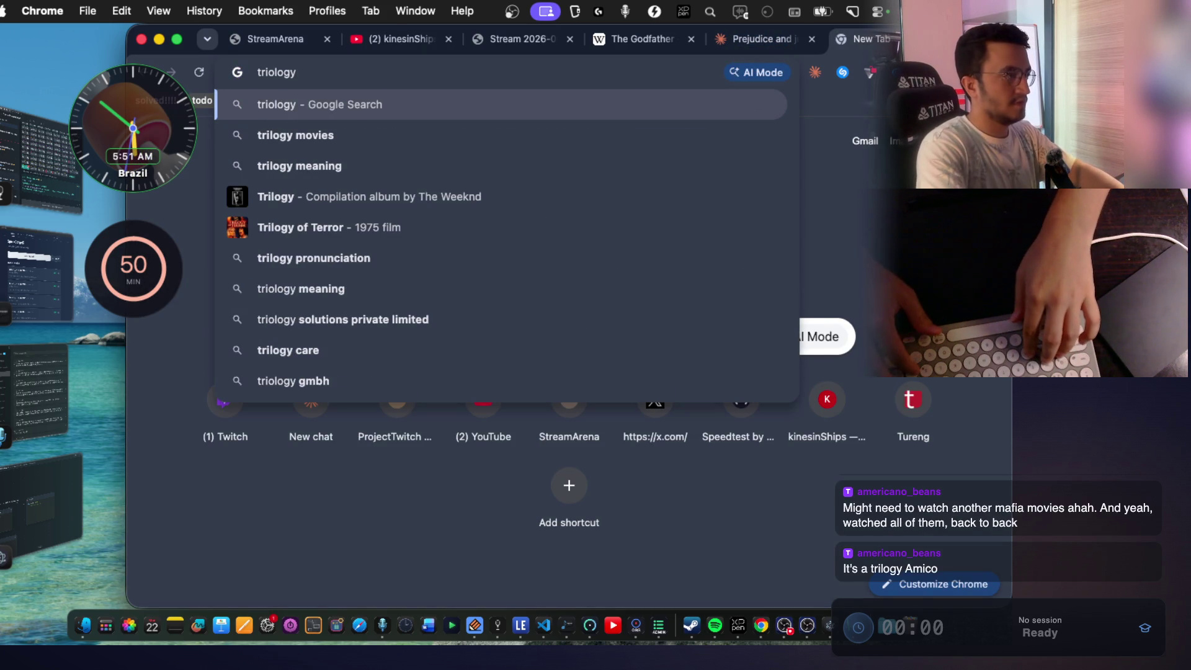
text( the )
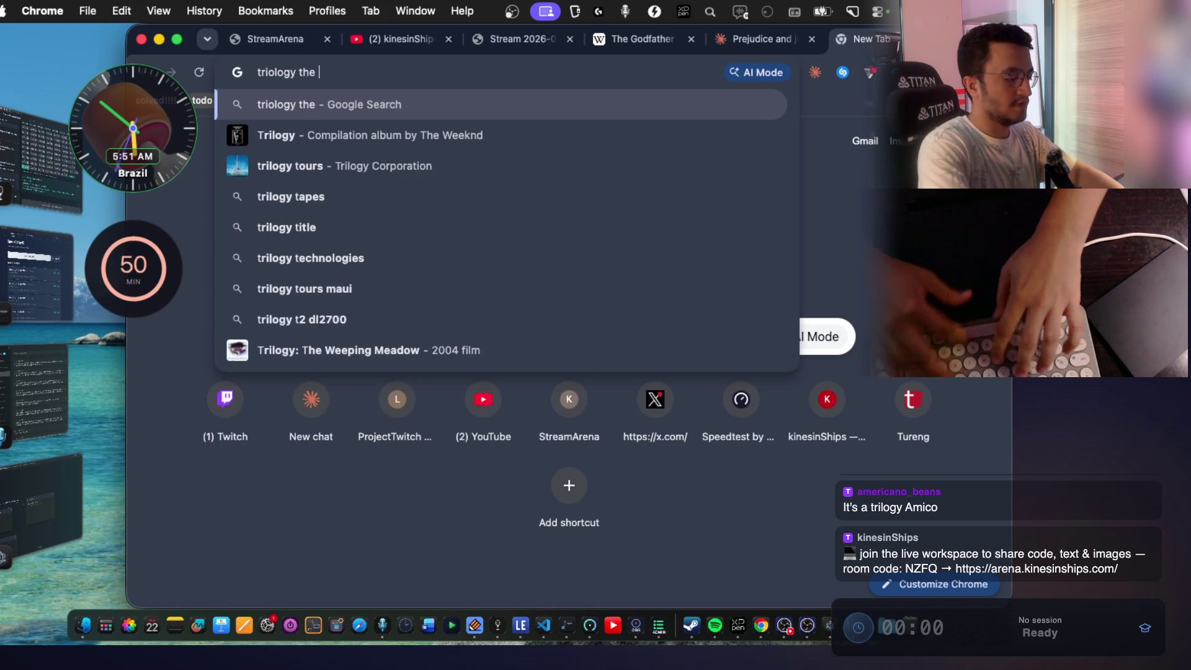
text(god father)
key(Return)
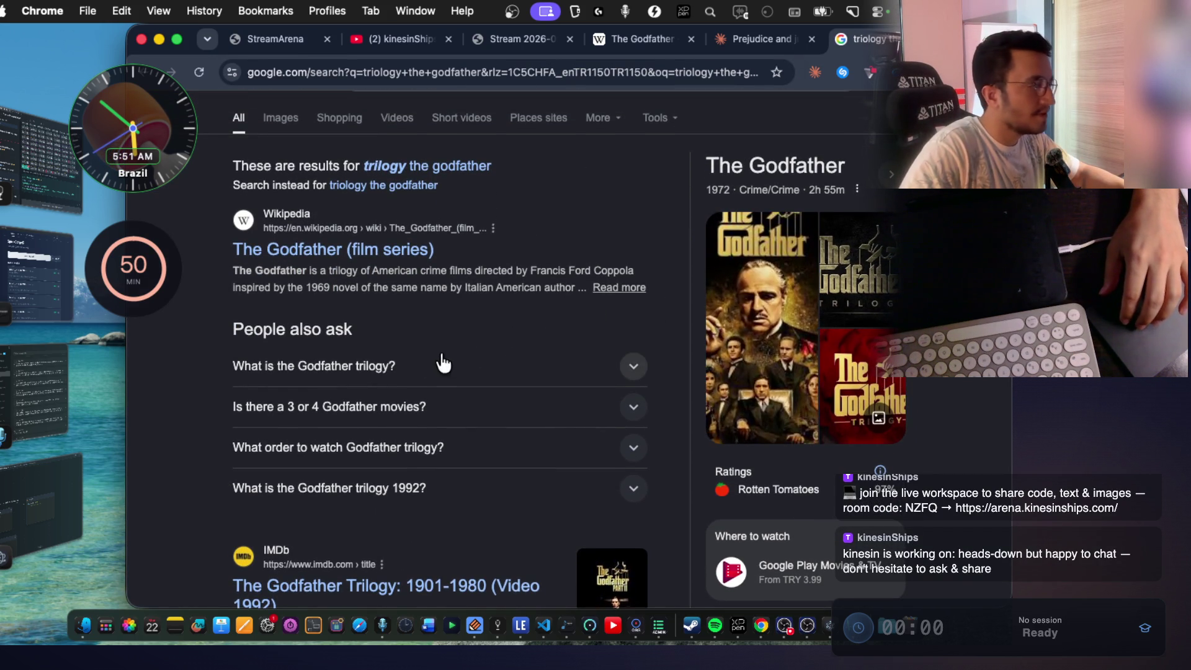
Expand 'What is the Godfather trilogy?', read the answer, and open The Godfather (film series) Wikipedia article.
click(445, 366)
scroll(445, 366, down, 1)
scroll(445, 366, down, 1)
drag(434, 358, 590, 359)
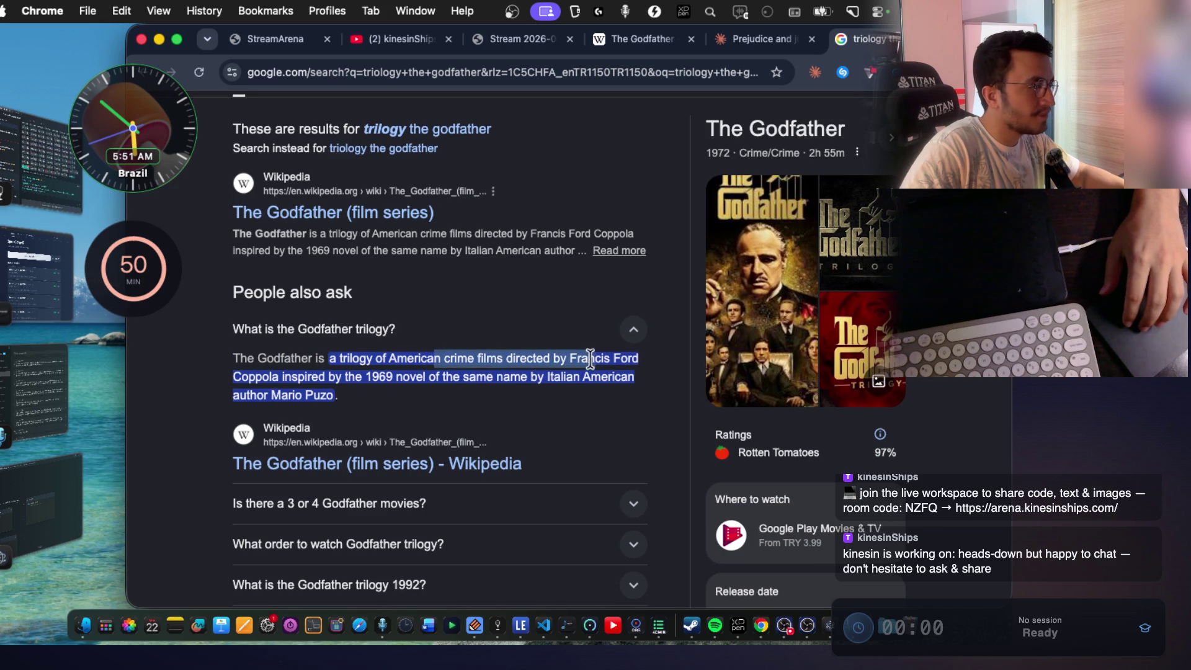
drag(401, 376, 530, 377)
scroll(531, 373, down, 3)
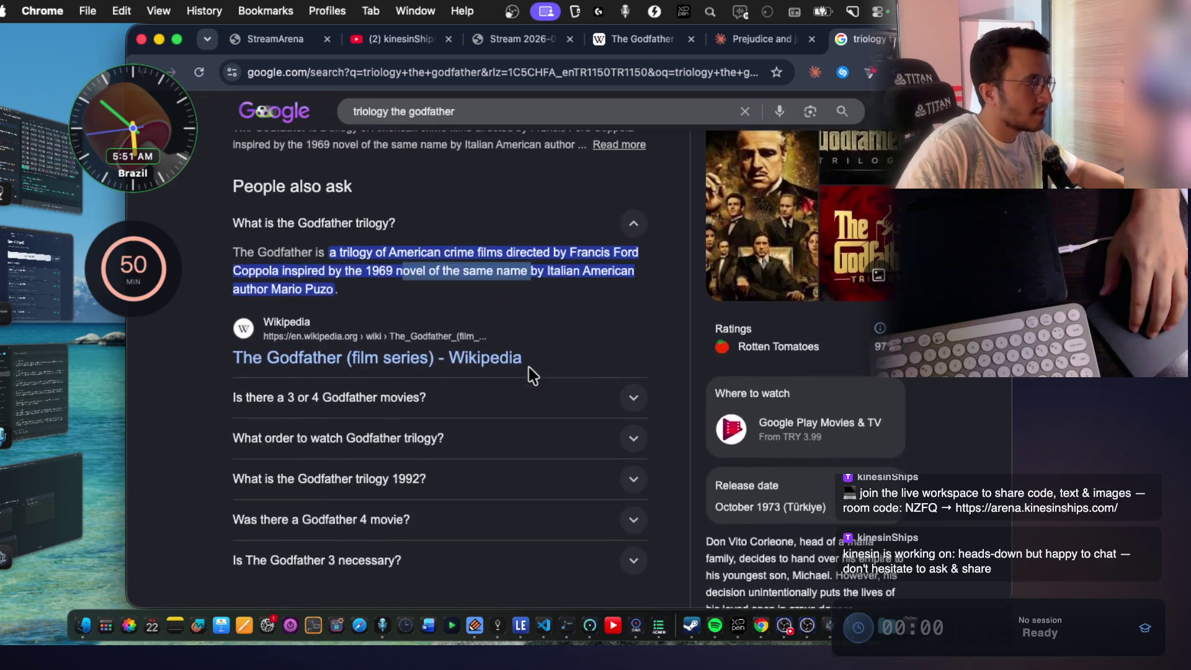
click(413, 366)
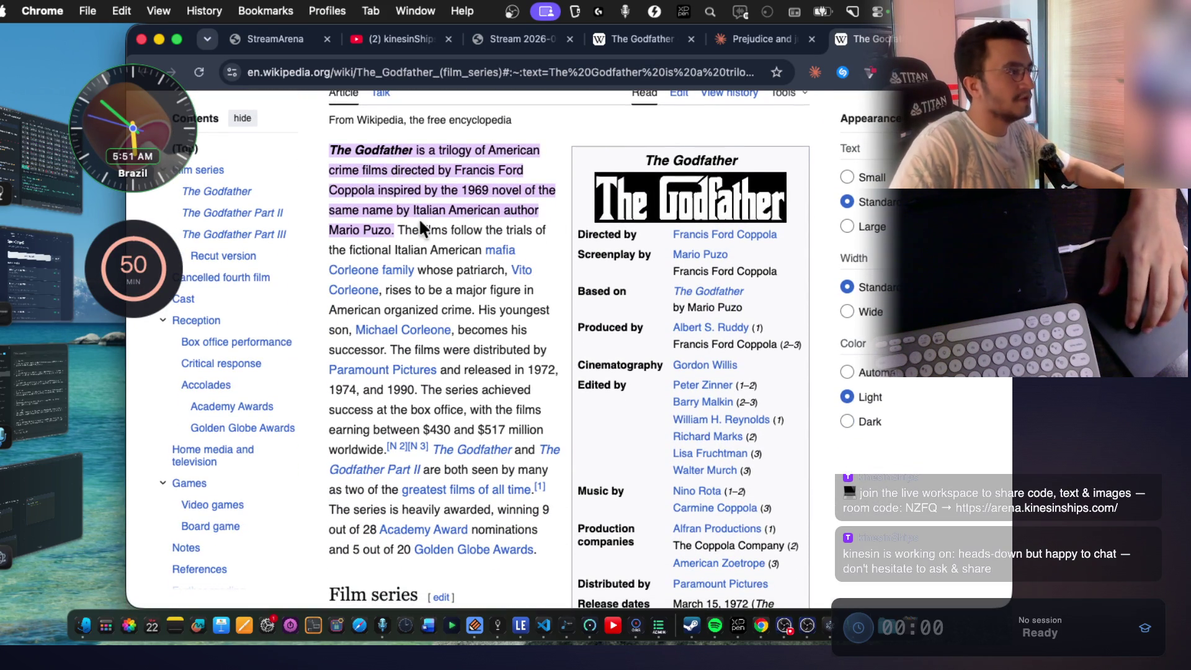
Scroll to the Part II and Part III sections and highlight their release sentences.
scroll(527, 286, down, 3)
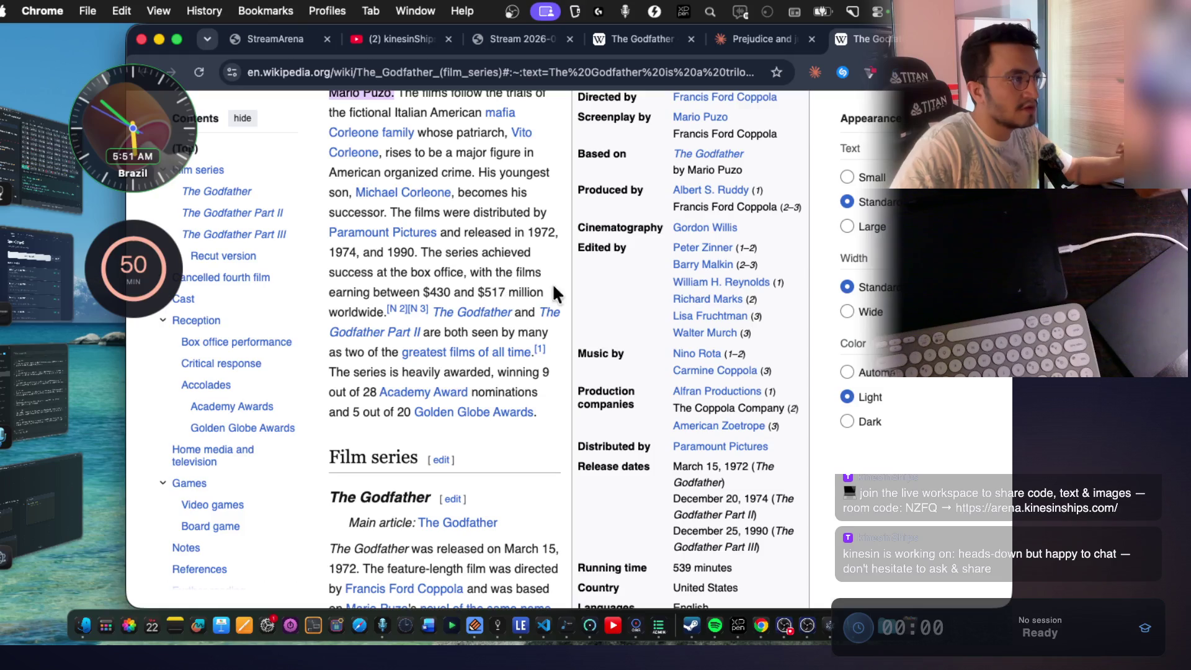
scroll(598, 251, up, 3)
scroll(598, 250, down, 5)
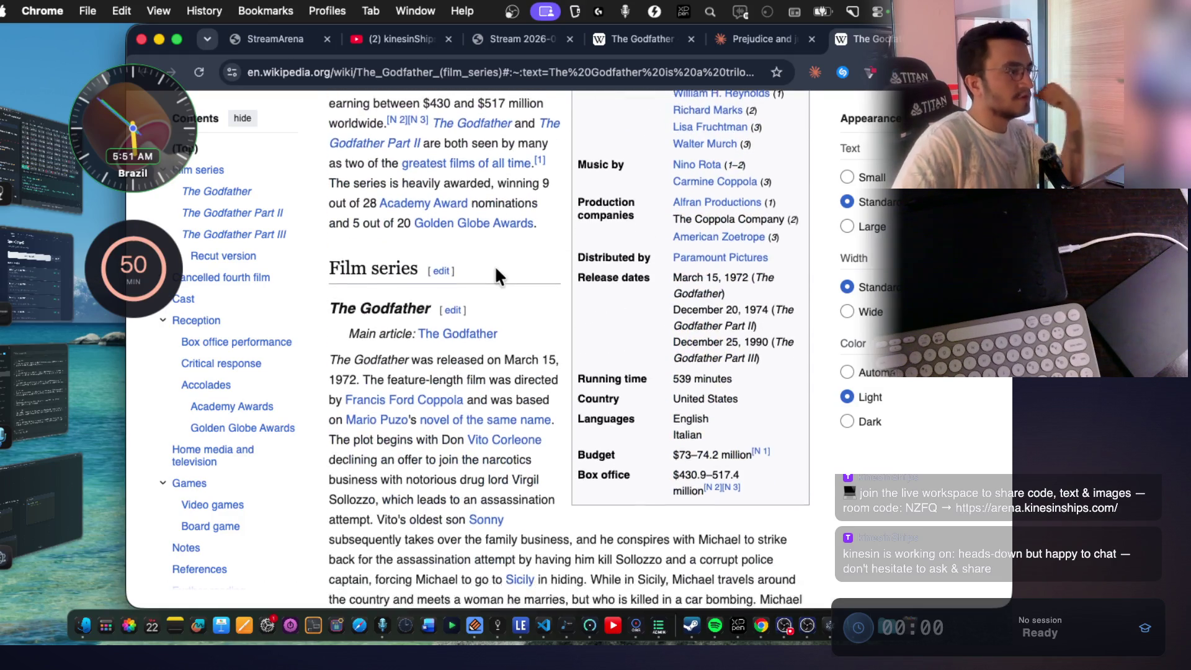
scroll(495, 273, down, 10)
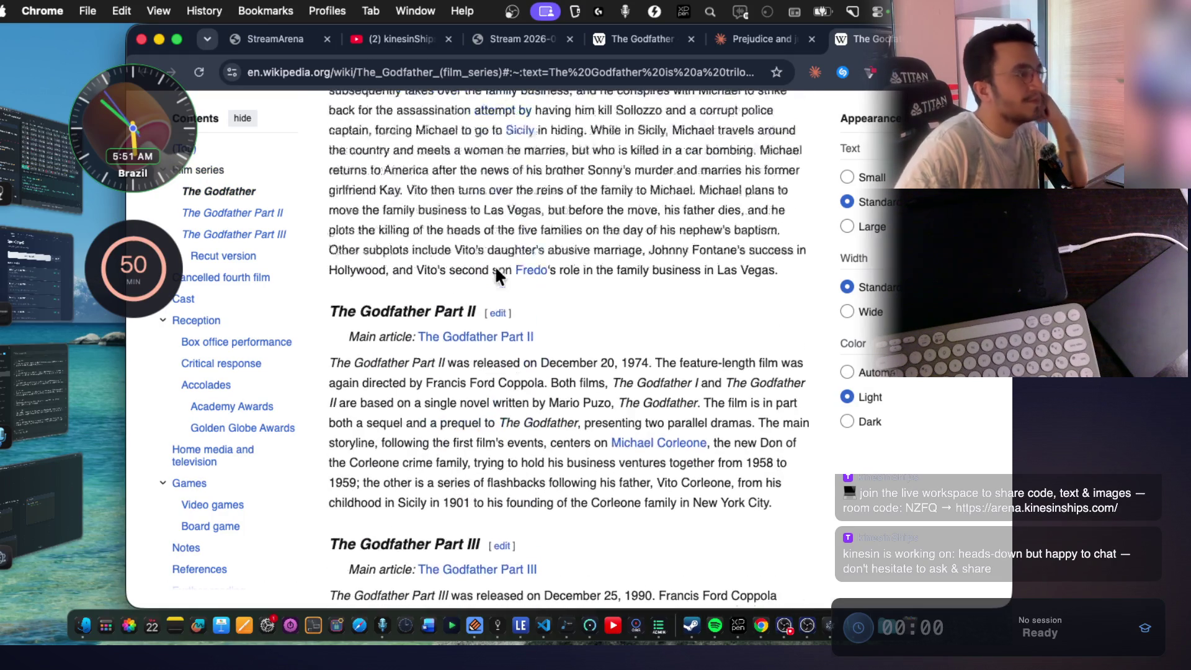
scroll(496, 273, up, 10)
scroll(497, 273, down, 12)
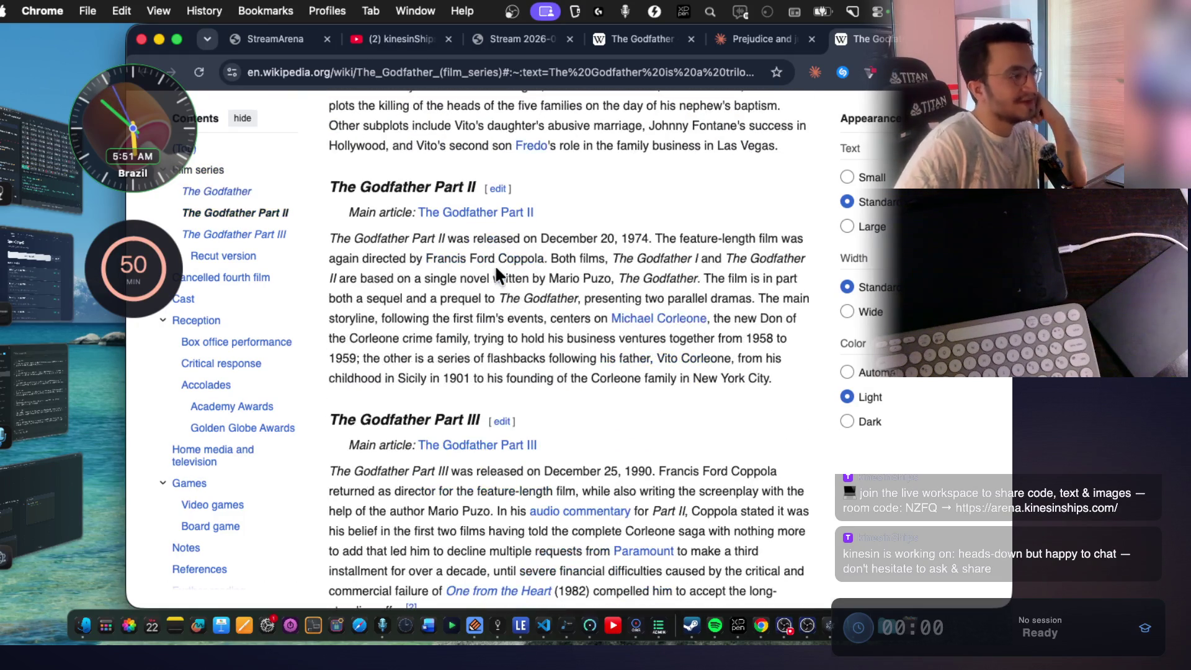
scroll(500, 264, down, 1)
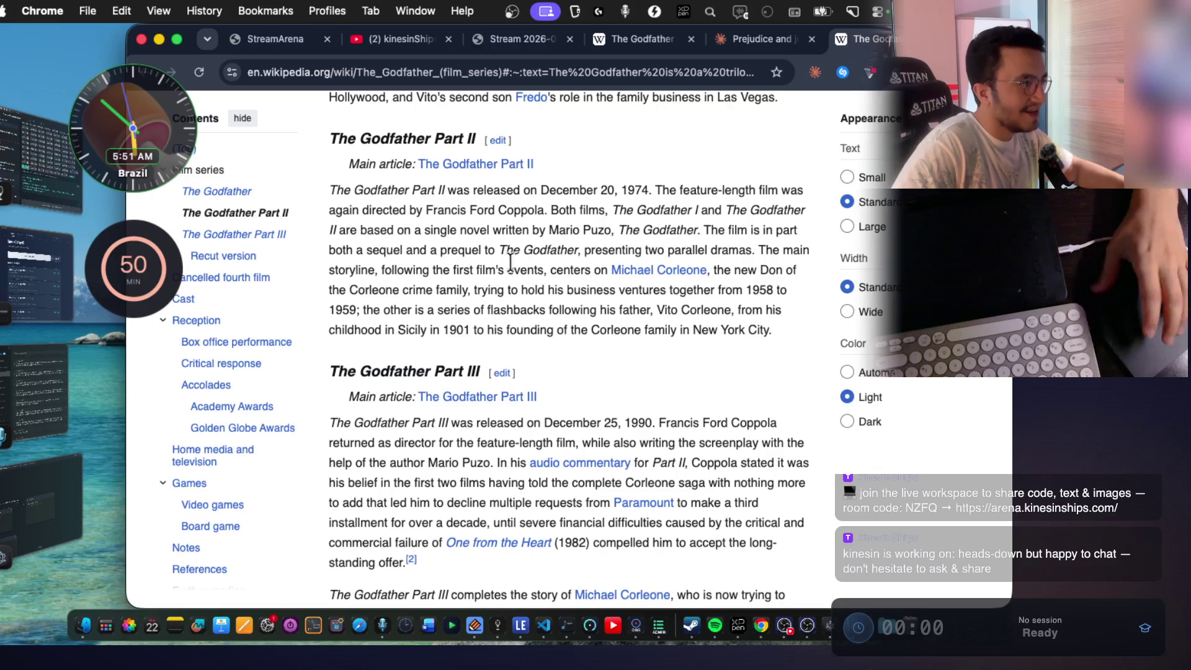
drag(456, 190, 700, 189)
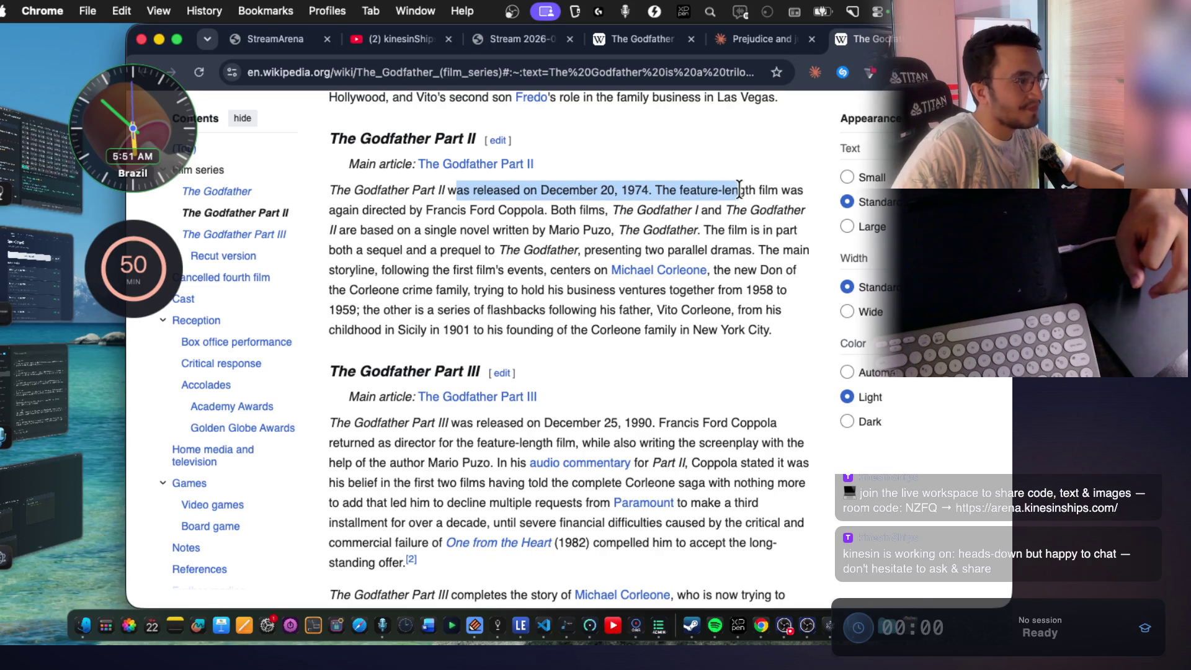
drag(417, 426, 645, 423)
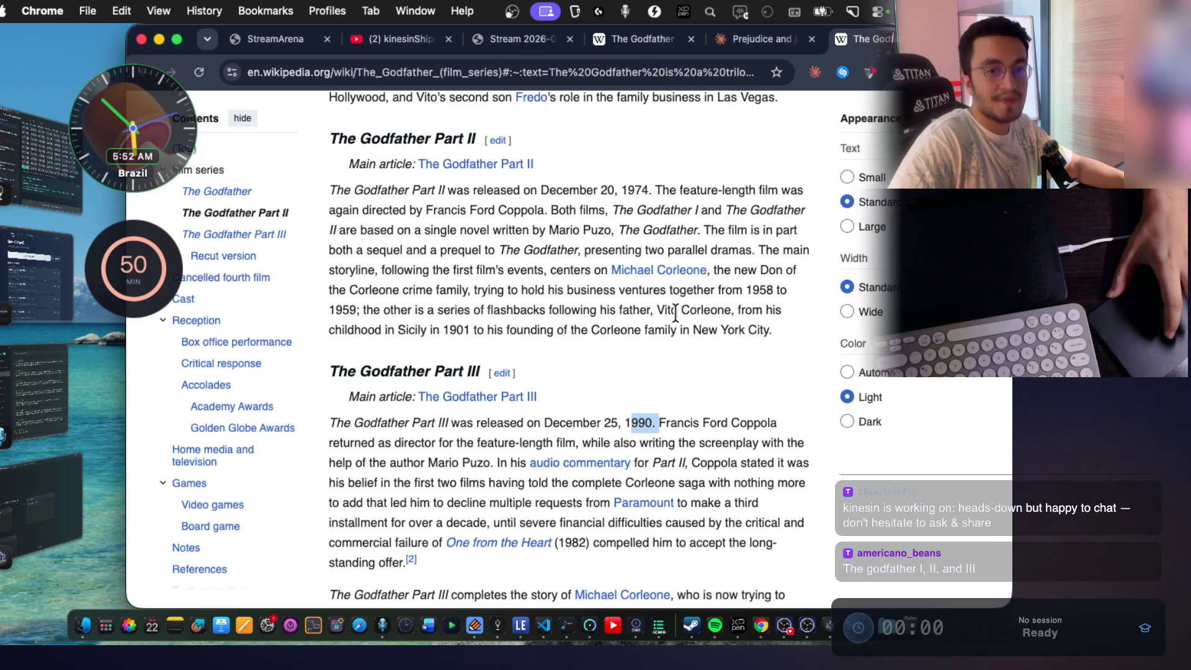
In Cancelled fourth film, highlight the heading, intended plot, parallel sequel and discussed script phrases.
scroll(559, 334, down, 10)
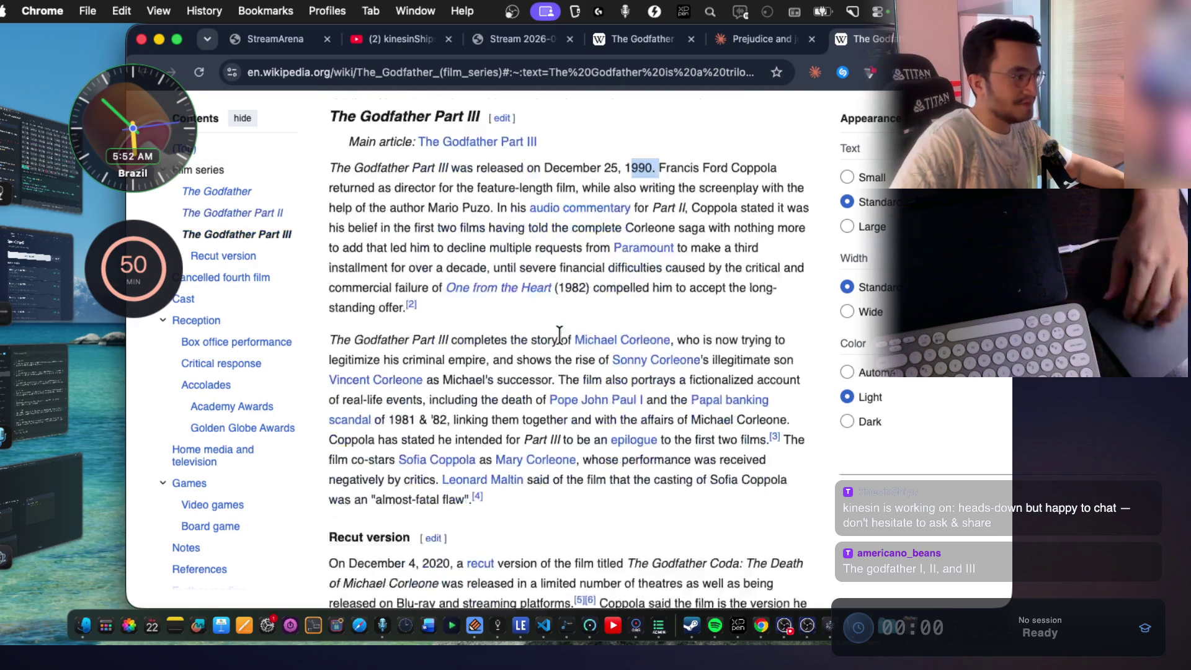
scroll(557, 334, down, 2)
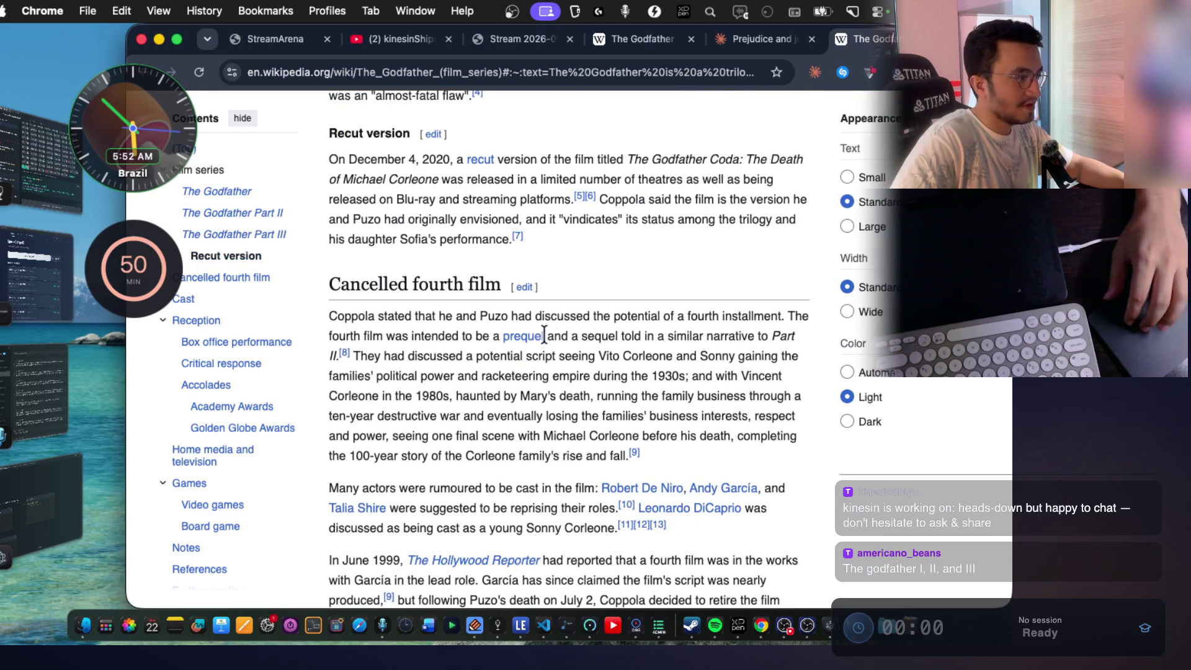
drag(415, 286, 549, 288)
drag(389, 318, 774, 317)
click(652, 355)
drag(328, 334, 475, 338)
mouse_move(519, 343)
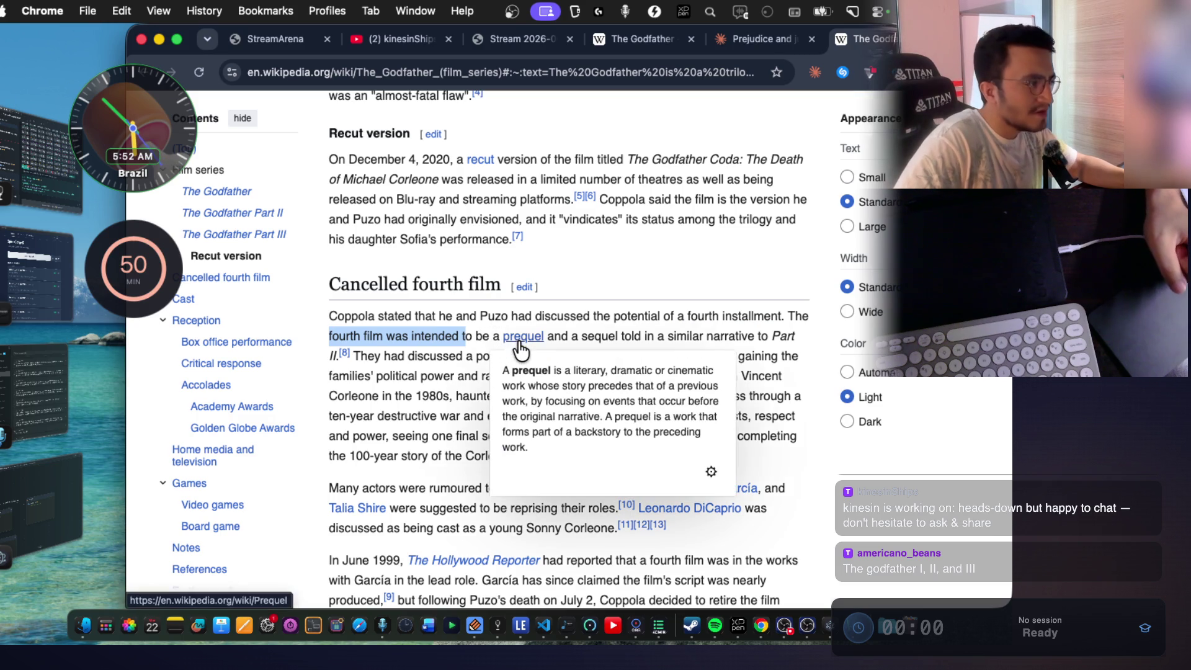
drag(561, 337, 797, 339)
mouse_move(368, 355)
mouse_down()
mouse_move(561, 379)
mouse_move(612, 359)
mouse_move(804, 361)
mouse_up()
Highlight phrases on 1930s political power, Mary's death, one final Michael scene and the 100-year Corleone story.
drag(389, 380, 669, 379)
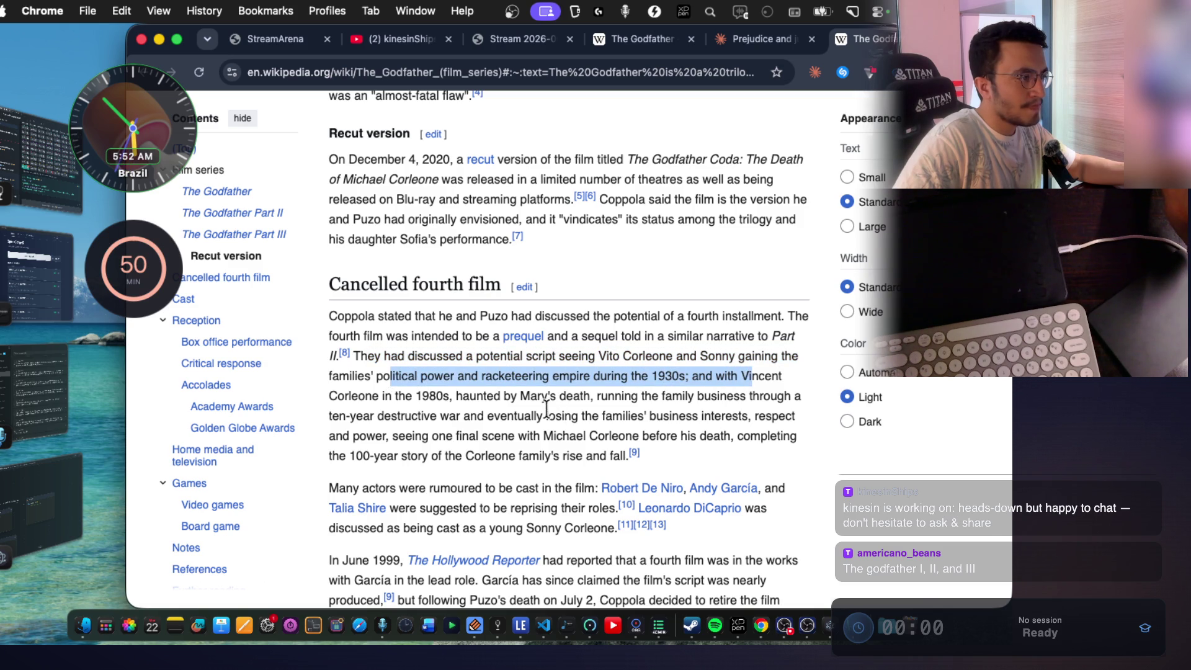
drag(444, 395, 771, 396)
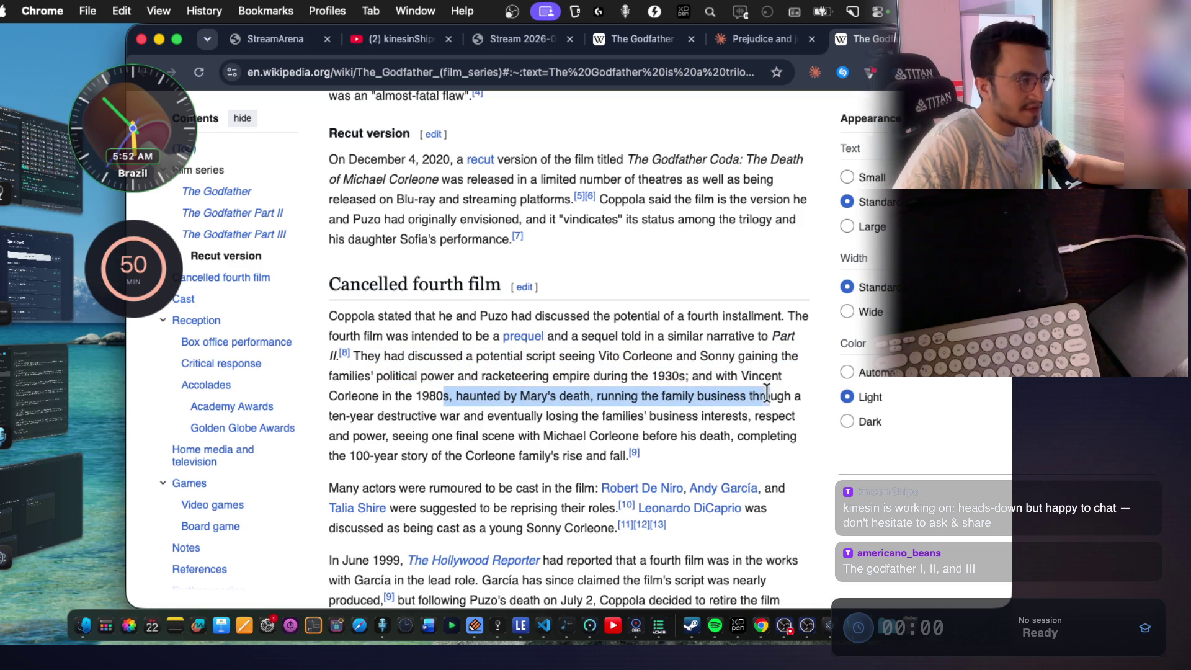
drag(470, 413, 785, 417)
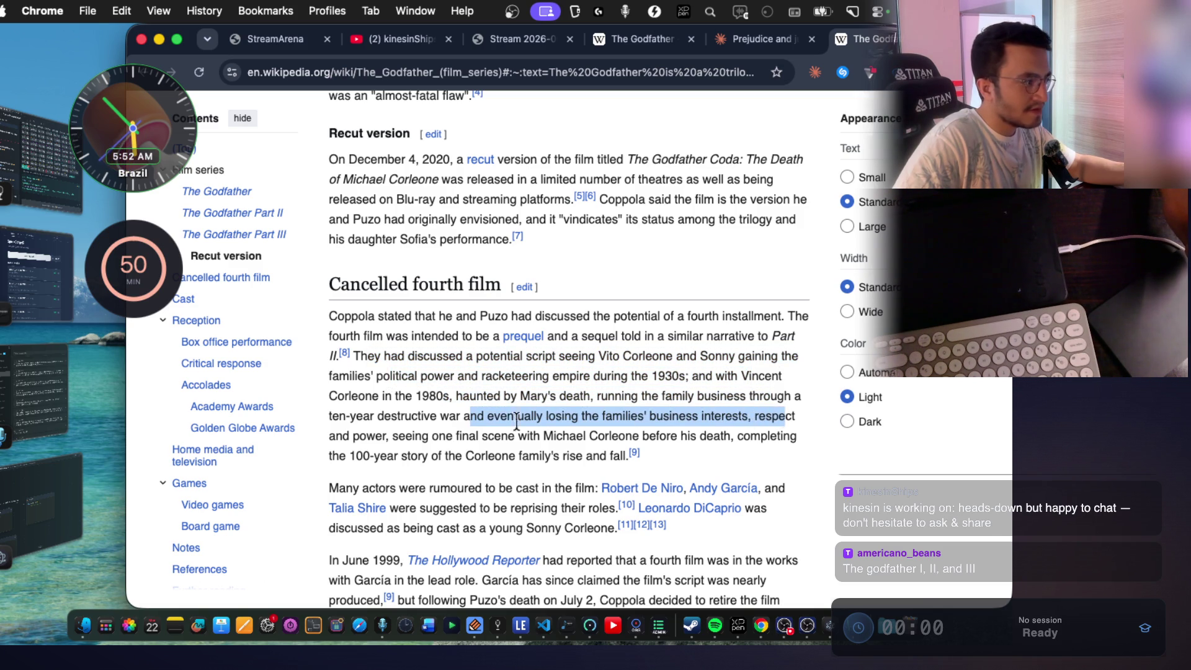
mouse_move(429, 437)
mouse_down()
mouse_move(776, 436)
mouse_move(737, 437)
mouse_up()
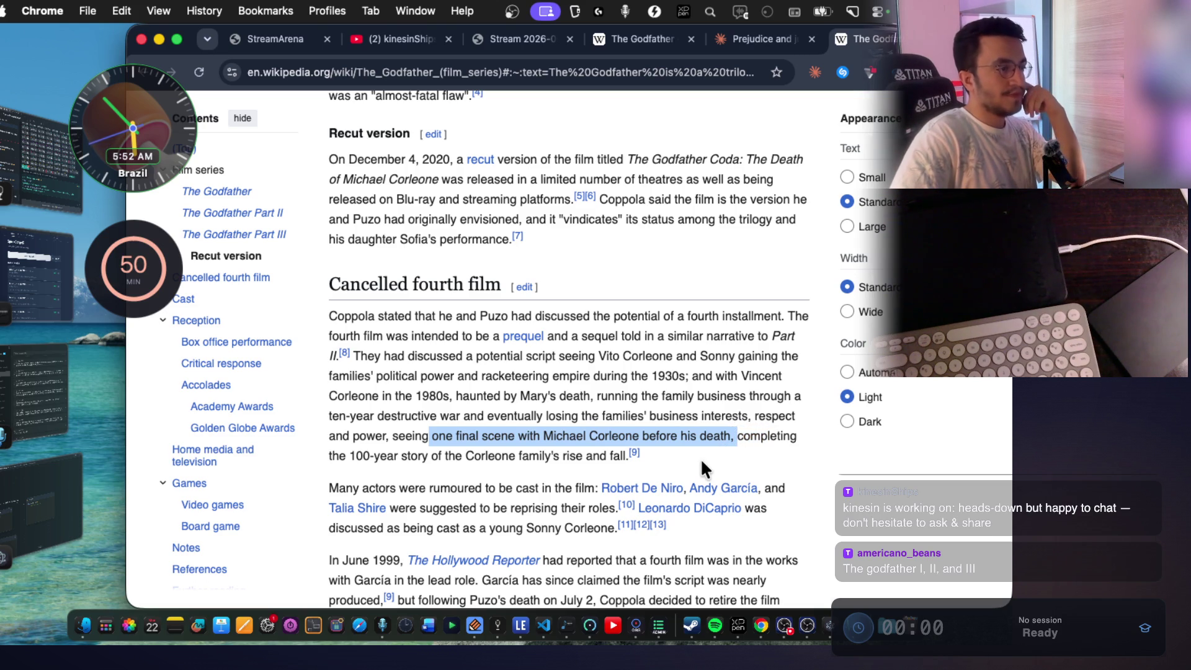
drag(348, 457, 585, 457)
scroll(500, 418, down, 3)
click(500, 418)
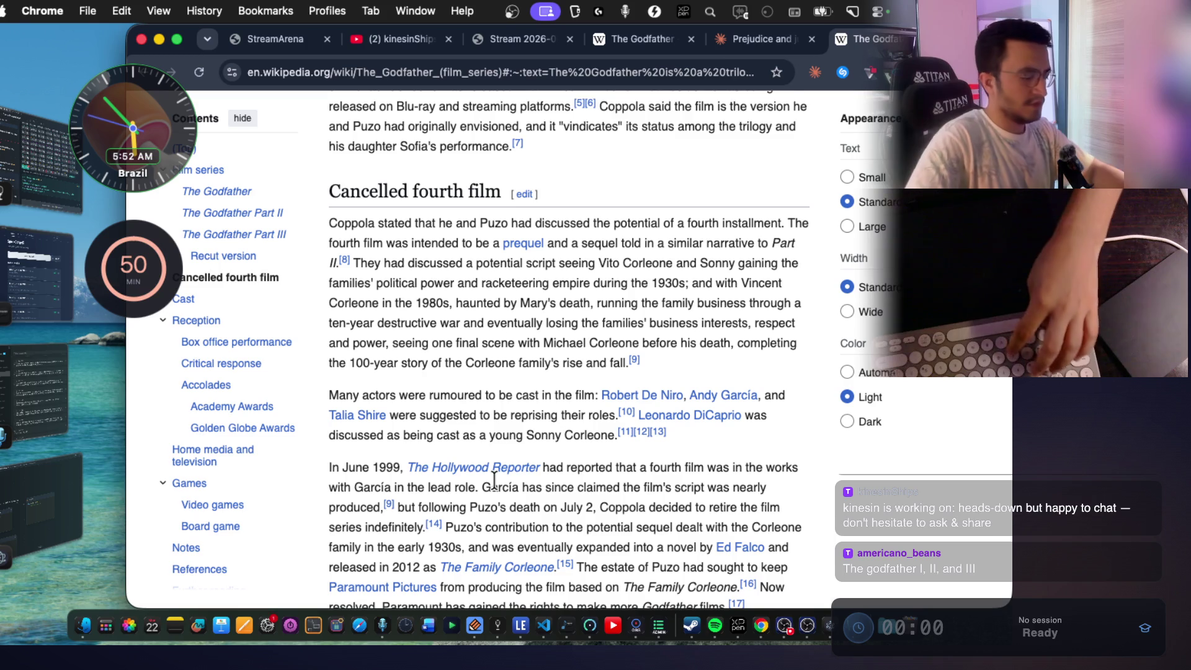
key(super+f)
Find 'but' on the page, highlight 'Puzo's death on July 2', then open a blank tab.
text(but)
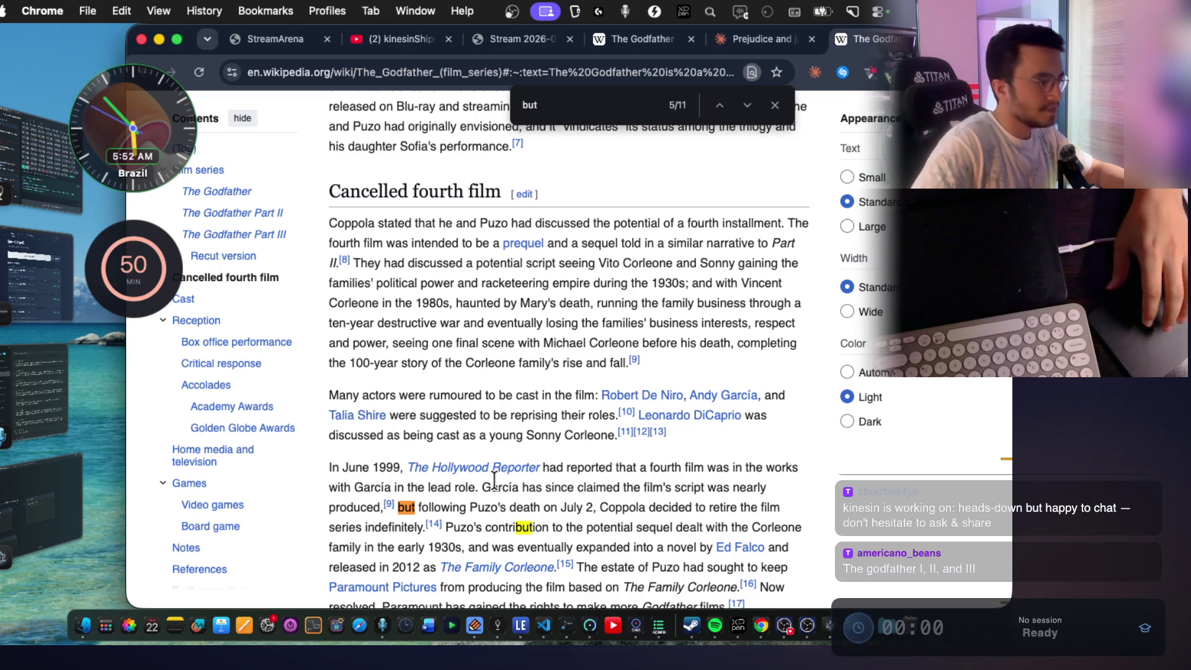
scroll(495, 479, down, 1)
mouse_move(472, 459)
mouse_down()
mouse_move(583, 460)
mouse_move(608, 479)
mouse_move(597, 460)
mouse_up()
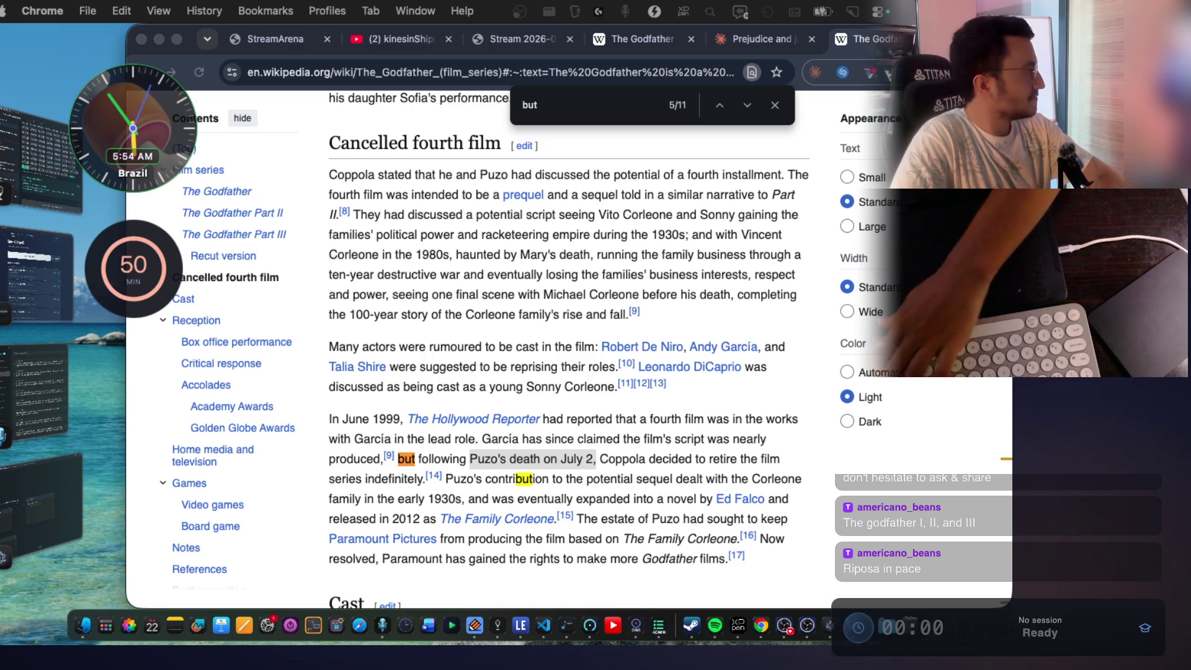
key(super+t)
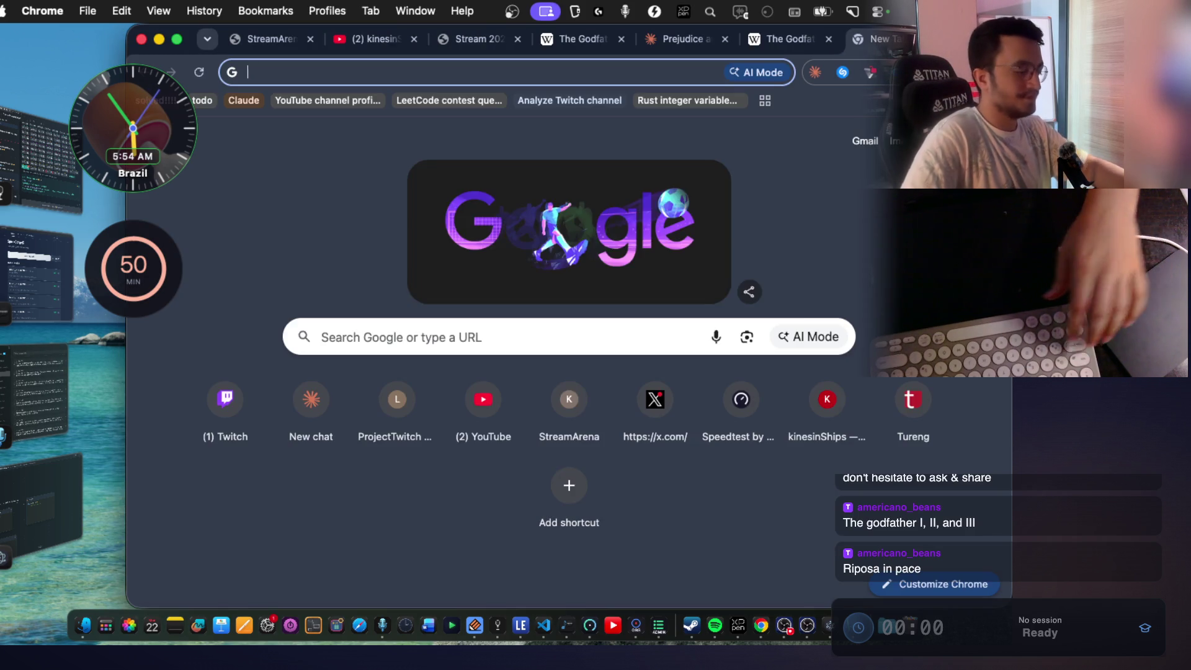
Search 'riposa in pace' from the omnibox suggestion and open the 'Riposa in pace' YouTube song.
text(riposa)
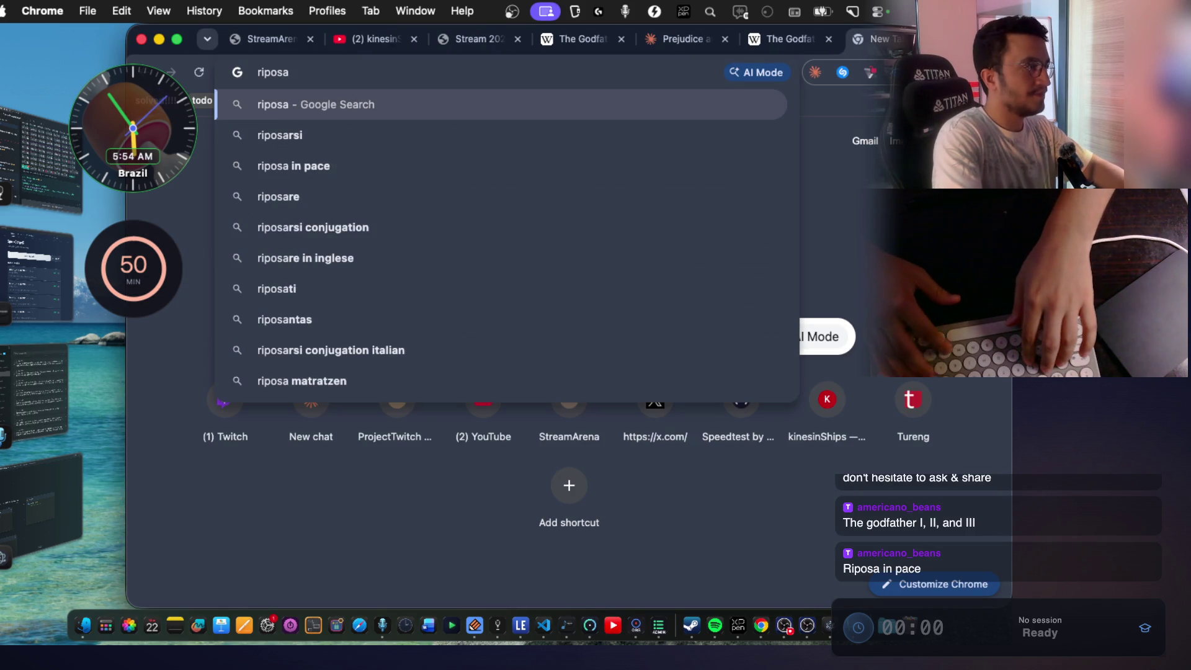
key(Down)
key(Return)
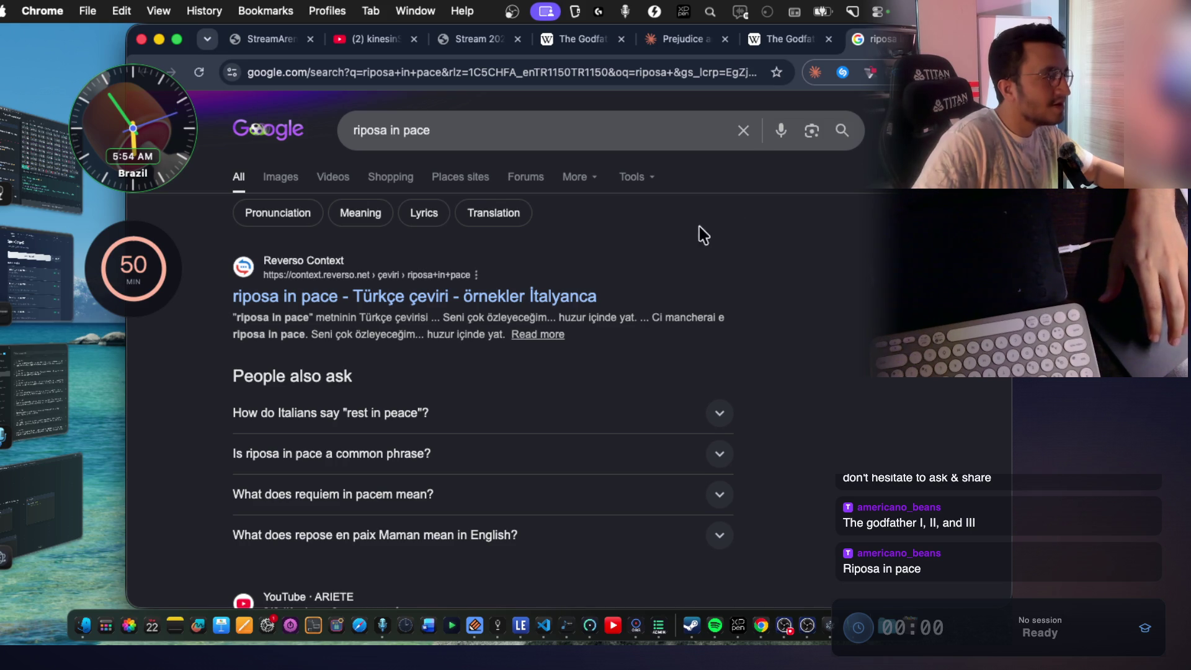
drag(519, 317, 600, 319)
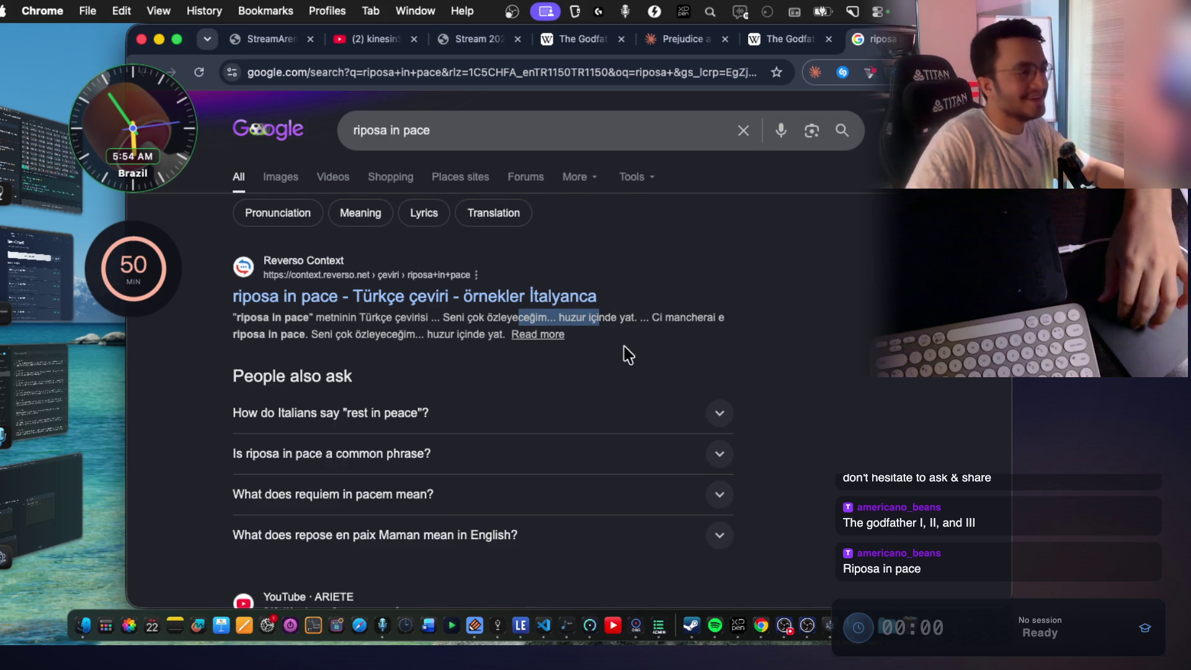
scroll(642, 345, down, 1)
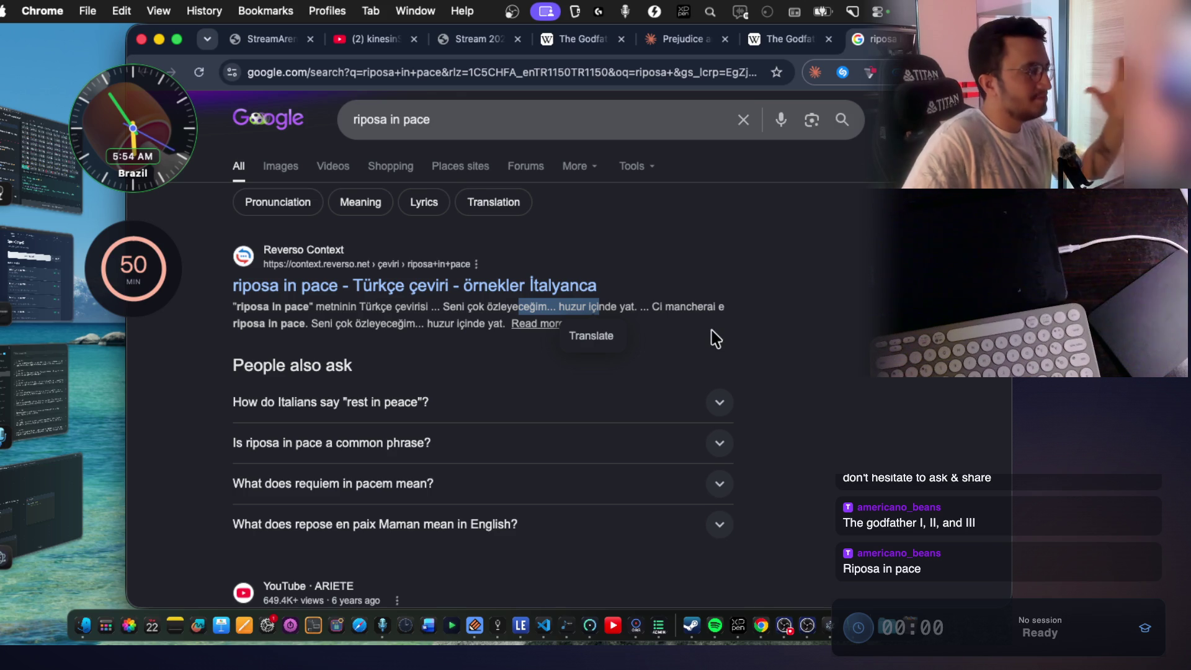
scroll(617, 373, down, 2)
scroll(618, 372, down, 5)
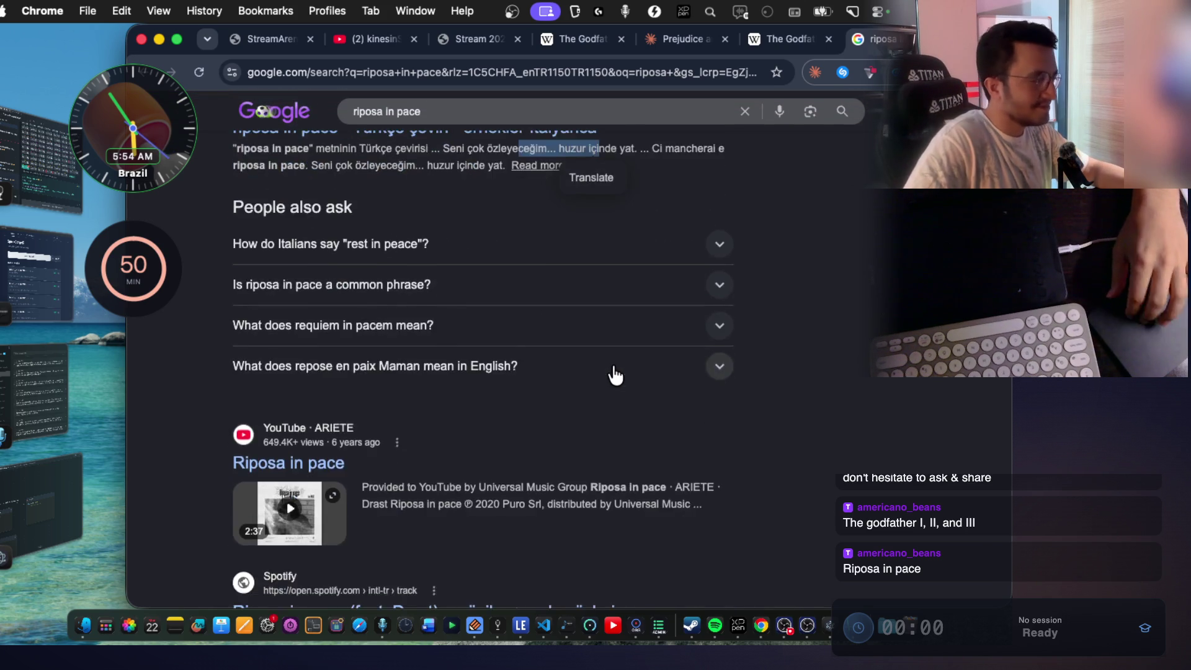
click(310, 369)
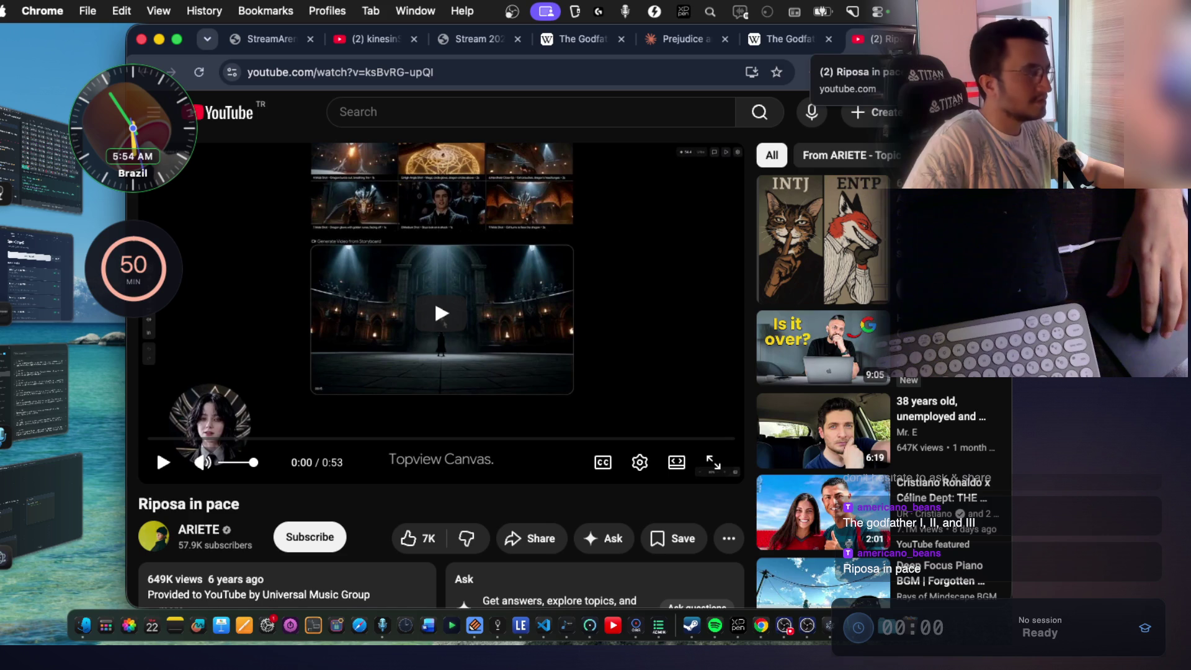
Close the 'Riposa in pace' YouTube tab to return to the Godfather film series article.
key(super+w)
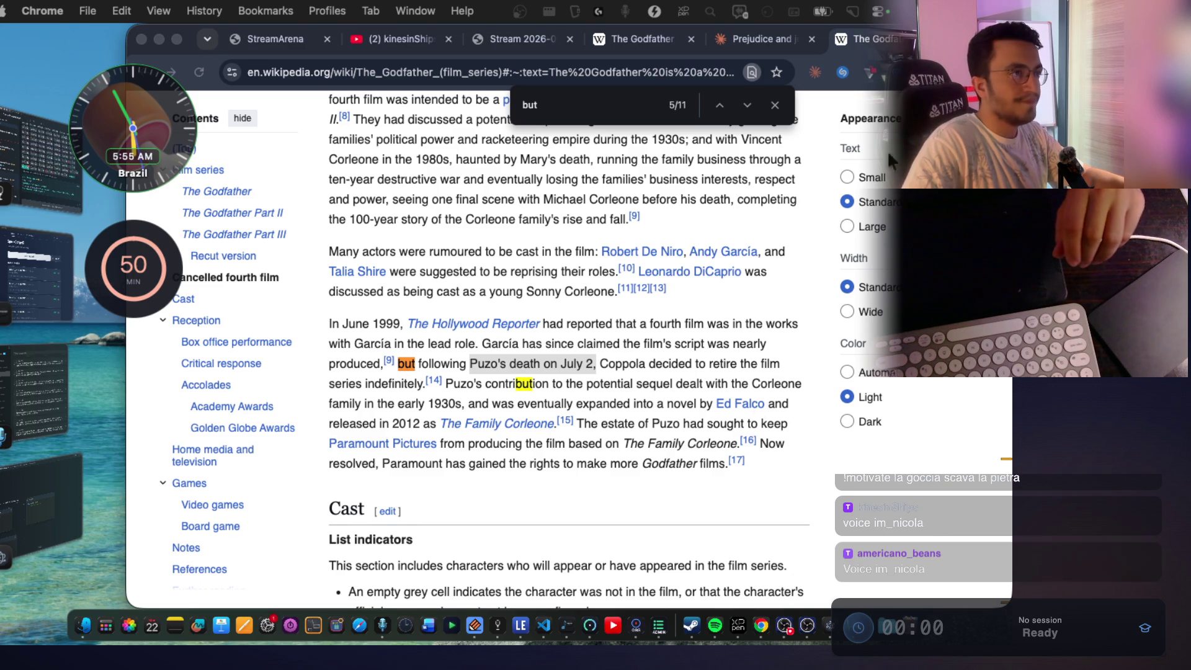
Search 'ünlem işareti ingilizce' in a new tab to get 'exclamation mark'.
click(738, 40)
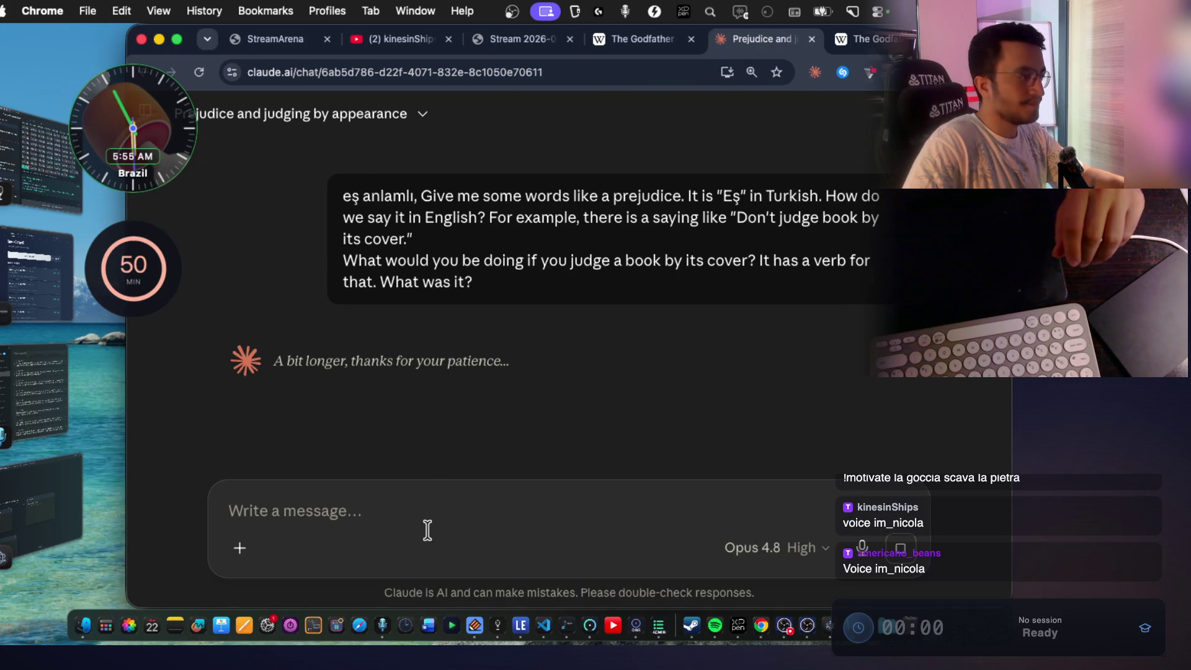
key(super+t)
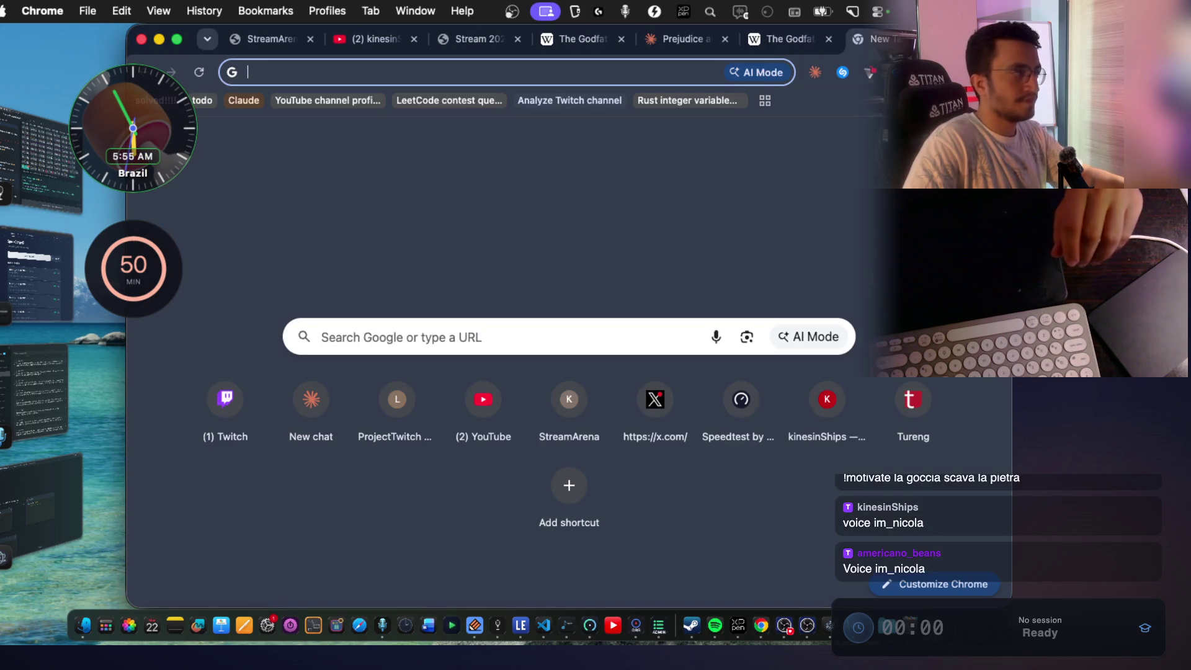
text(nlem iş)
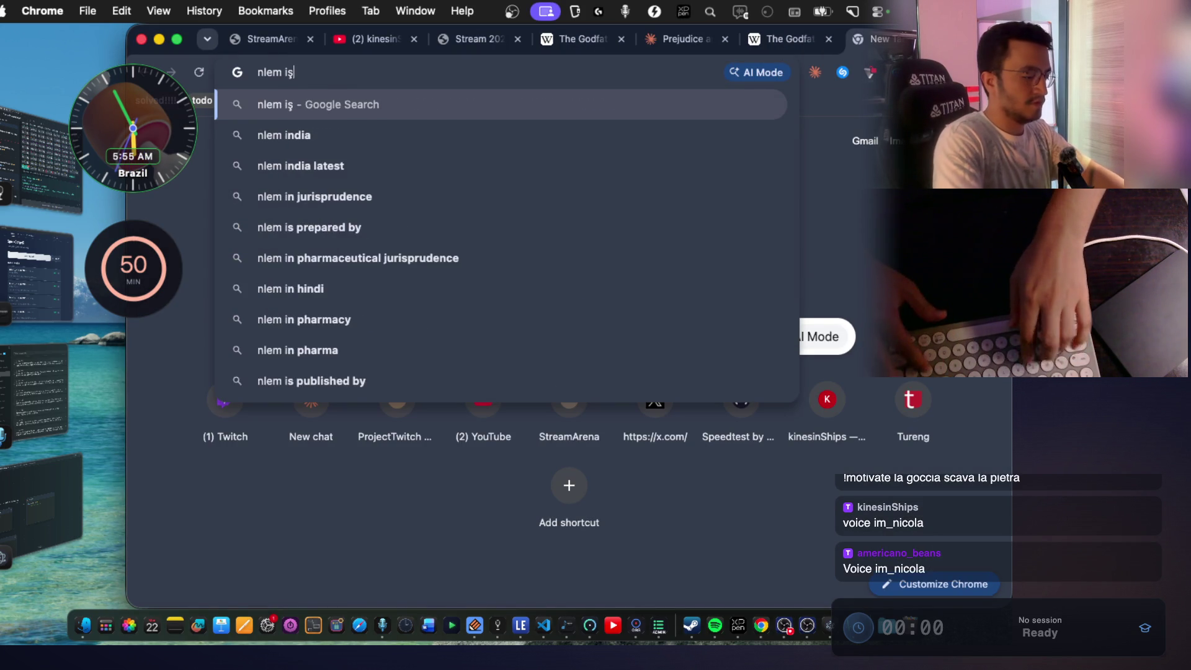
text(areti in gilizce)
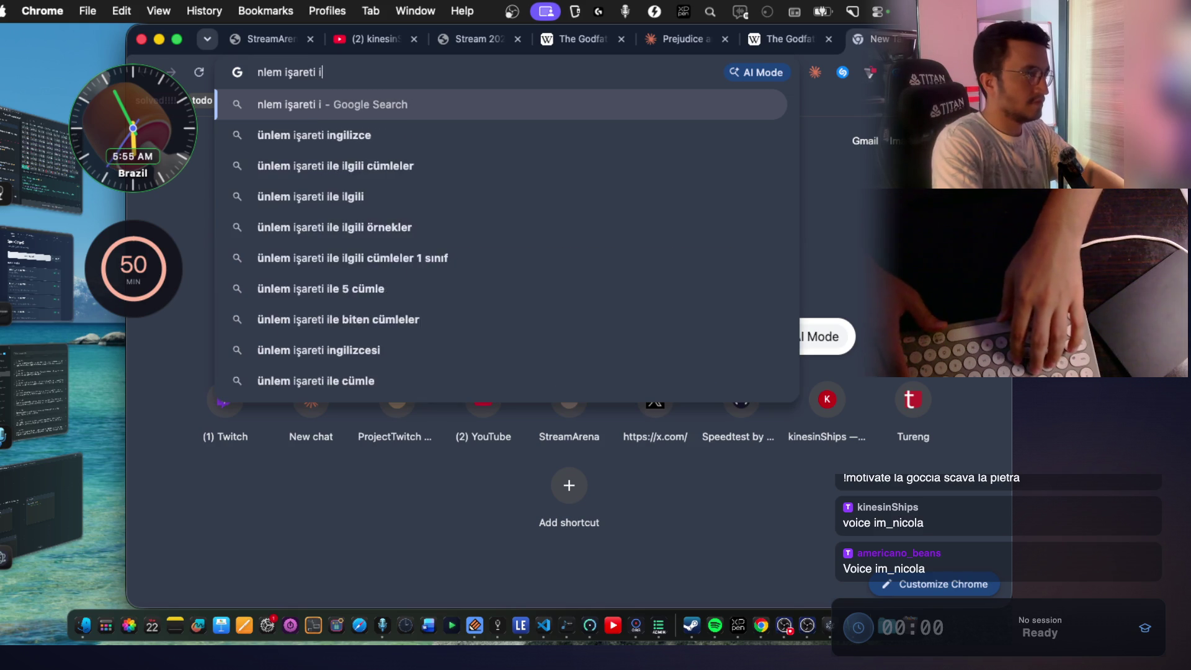
key(Return)
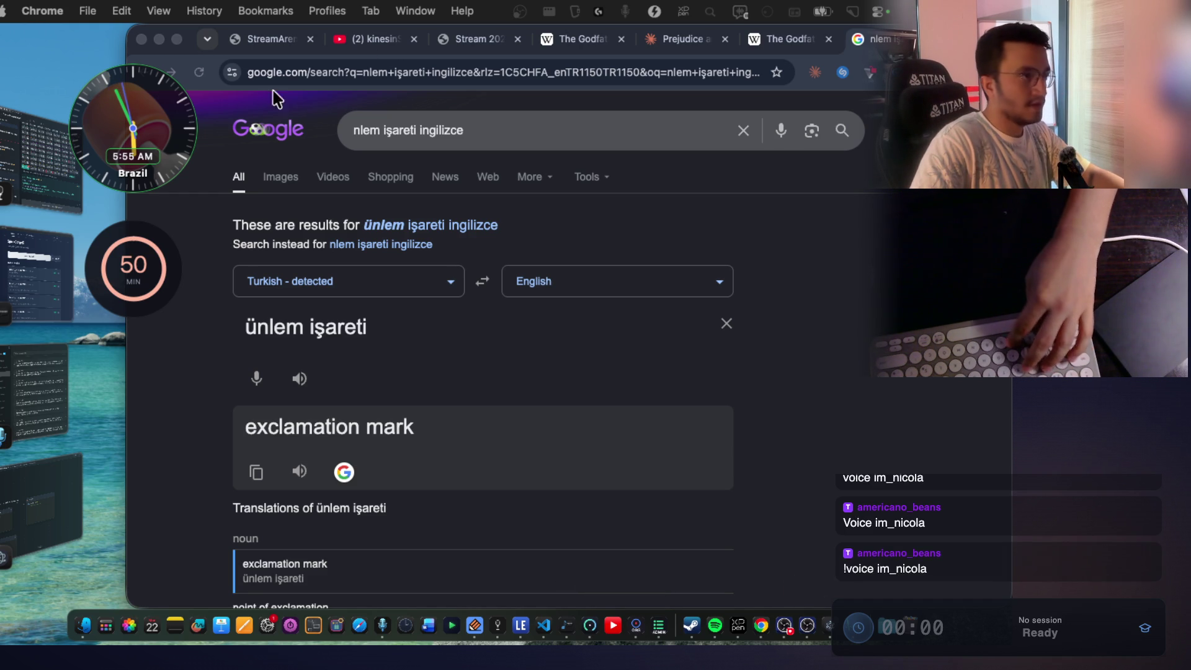
Go back to the Godfather Wikipedia tab, then switch to the VS Code window.
key(super+t)
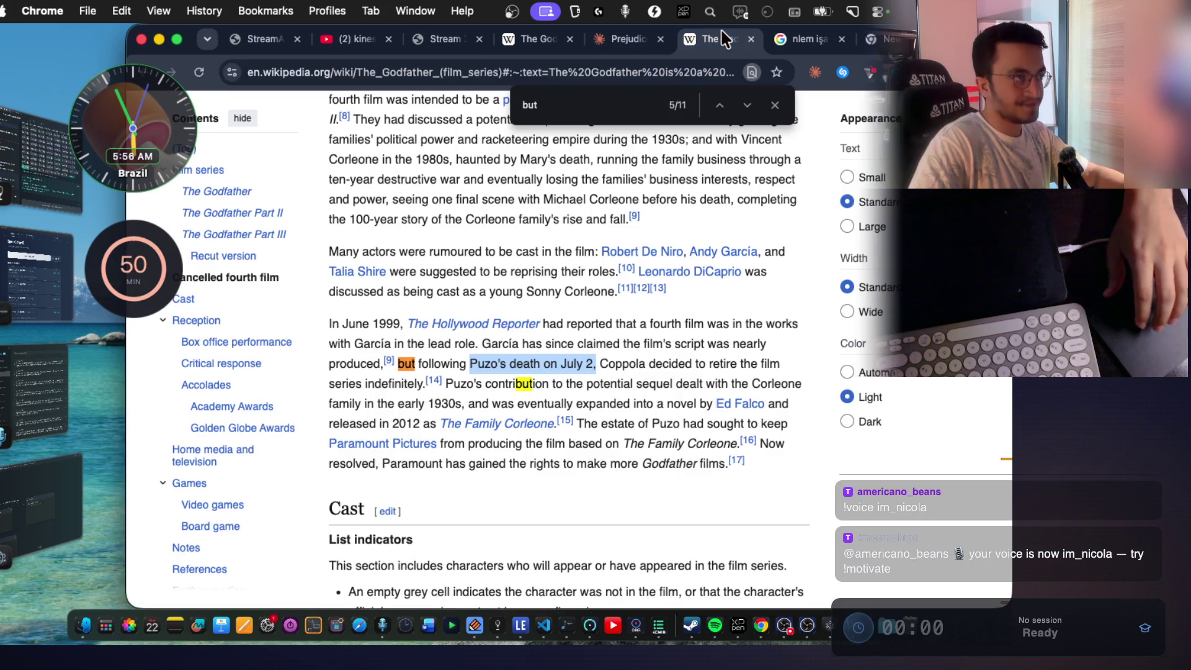
click(720, 39)
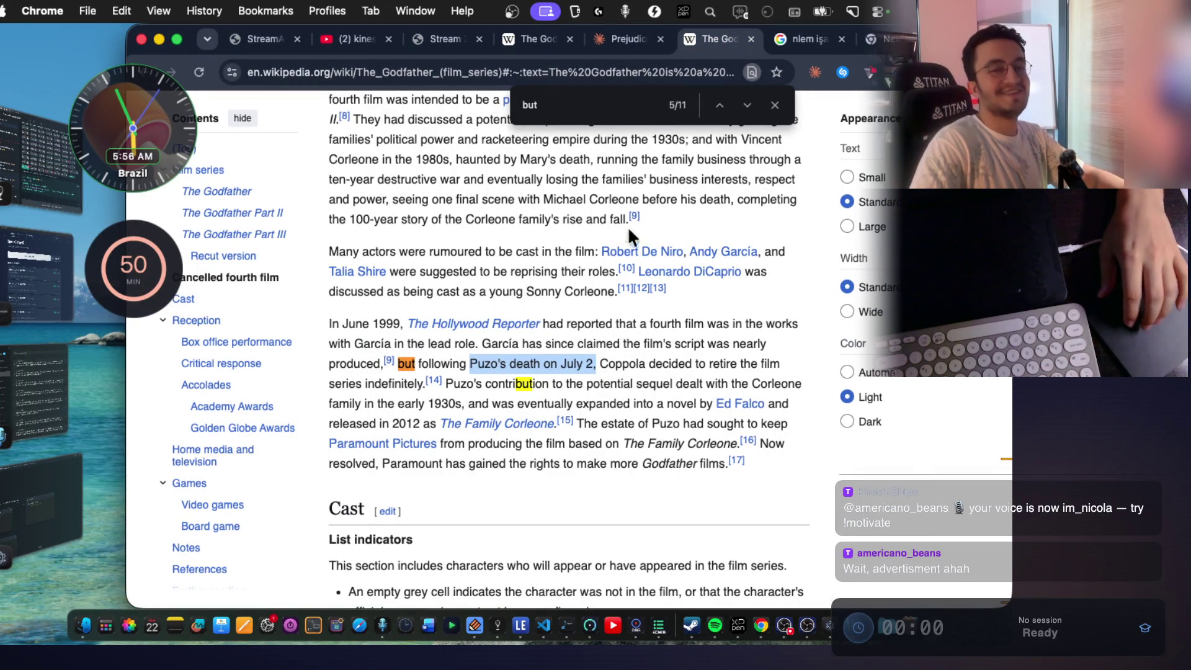
key(super+Tab)
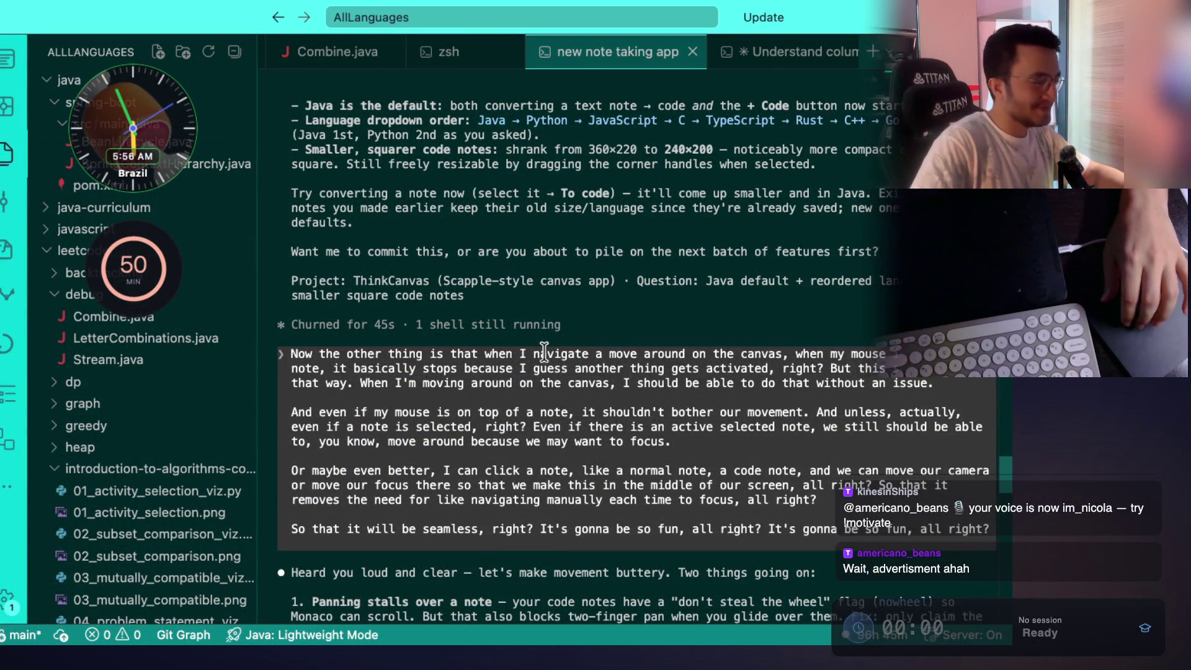
Read the Panning heading in Claude Code's reply, highlighting the phrase about stalling over notes.
scroll(586, 439, down, 15)
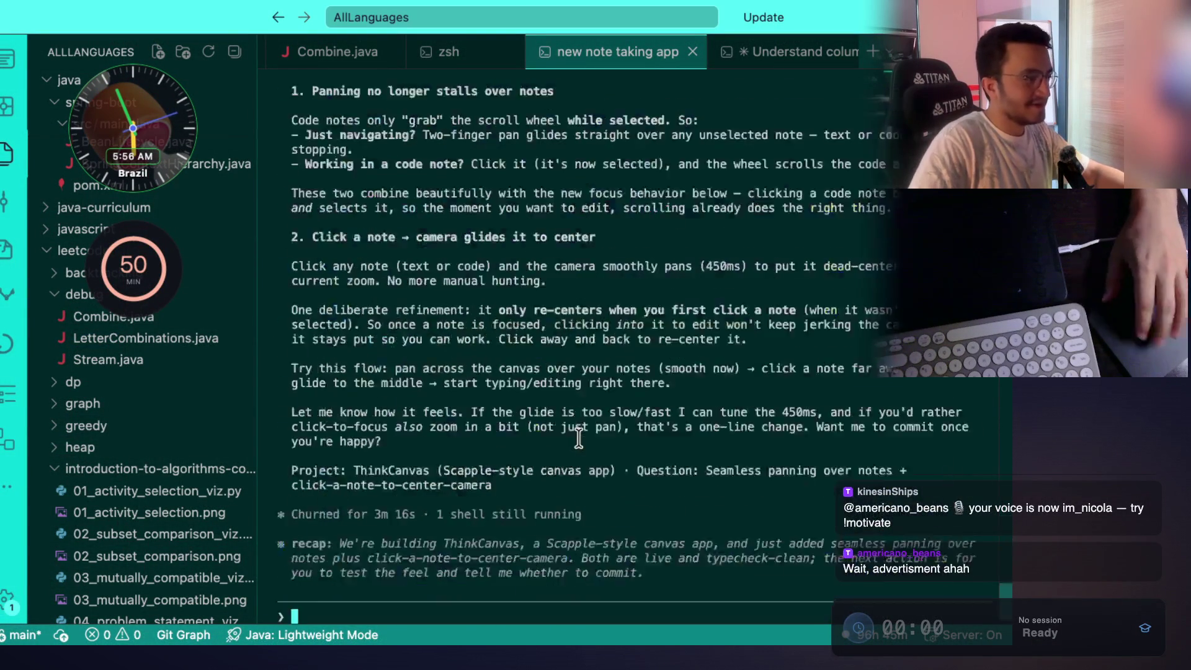
scroll(523, 360, up, 5)
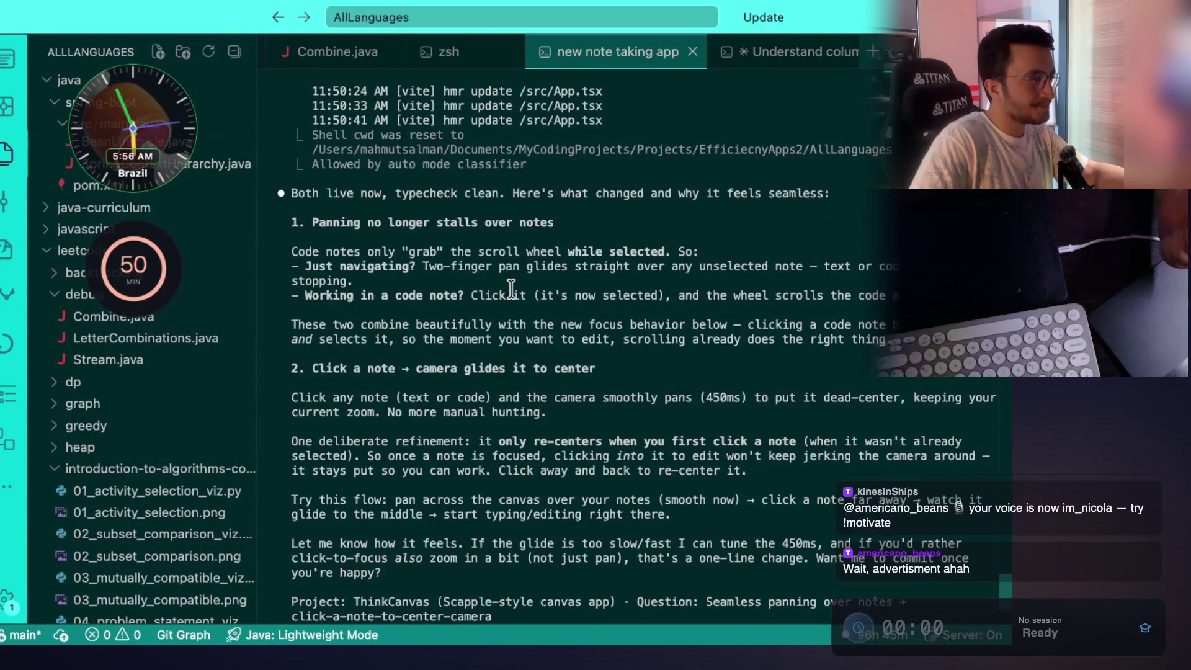
drag(368, 227, 565, 226)
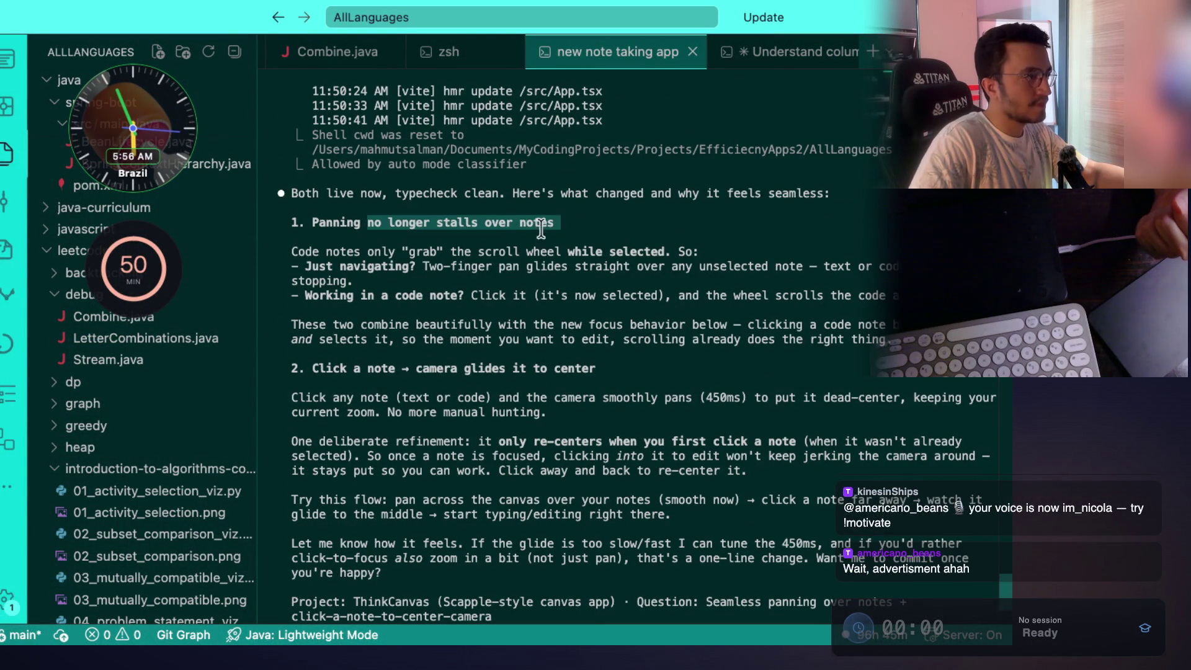
click(450, 233)
double_click(326, 223)
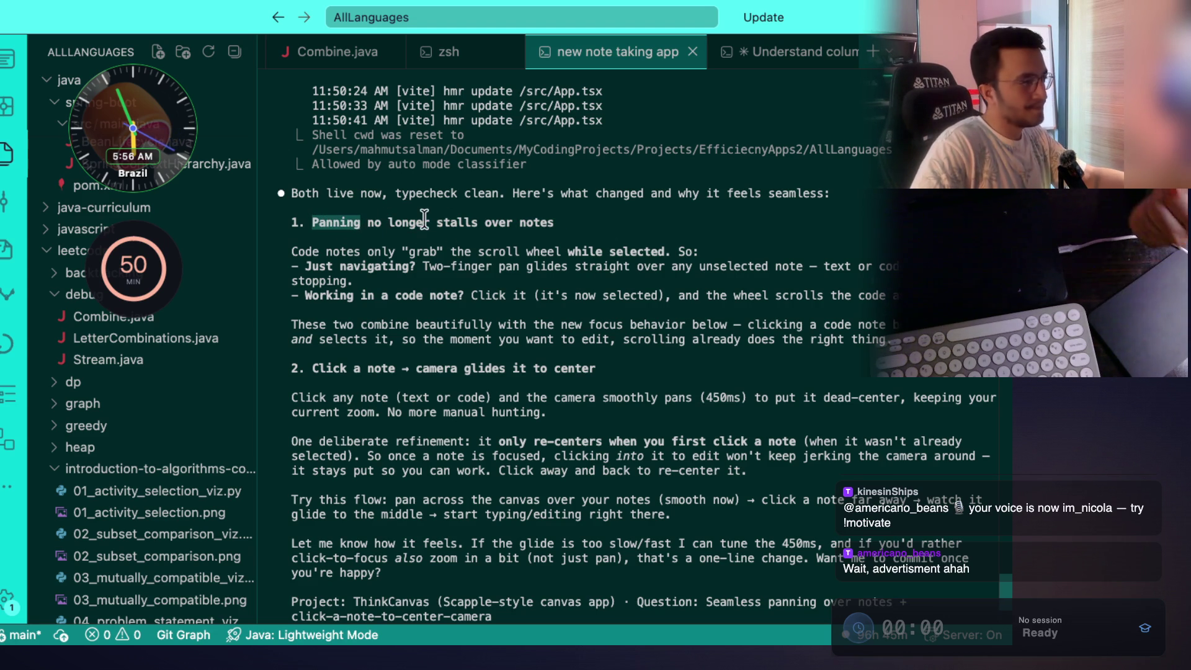
drag(437, 222, 535, 220)
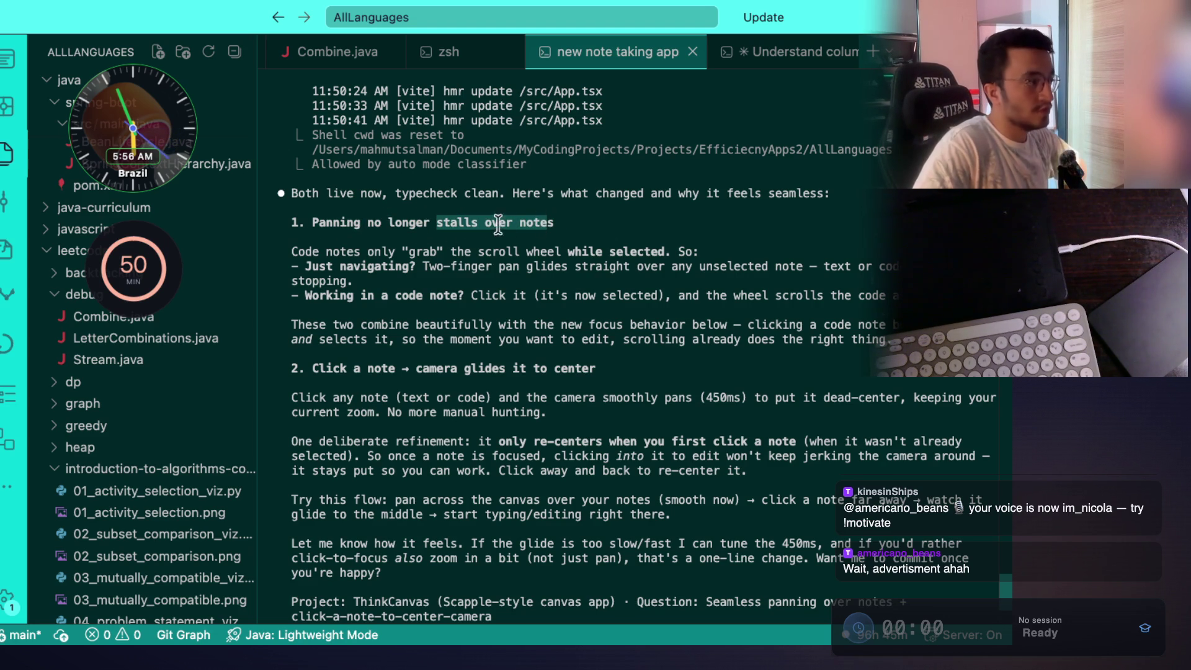
click(416, 232)
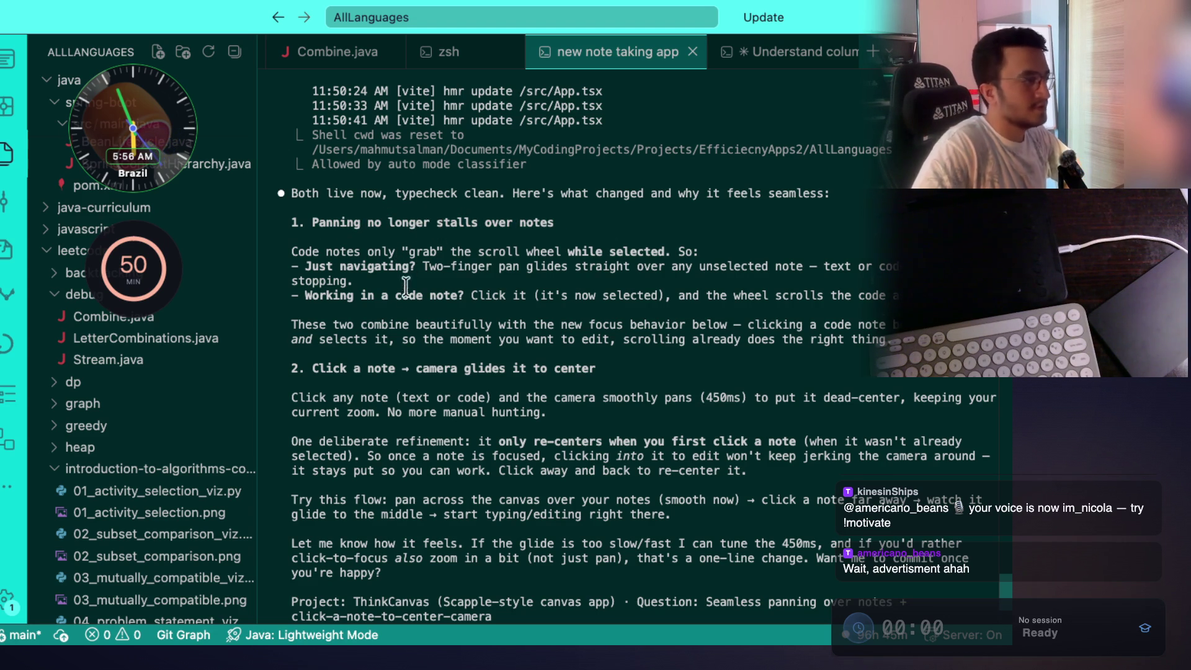
Highlight the click-to-center heading, then bring the ThinkCanvas window to the front.
drag(313, 370, 600, 370)
key(super+Tab)
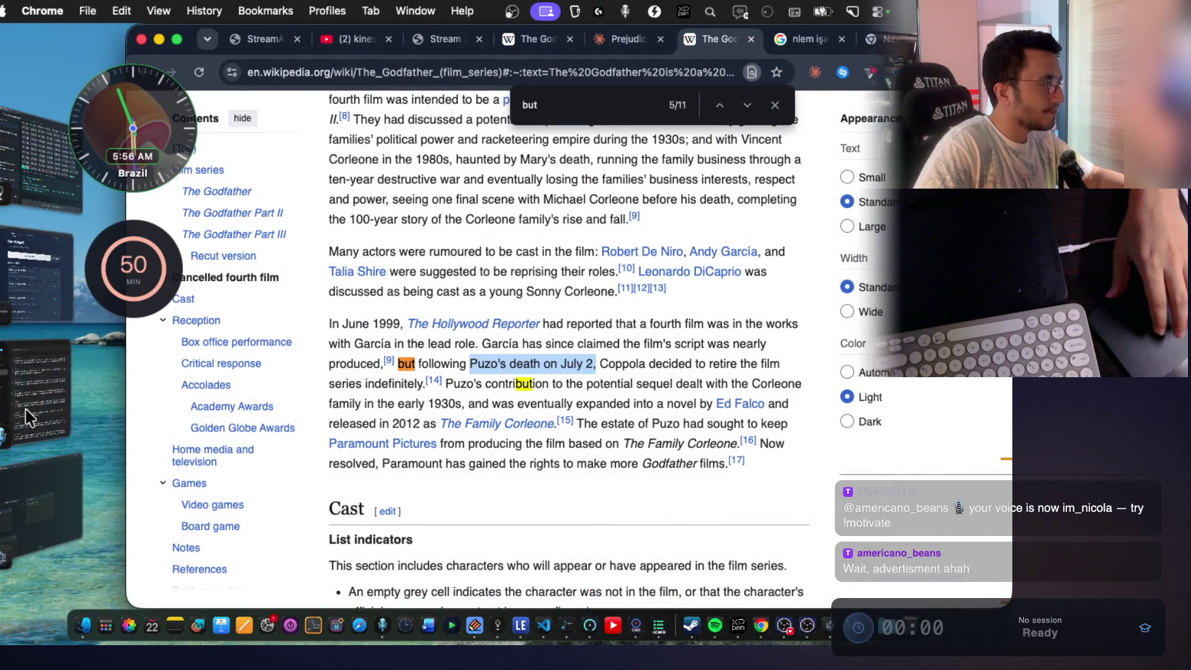
click(23, 496)
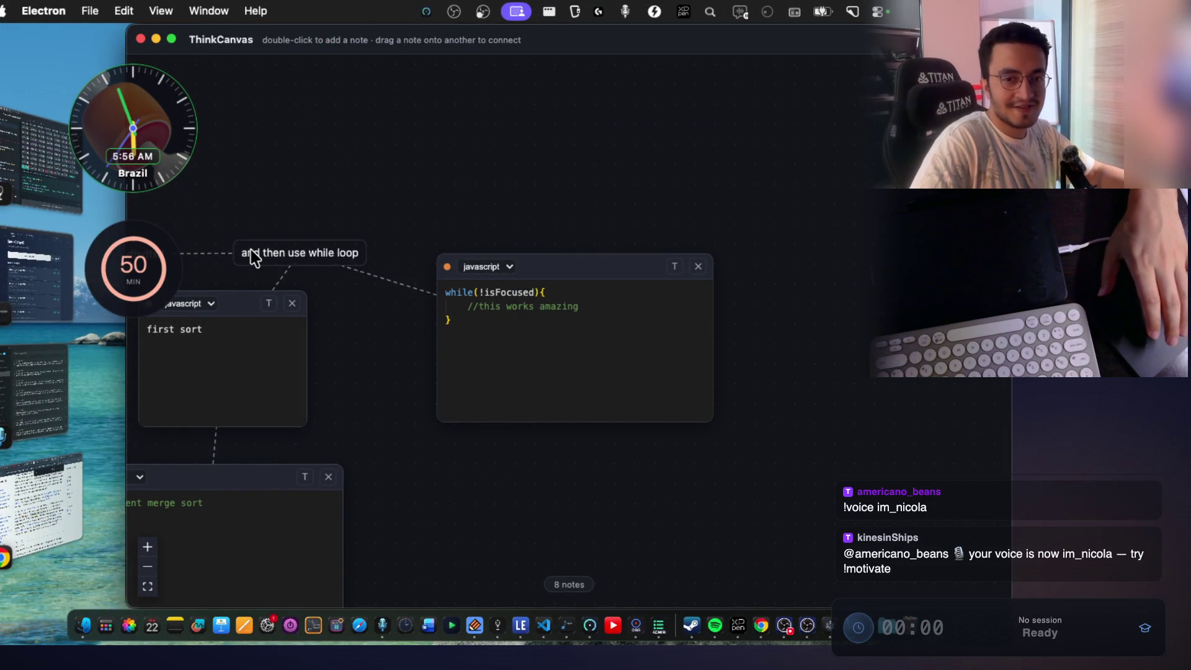
Pan the canvas left and down, click the java note to test centering, then return to Claude Code.
scroll(391, 474, left, 3)
scroll(390, 474, left, 2)
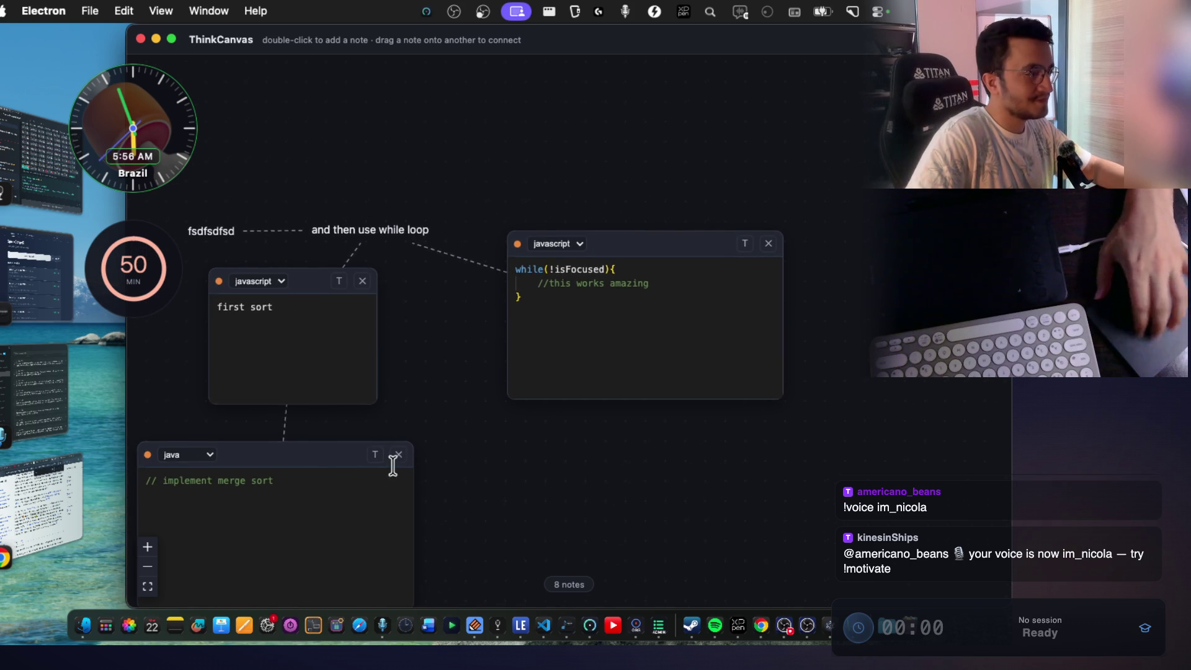
scroll(476, 479, down, 4)
click(399, 335)
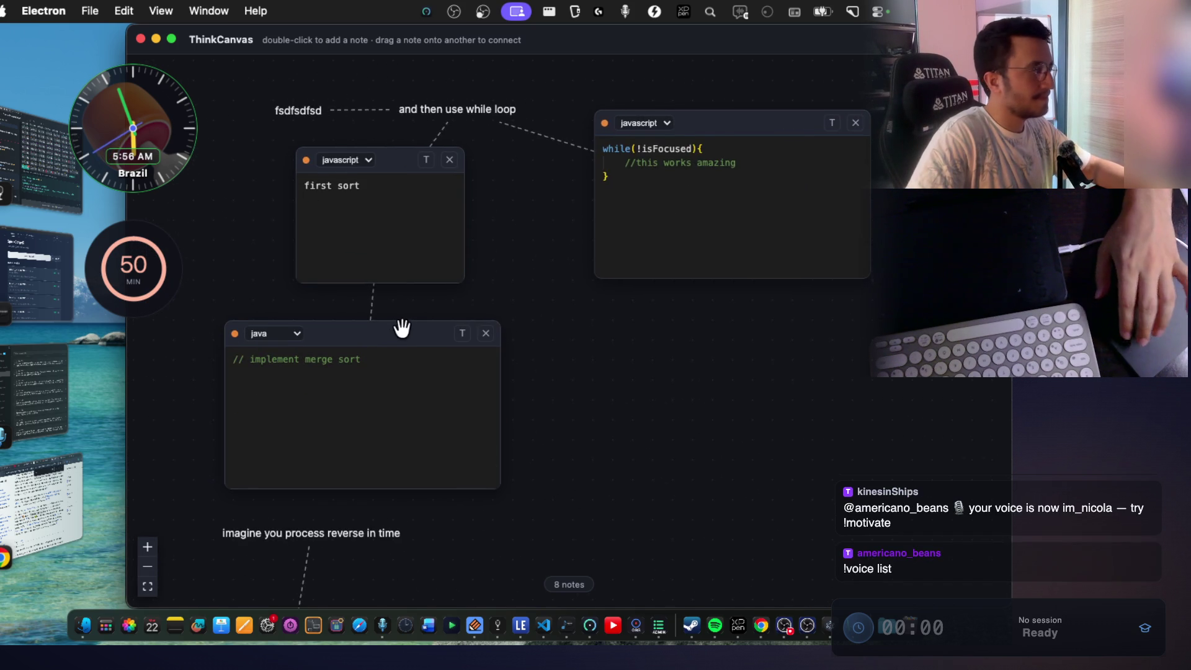
key(super+Tab)
click(599, 461)
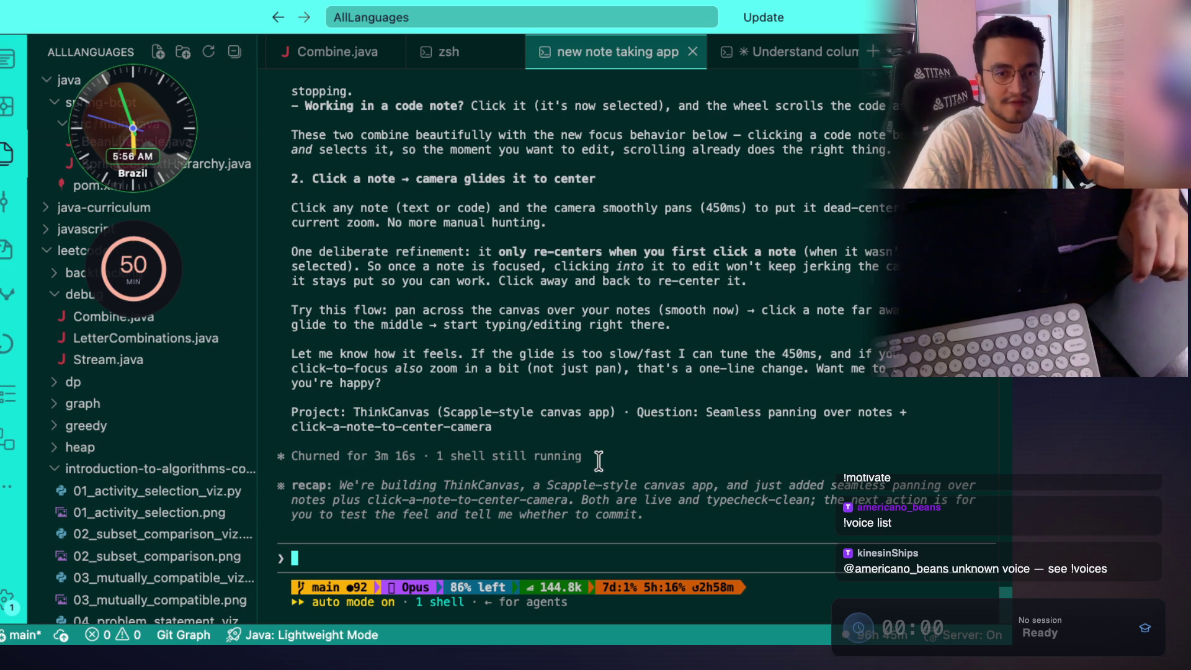
Leave VS Code and bring Chrome's 'New chat' Claude tab with the drafted prompt to the front.
key(super+Tab)
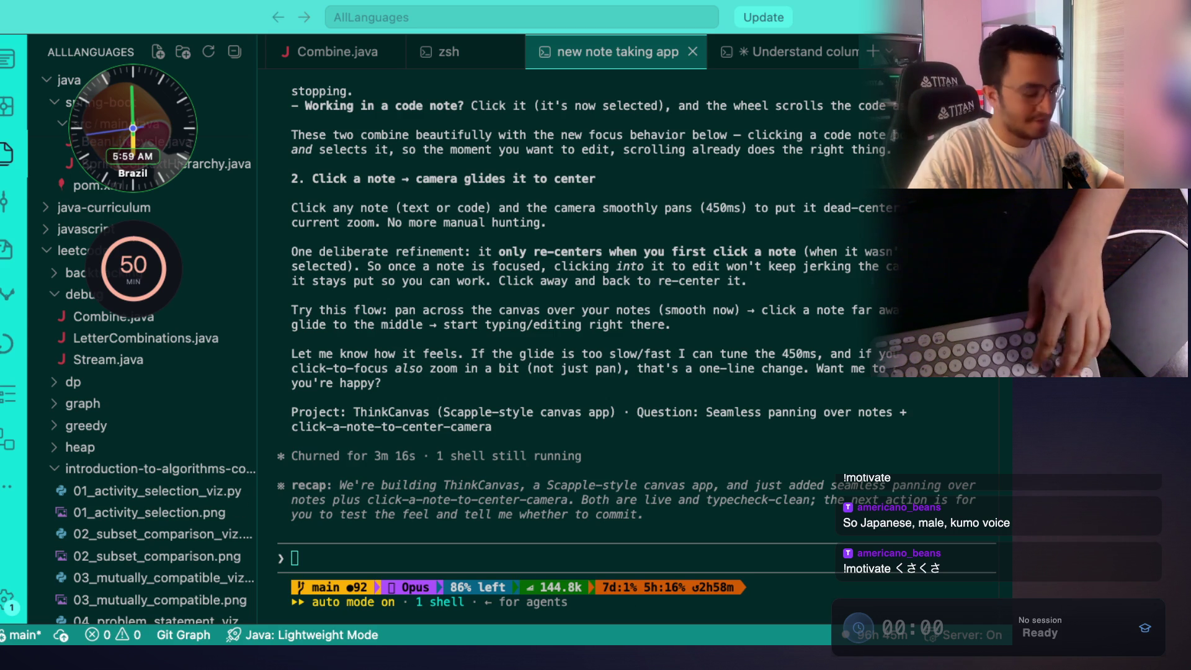
key(super+Tab)
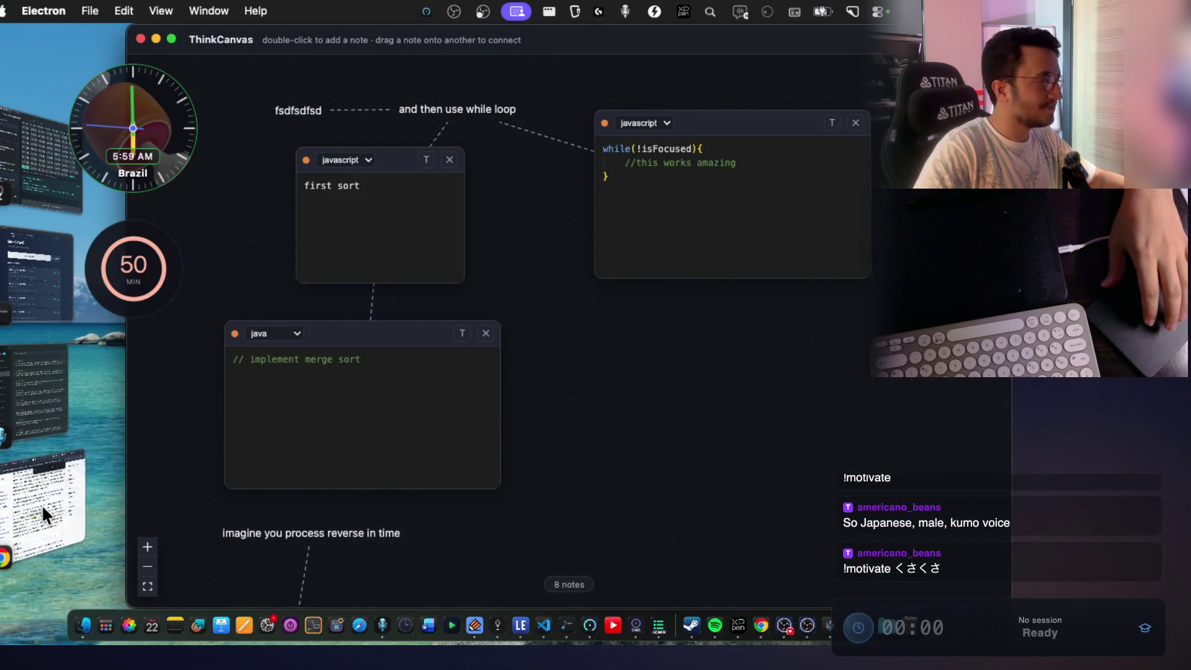
click(42, 505)
click(627, 41)
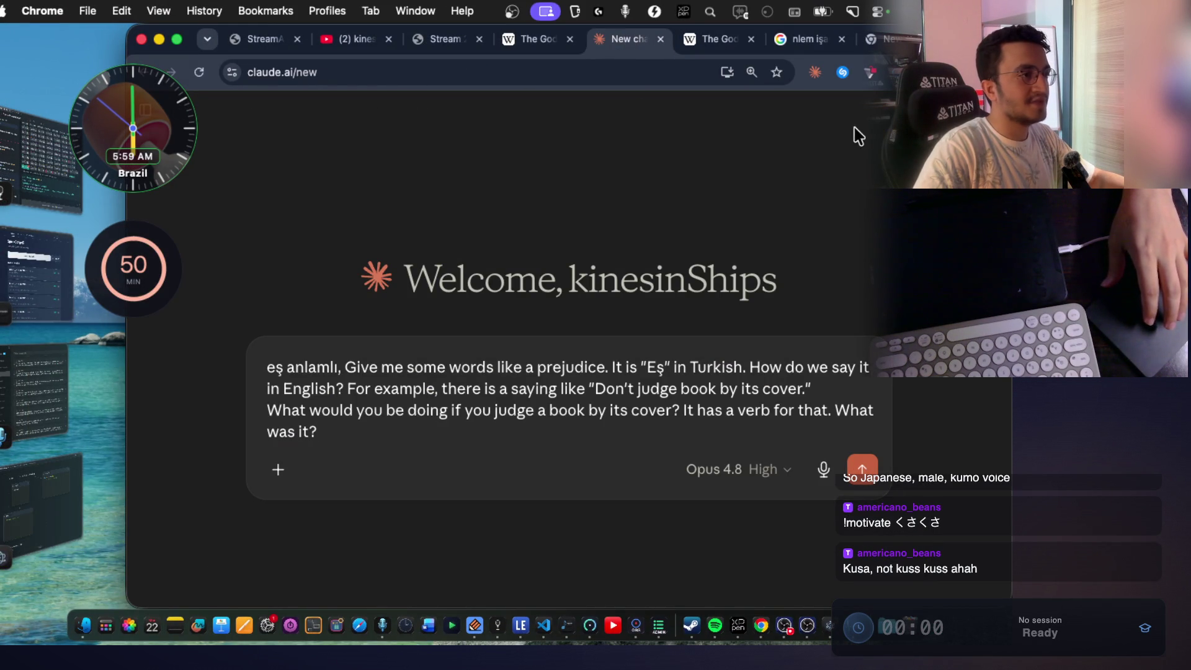
Search Google in the new tab for 'what does くさくさ mean'.
click(875, 38)
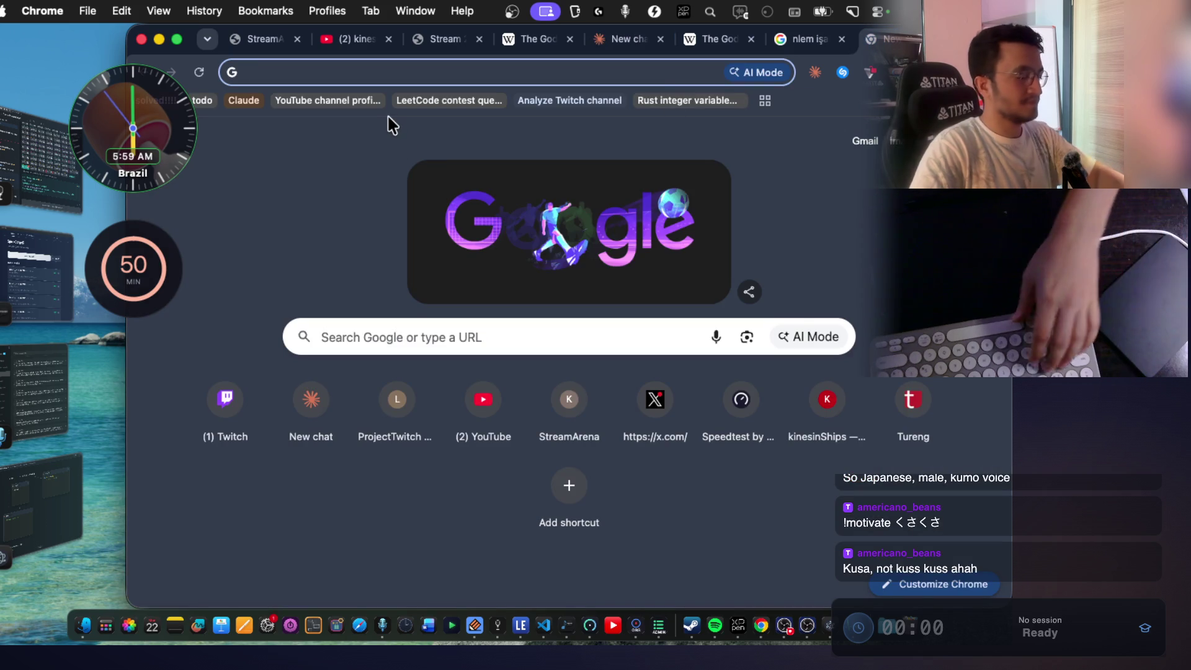
text(what )
text(does くさくさ)
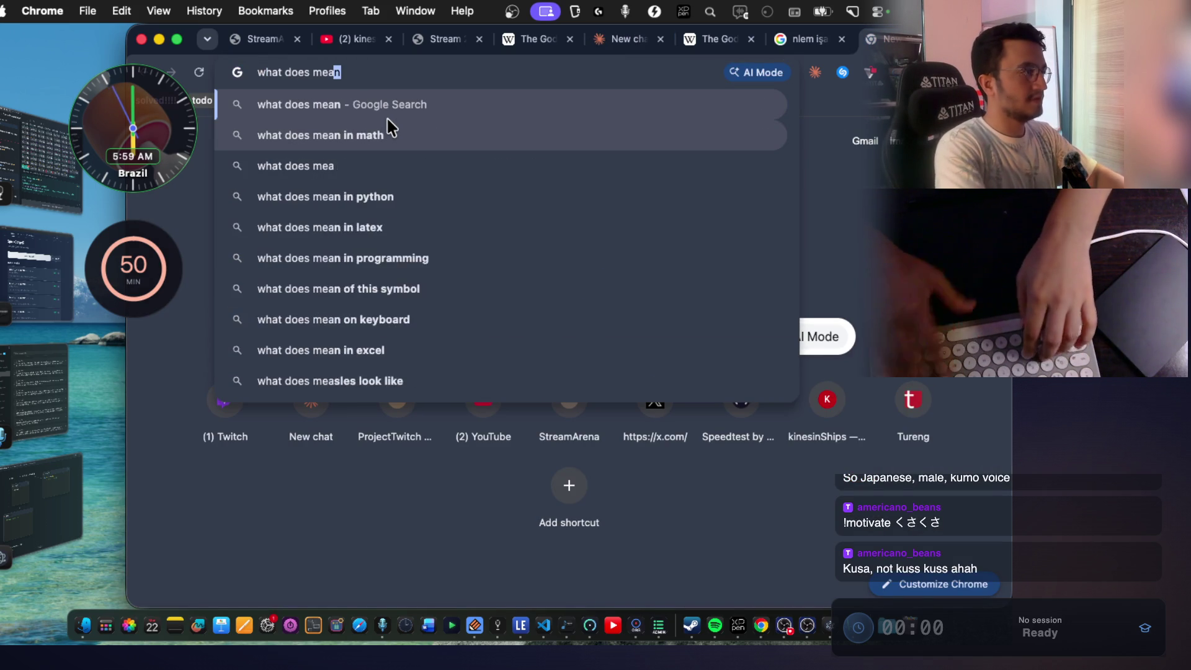
text( mean)
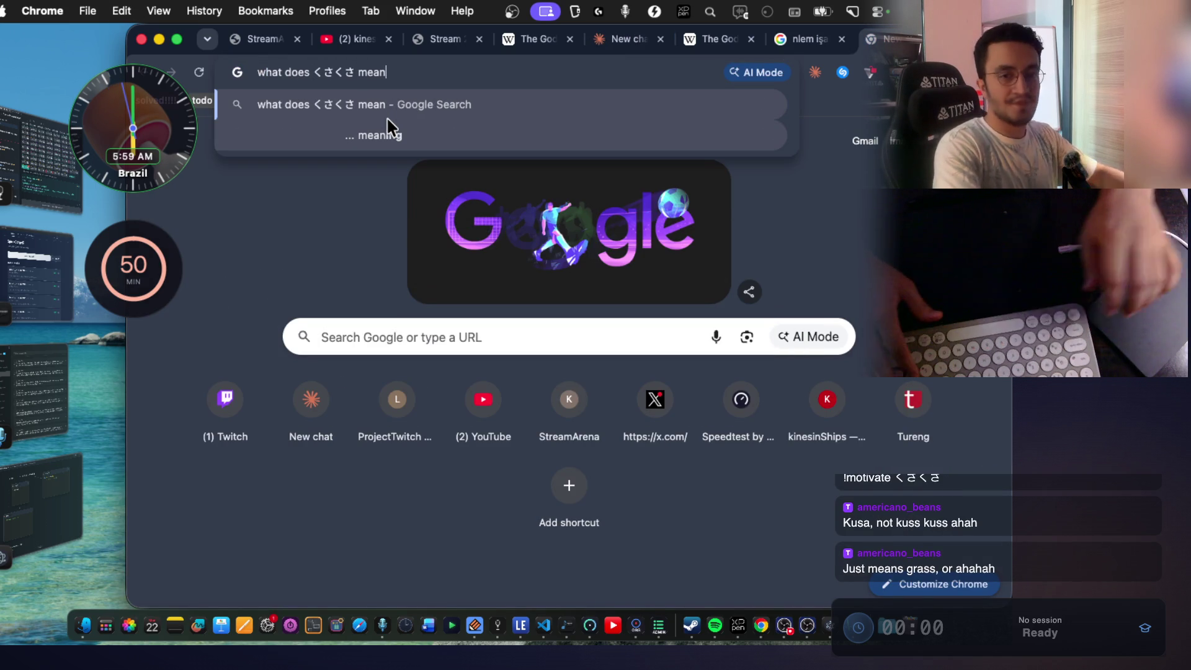
key(Return)
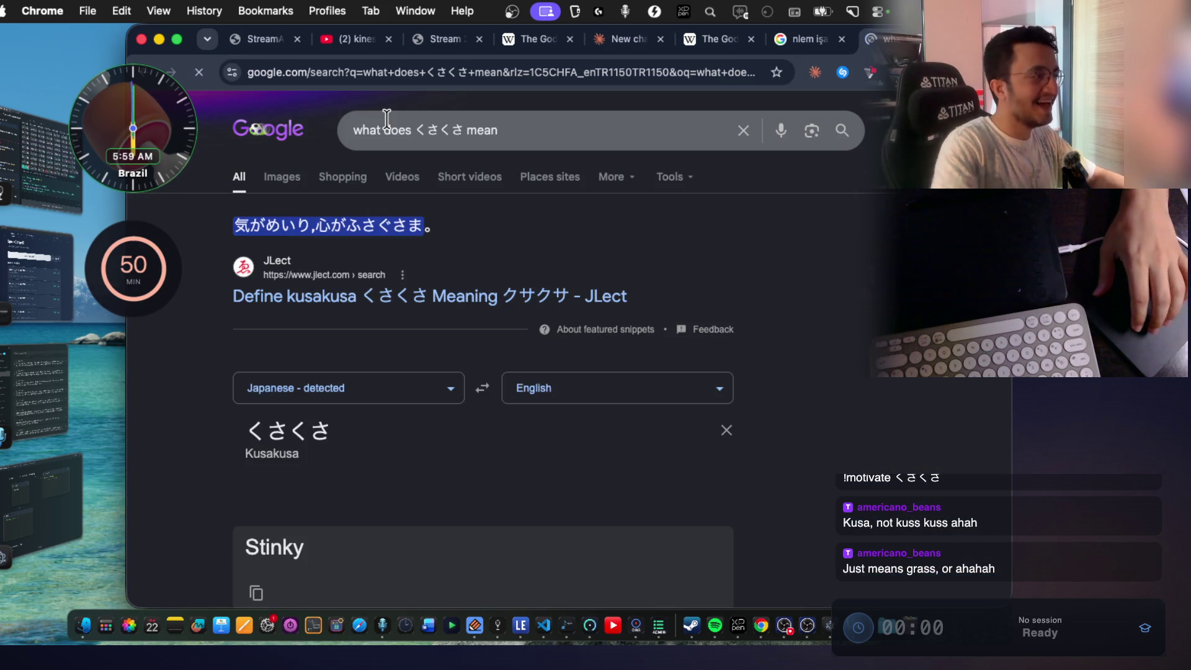
scroll(418, 310, down, 1)
scroll(419, 310, down, 5)
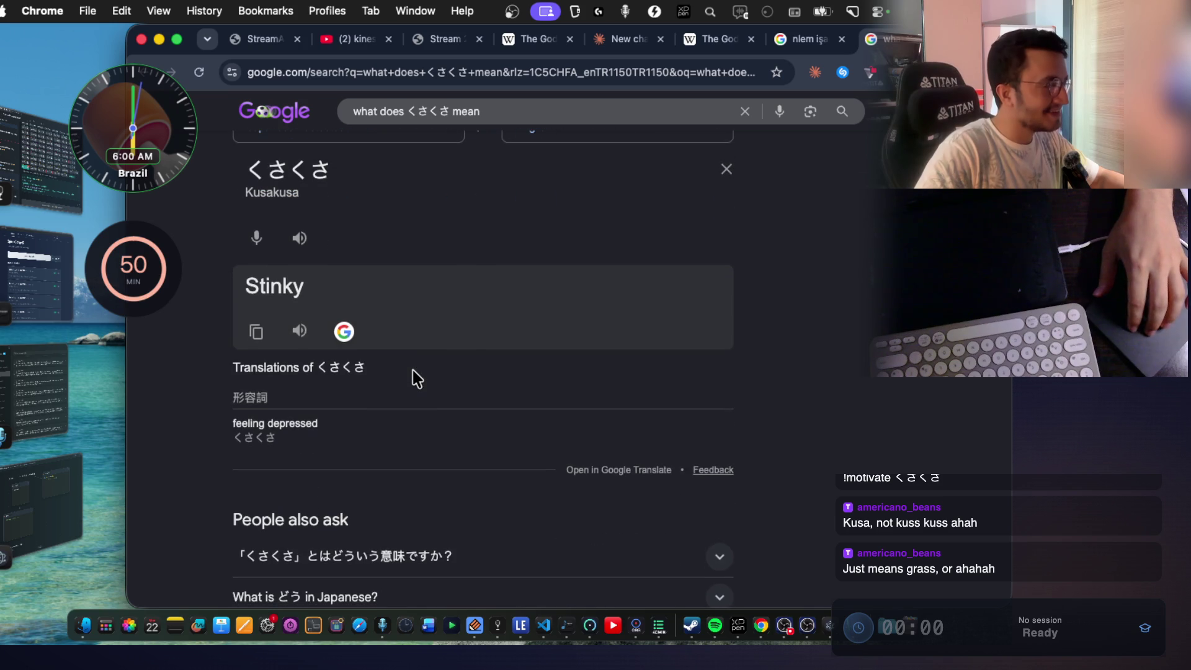
scroll(416, 378, down, 6)
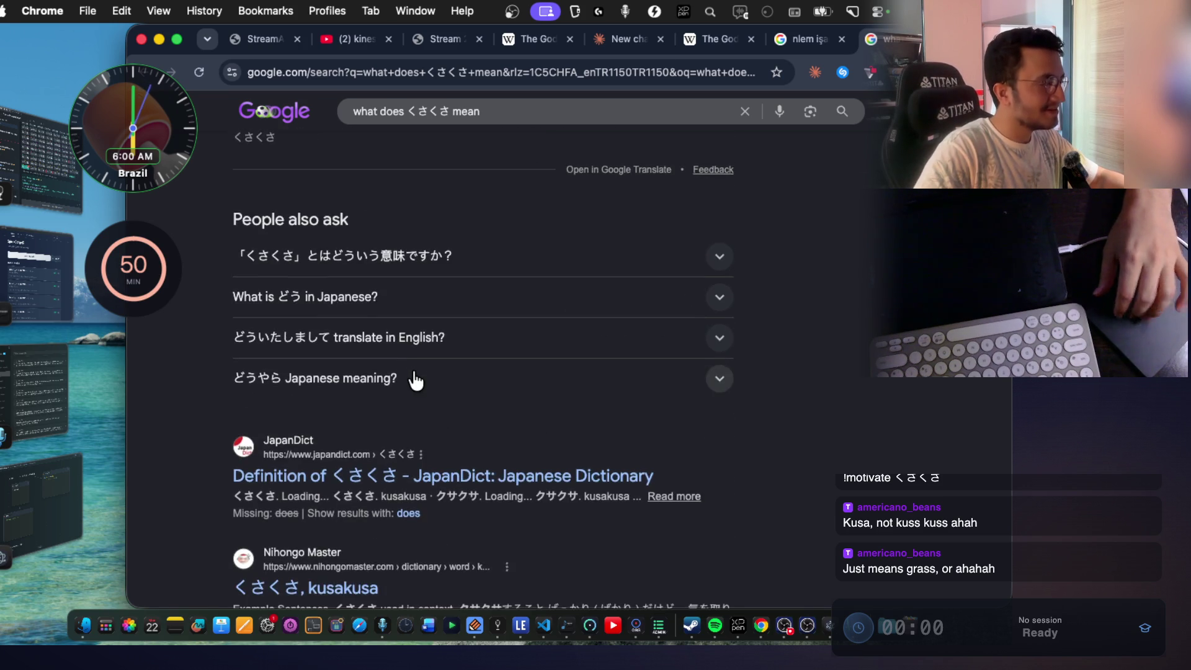
Open the JapanDict definition of くさくさ and play both the くさくさ and クサクサ pronunciations.
click(449, 296)
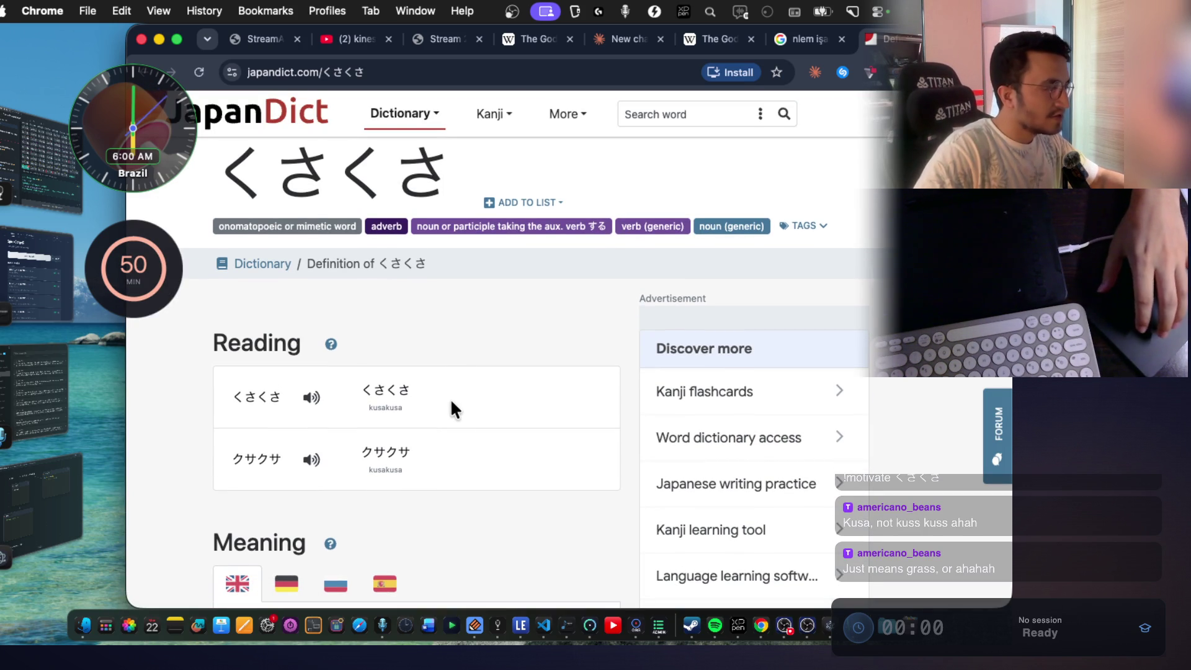
scroll(451, 402, down, 3)
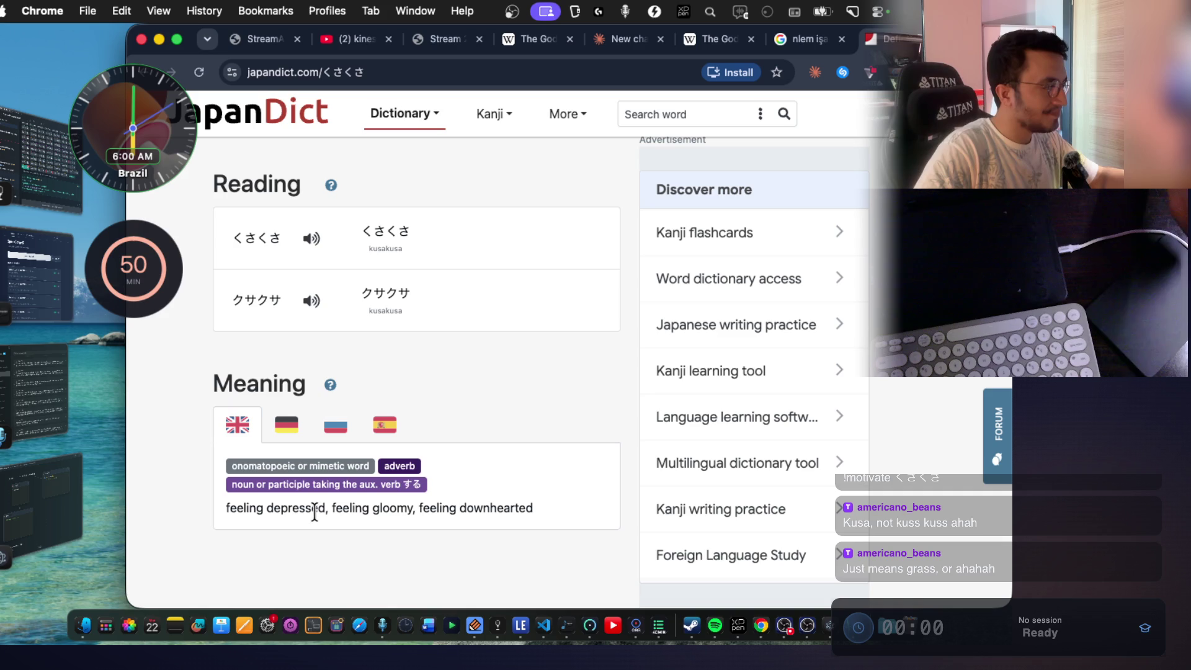
drag(532, 516, 302, 508)
scroll(360, 403, up, 2)
click(311, 348)
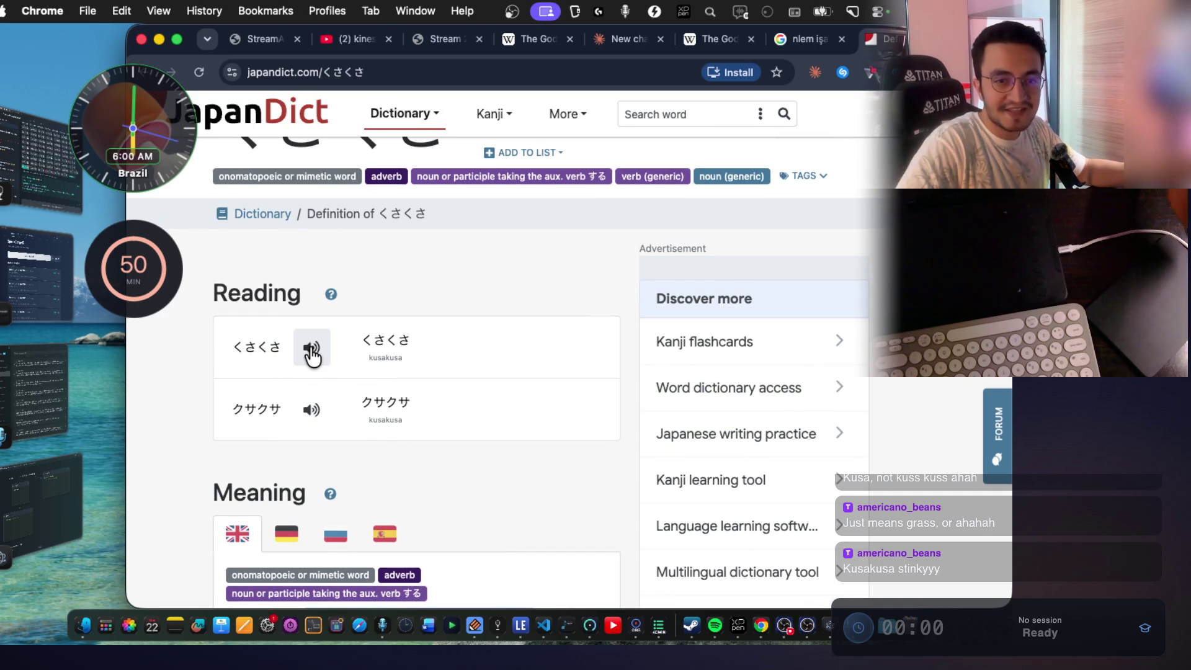
click(310, 411)
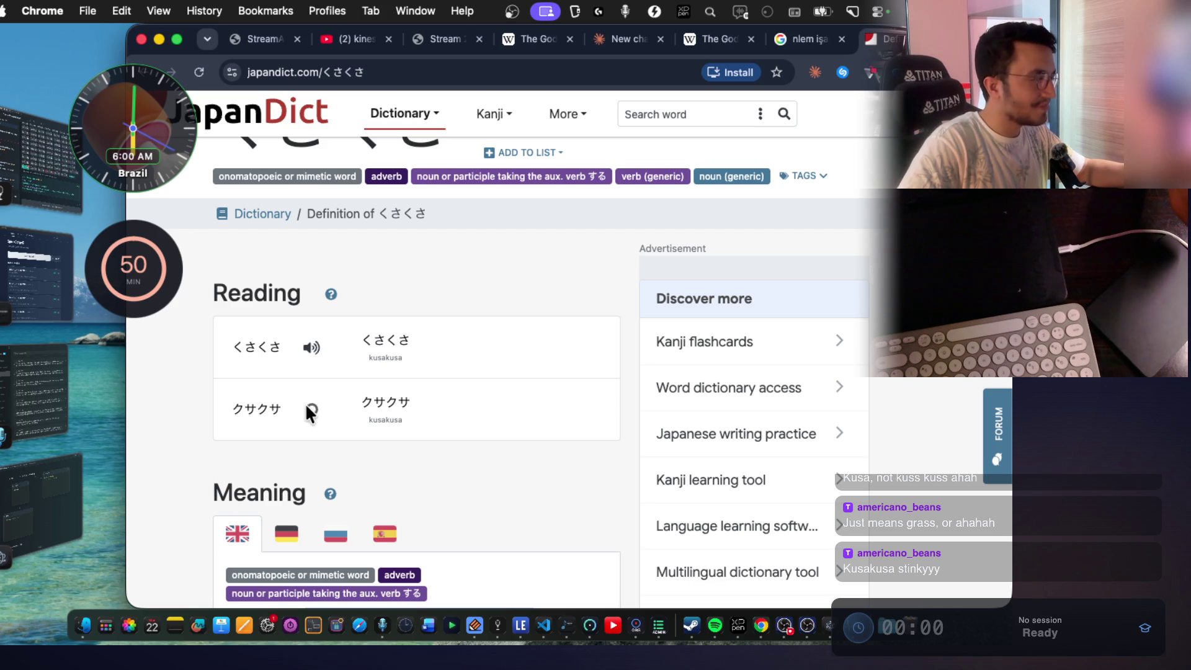
scroll(393, 381, down, 6)
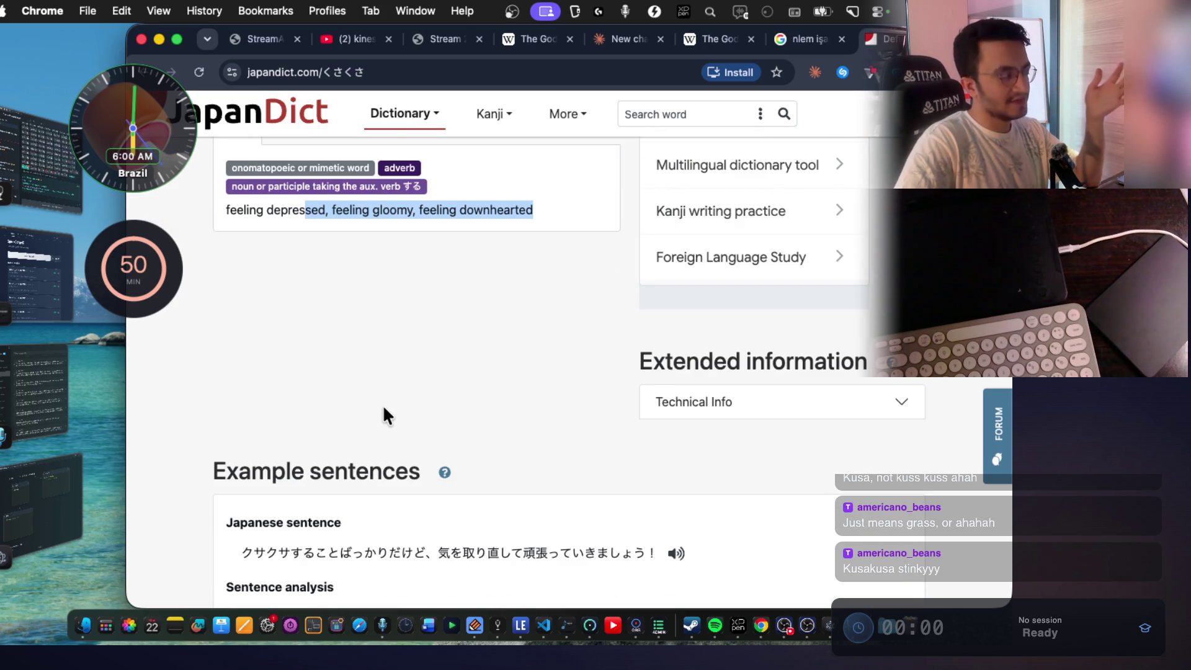
scroll(384, 408, up, 5)
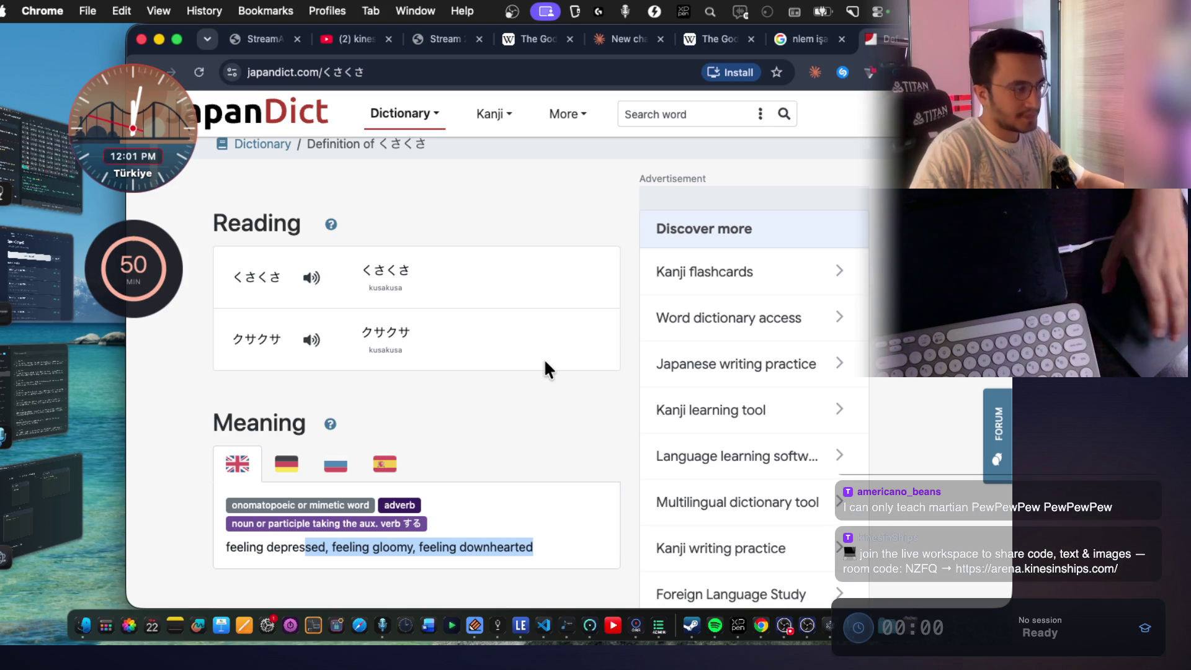
key(super+Tab)
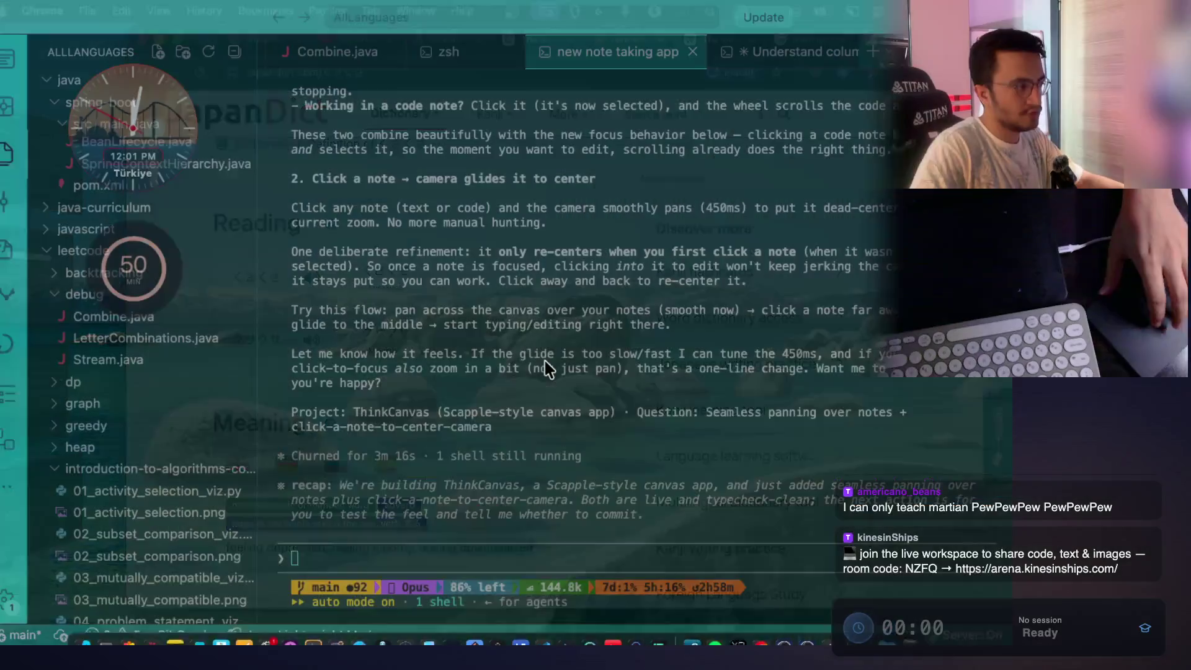
key(super+Tab)
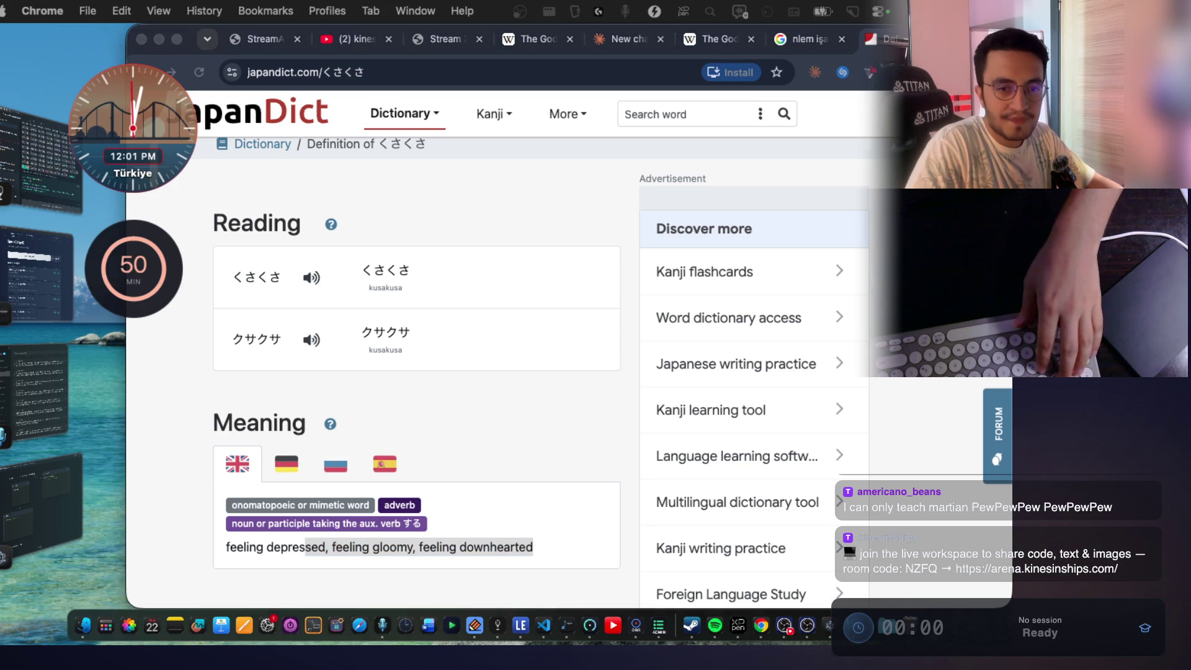
Open claude.ai in a new tab and send 'martian ,teach me something about this'.
key(super+t)
text(claue)
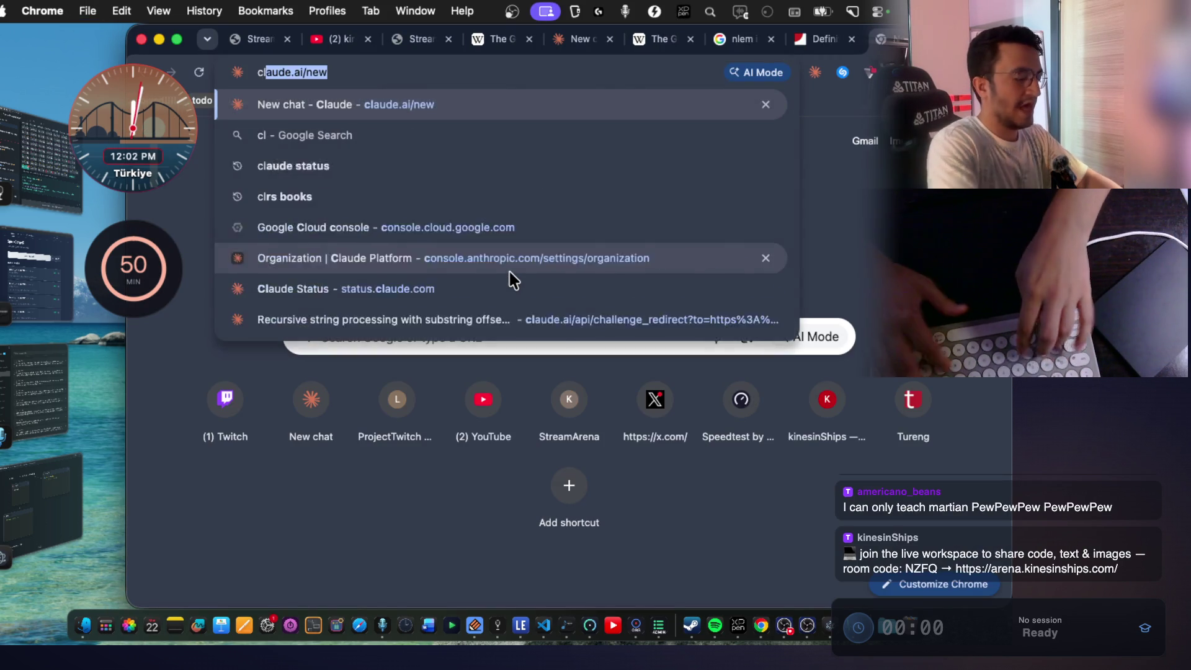
key(Return)
key(super+w)
key(super+t)
text(claude)
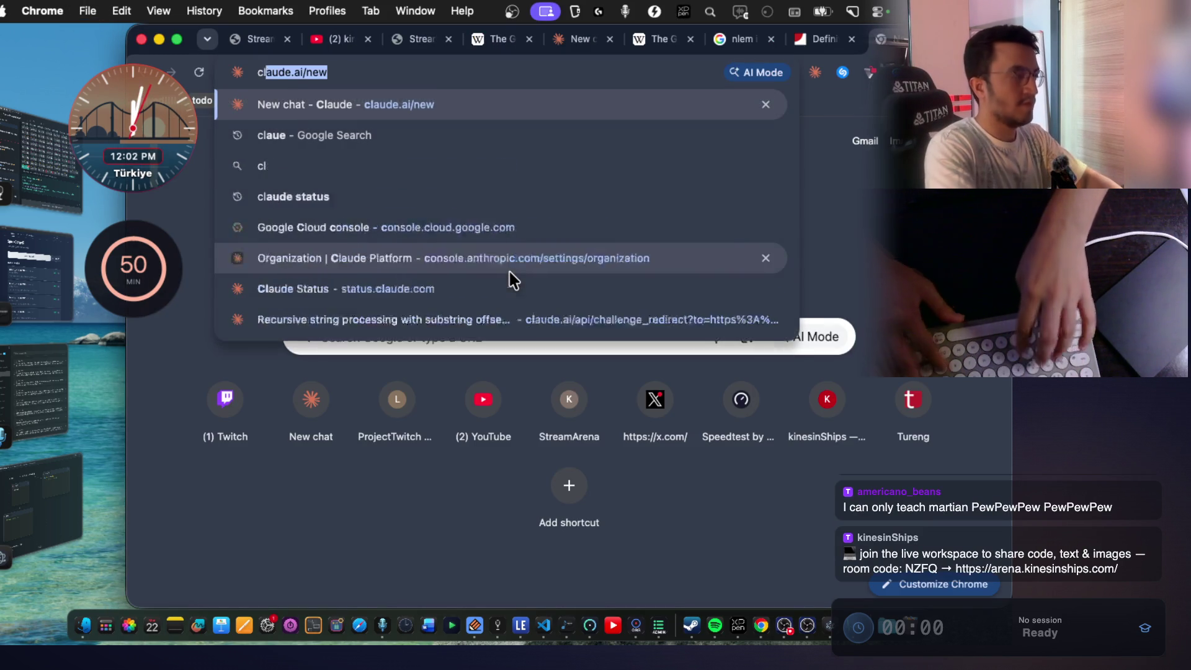
key(Return)
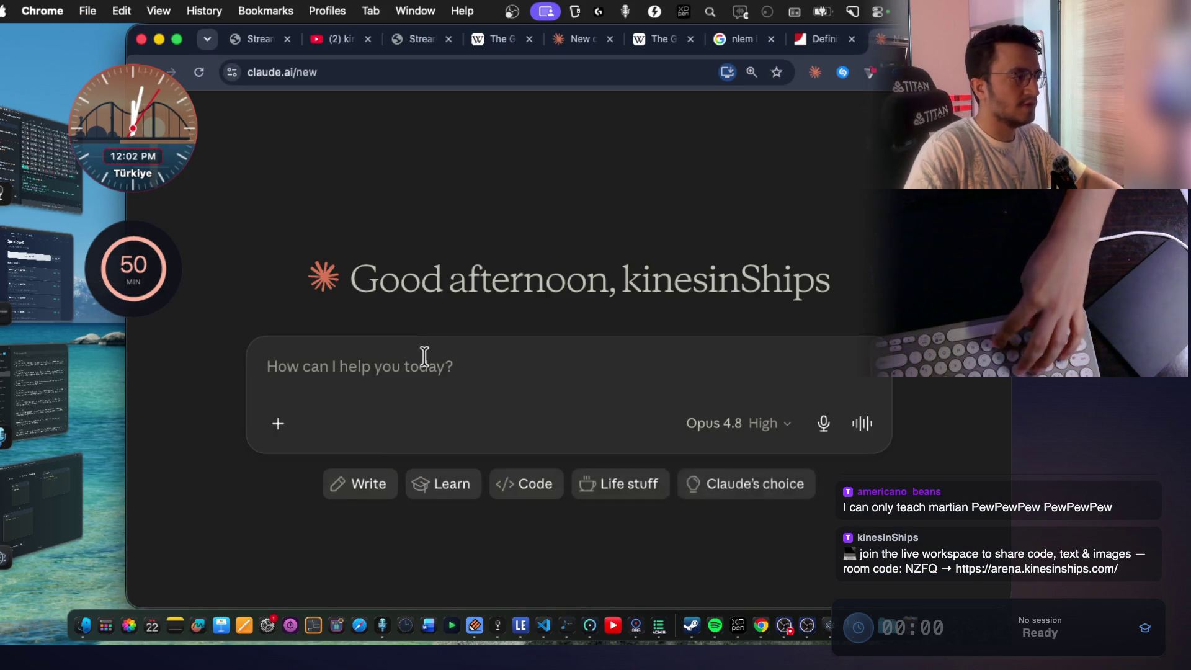
text(martian ,teach me s)
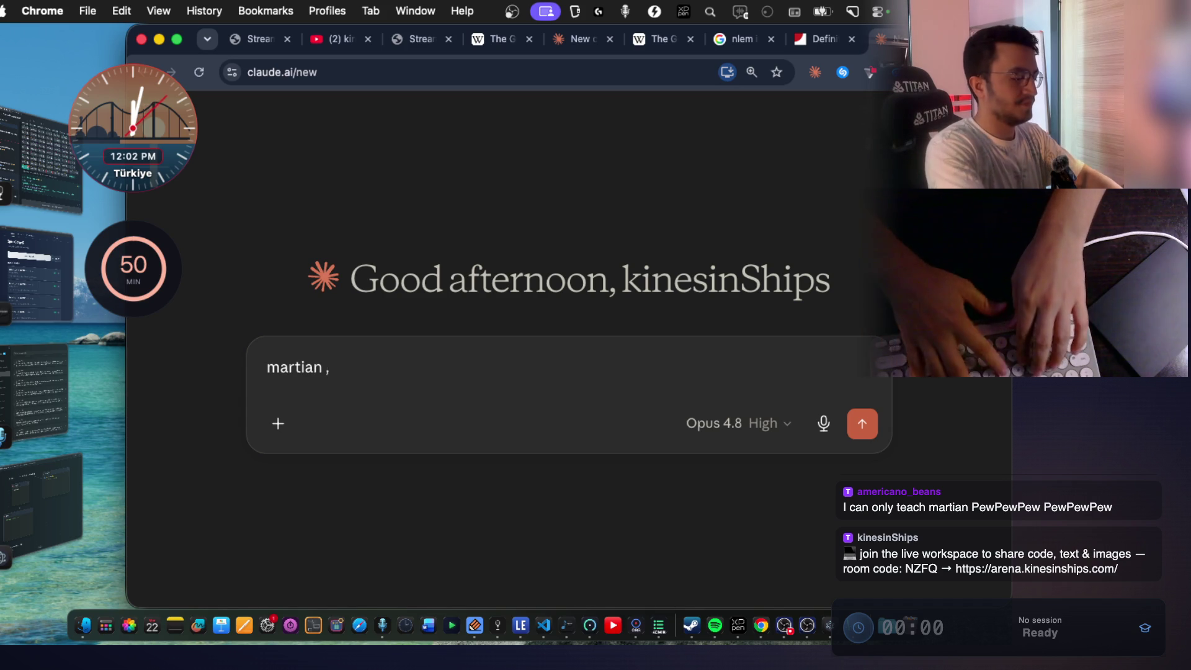
text(omething about this)
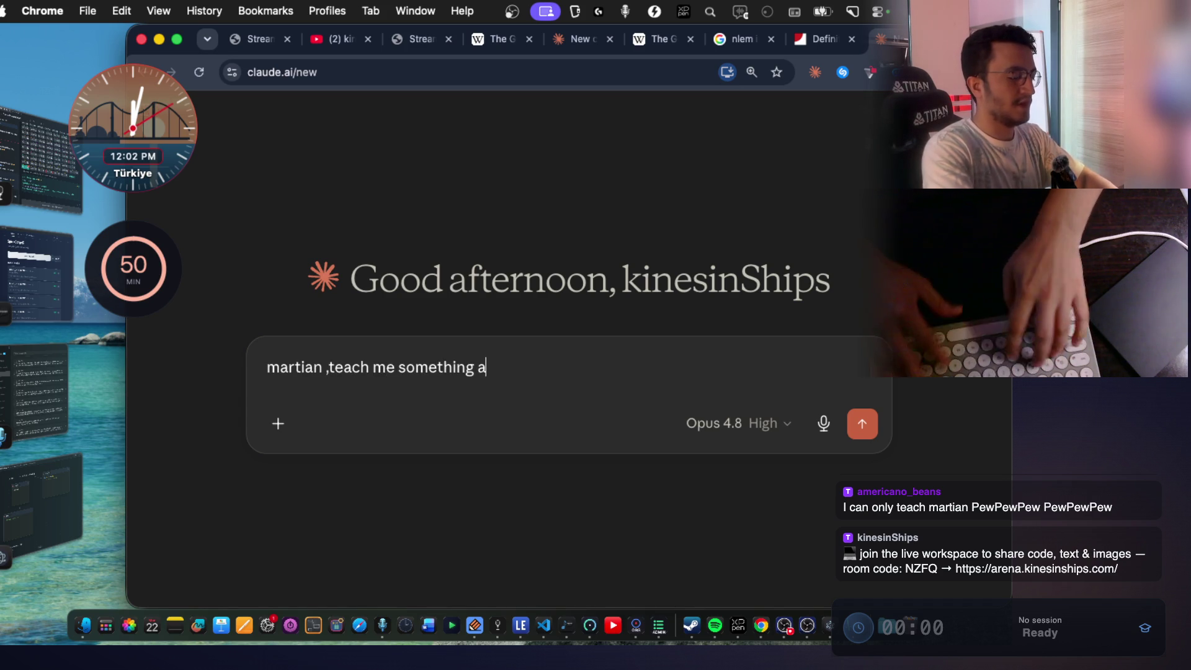
key(Return)
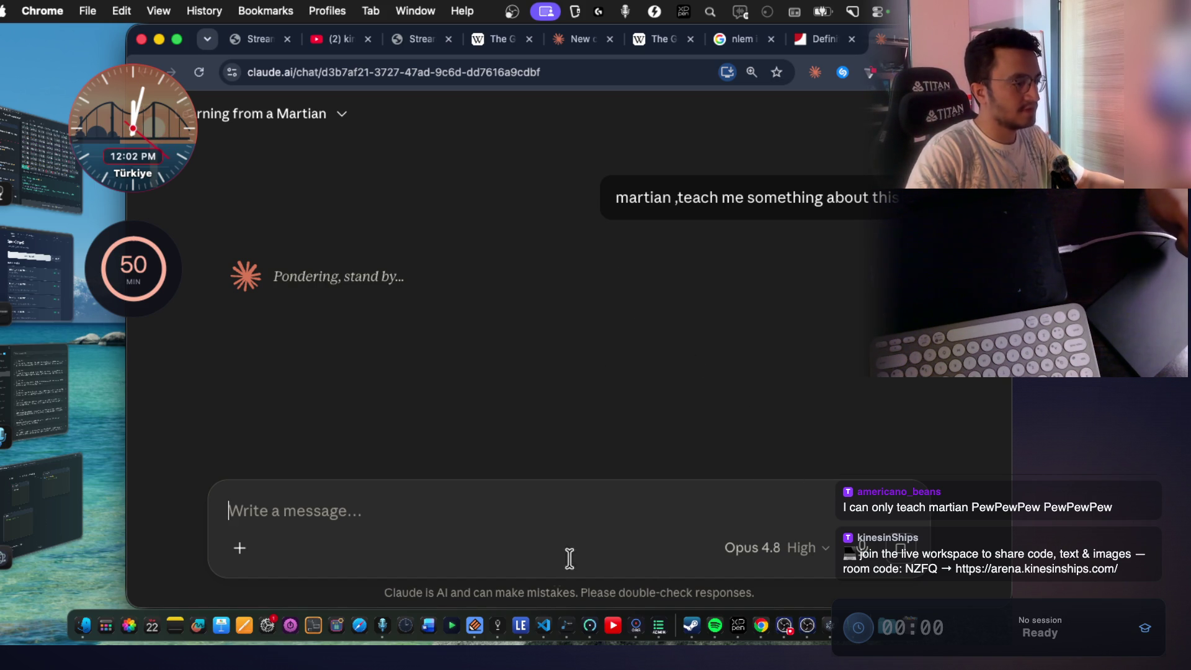
Change the chat's model from Opus 4.8 to Opus 3 through the model selector's other models list.
click(754, 549)
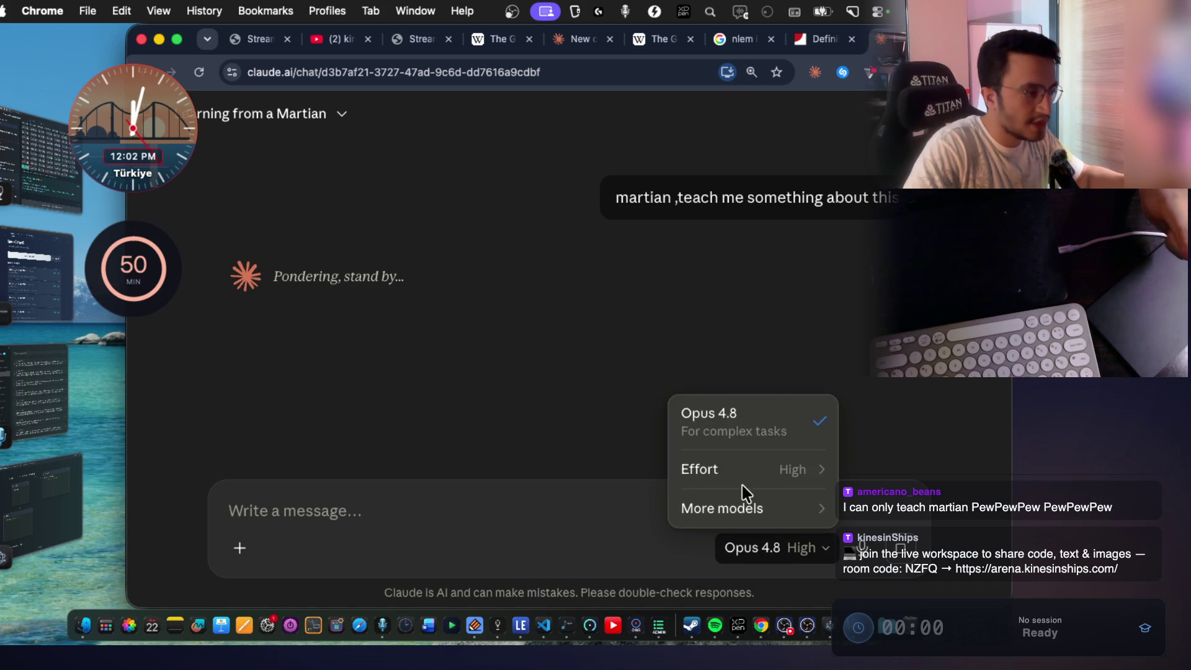
mouse_move(747, 482)
click(571, 507)
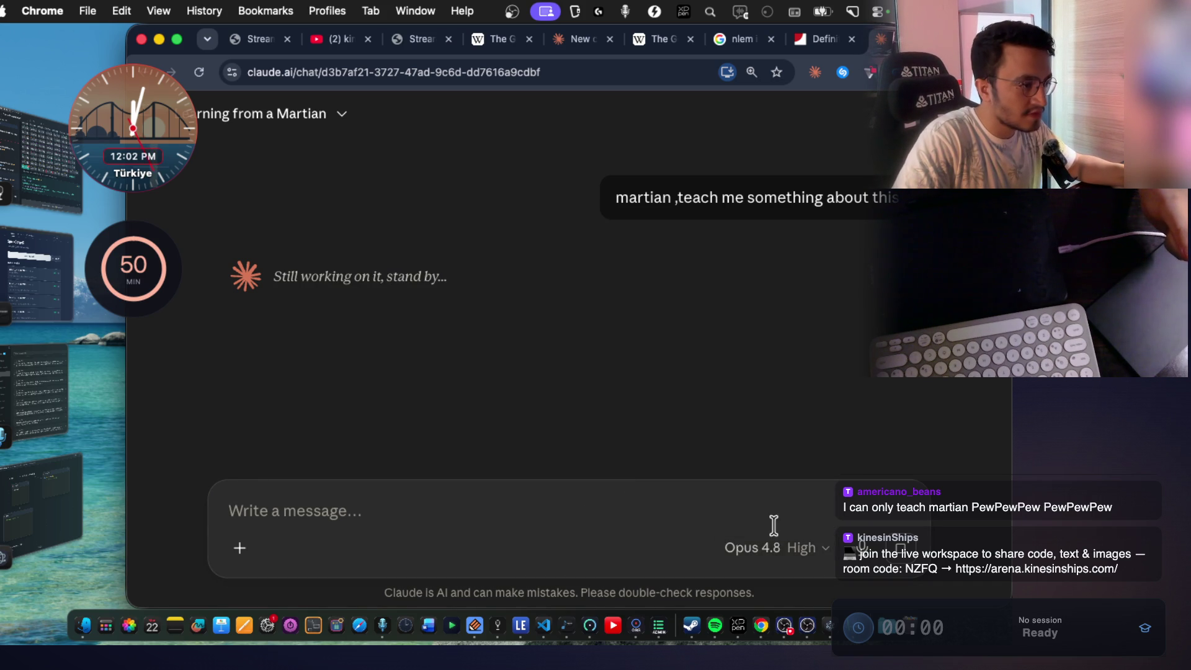
click(771, 551)
mouse_move(754, 514)
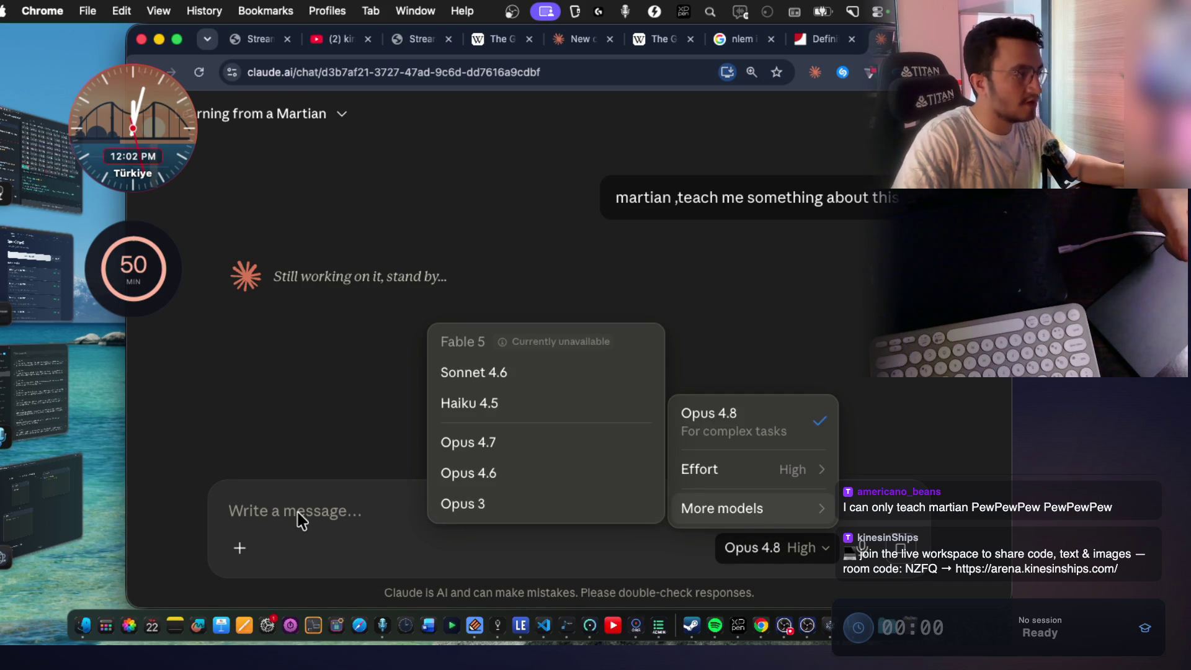
mouse_move(537, 345)
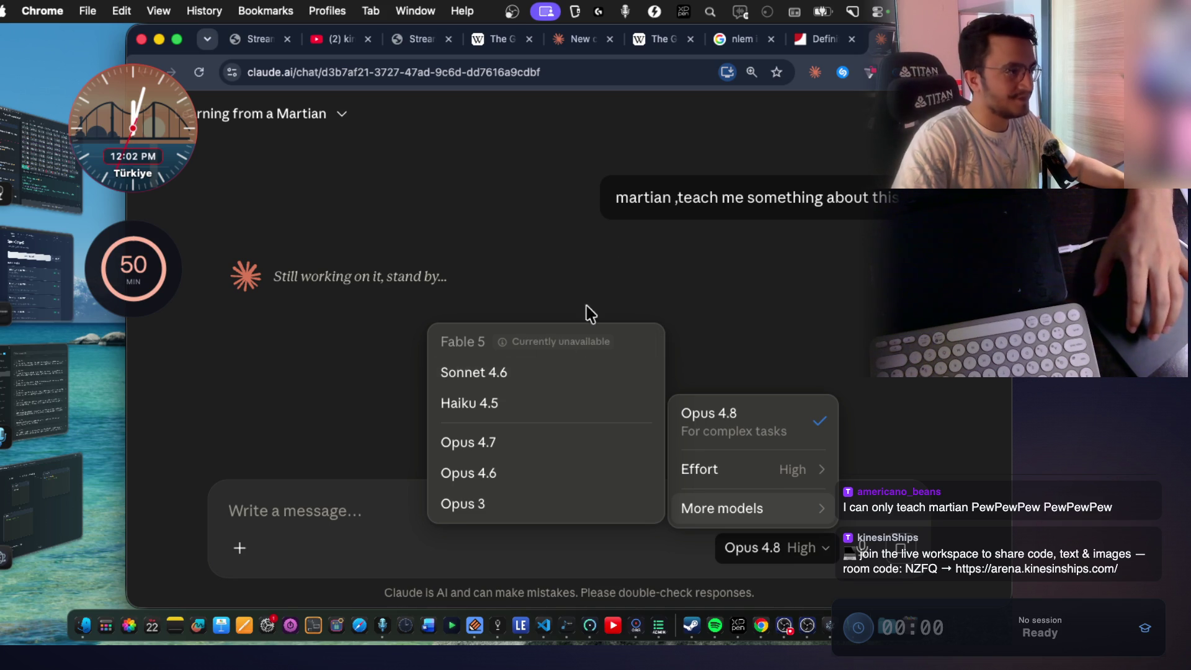
click(619, 200)
drag(616, 198, 893, 197)
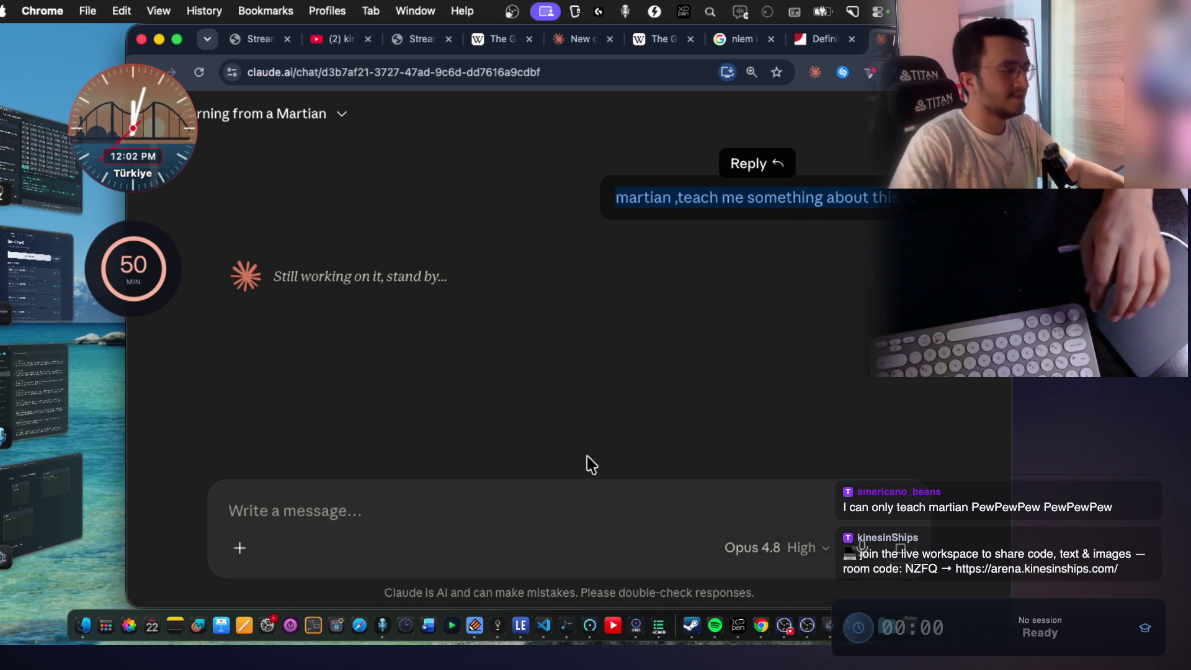
click(572, 498)
click(779, 549)
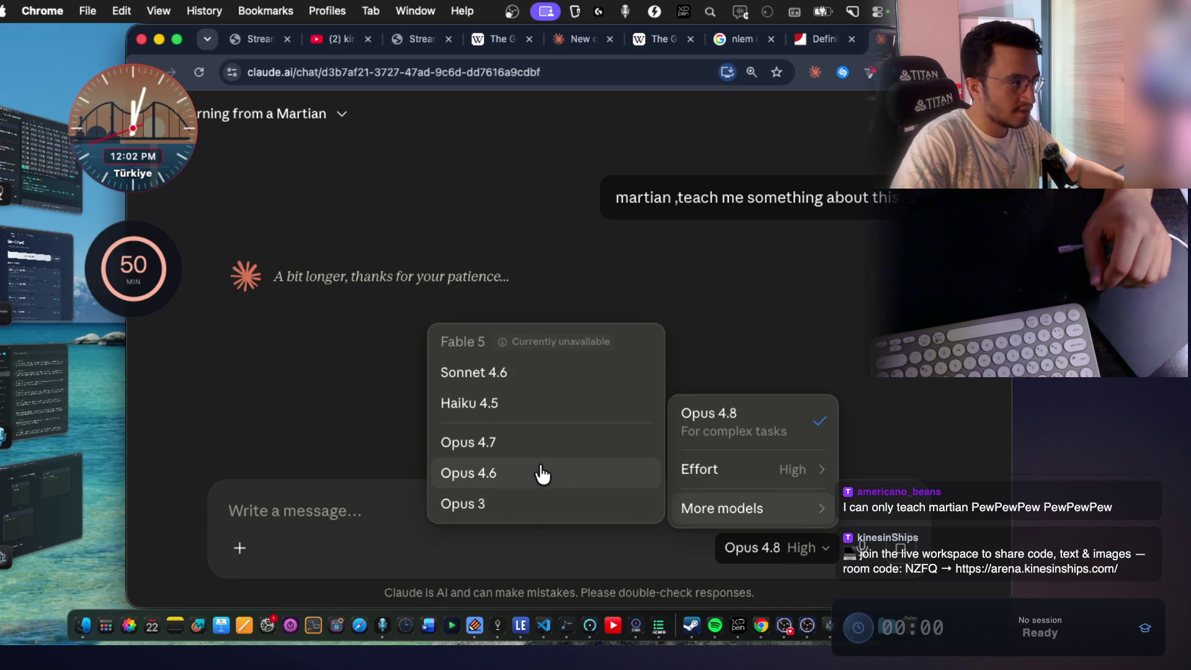
click(496, 503)
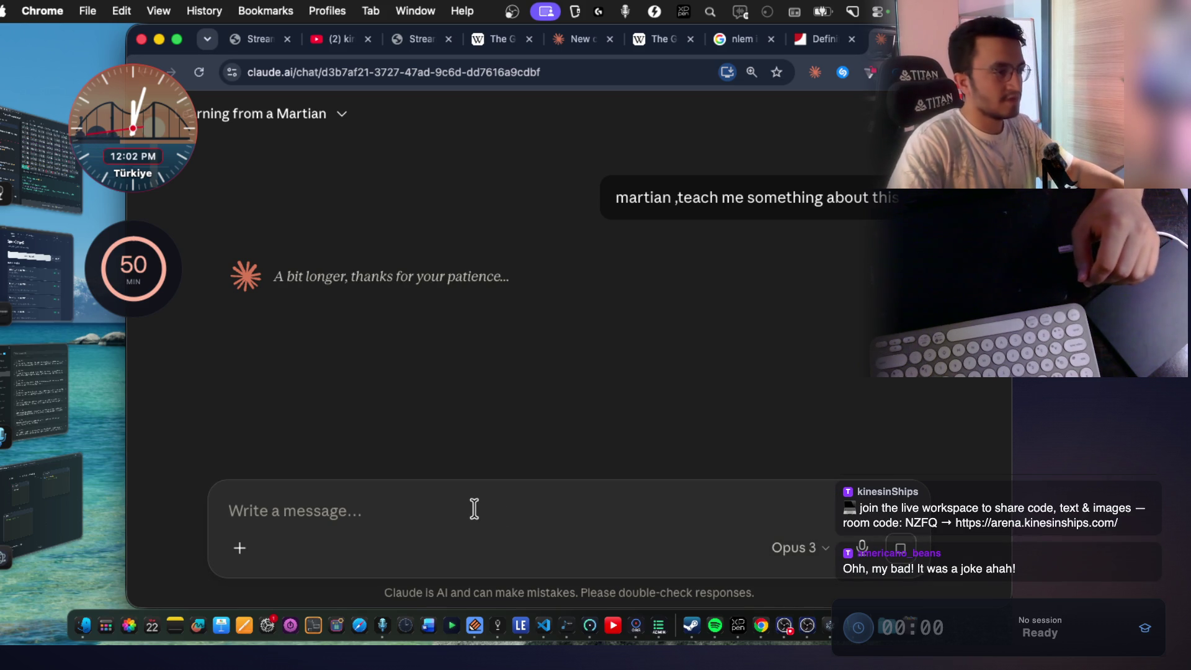
Stop the pending reply and resend the Martian prompt to Opus 3.
click(901, 547)
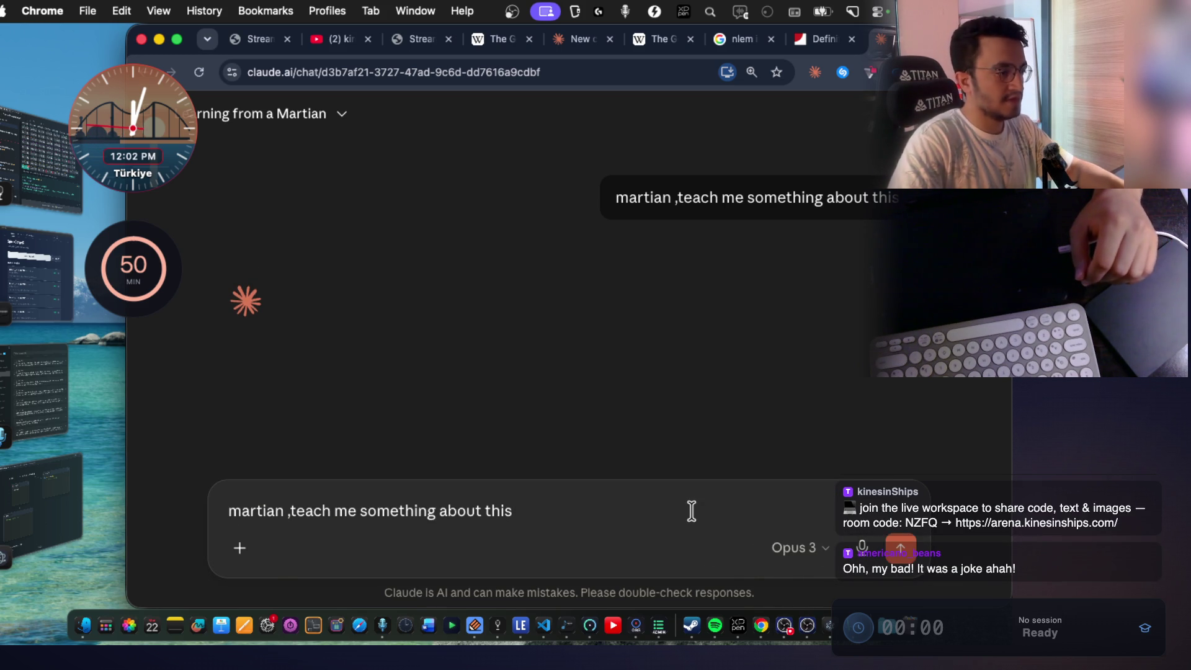
click(901, 547)
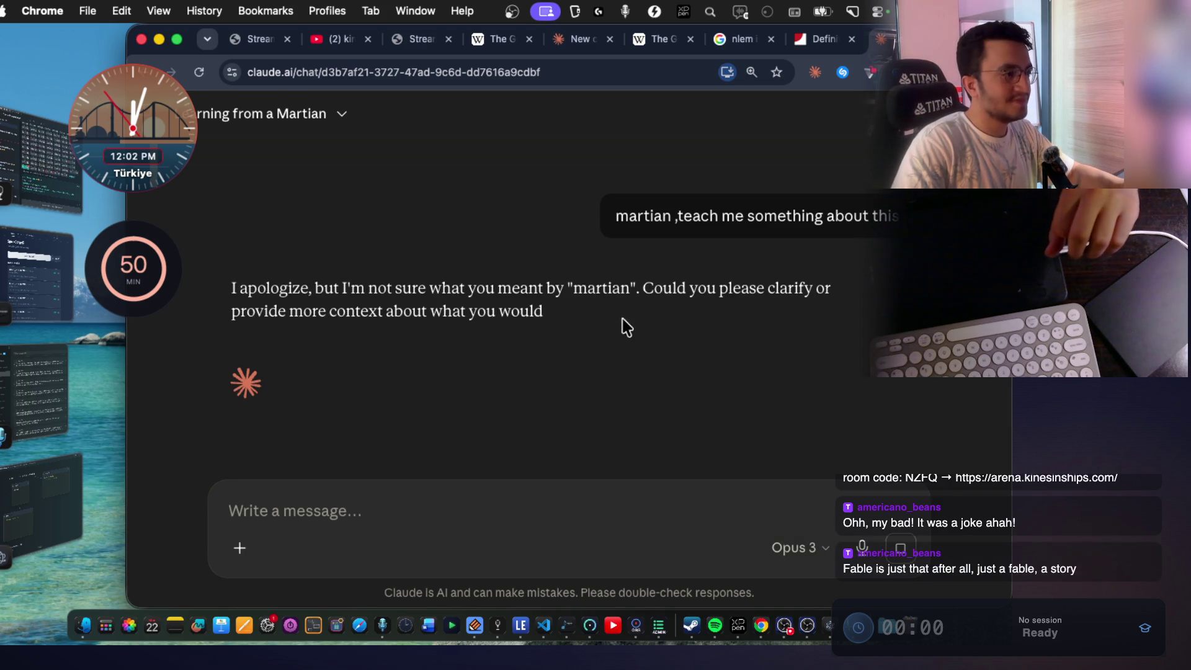
drag(429, 382, 527, 382)
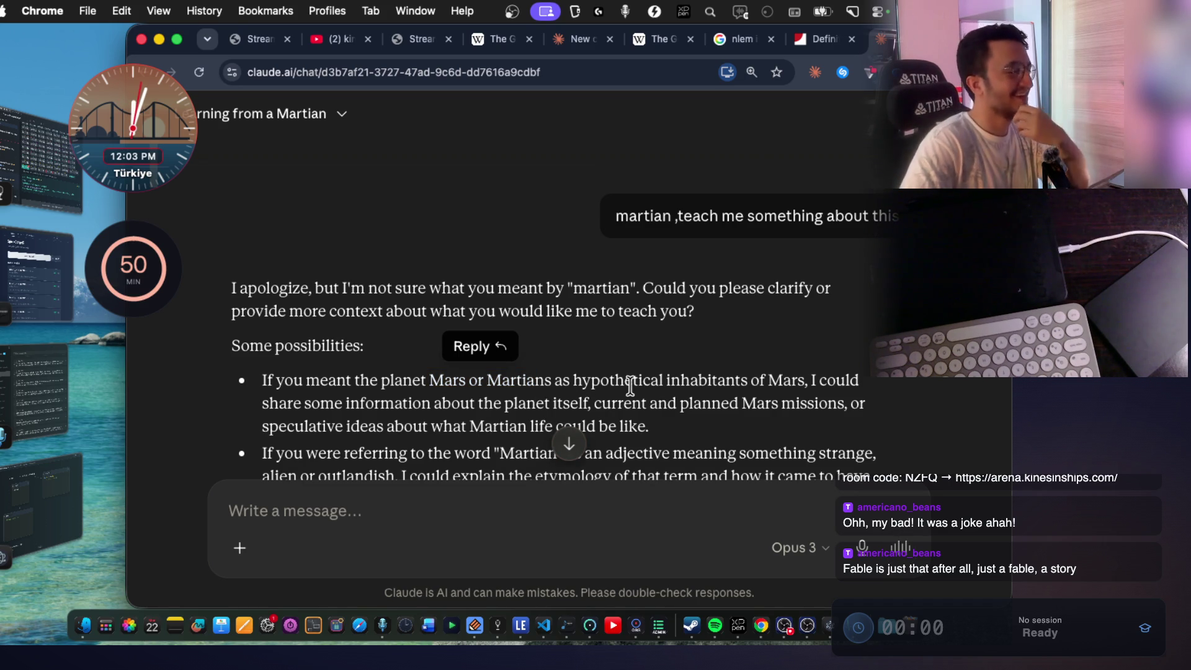
Read through Opus 3's reply, then return to the JapanDict くさくさ definition tab.
scroll(644, 394, down, 3)
scroll(644, 395, down, 3)
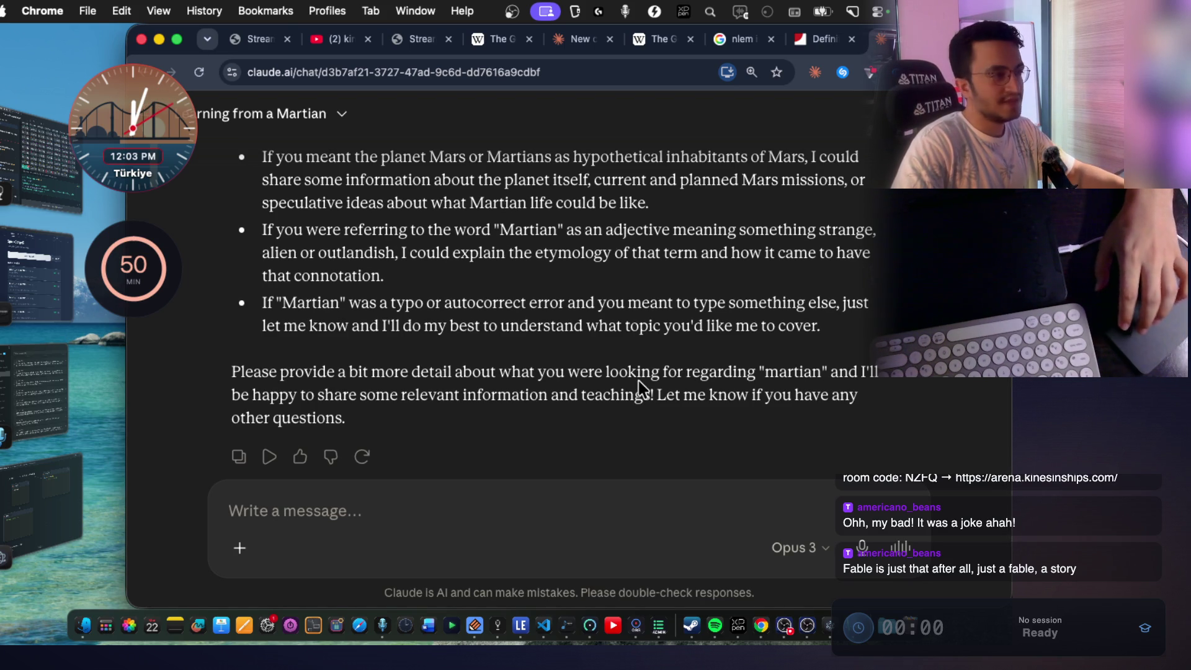
scroll(644, 389, down, 3)
scroll(644, 389, up, 5)
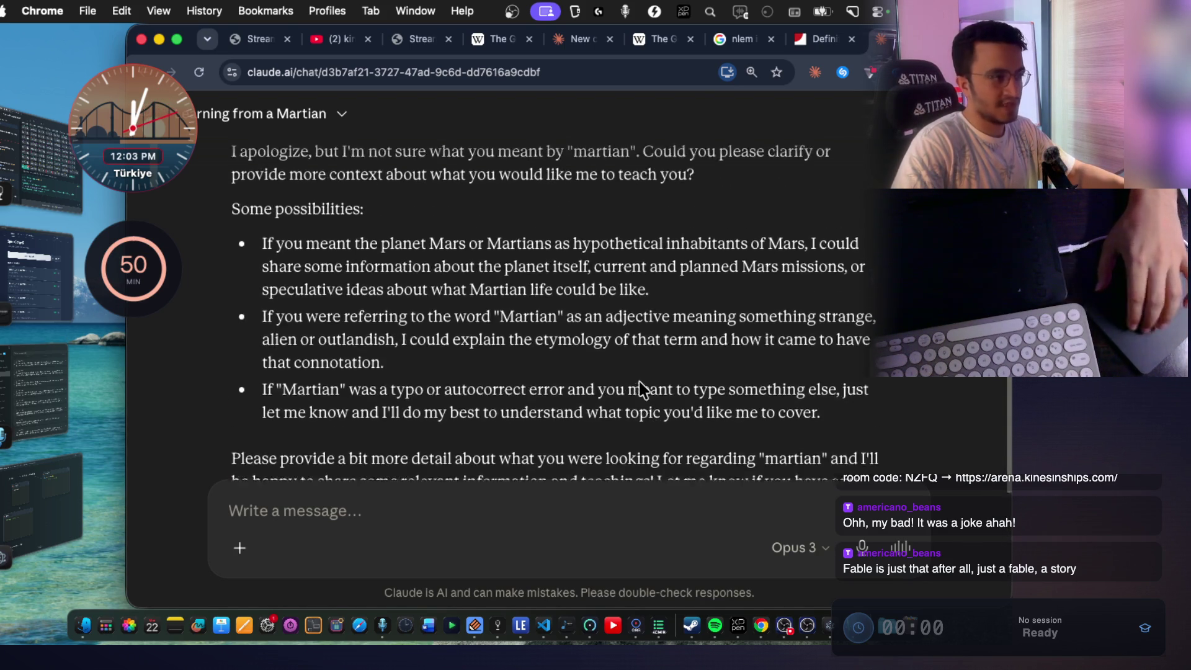
scroll(642, 389, up, 4)
scroll(640, 382, down, 9)
scroll(639, 385, up, 5)
scroll(729, 273, down, 2)
click(817, 40)
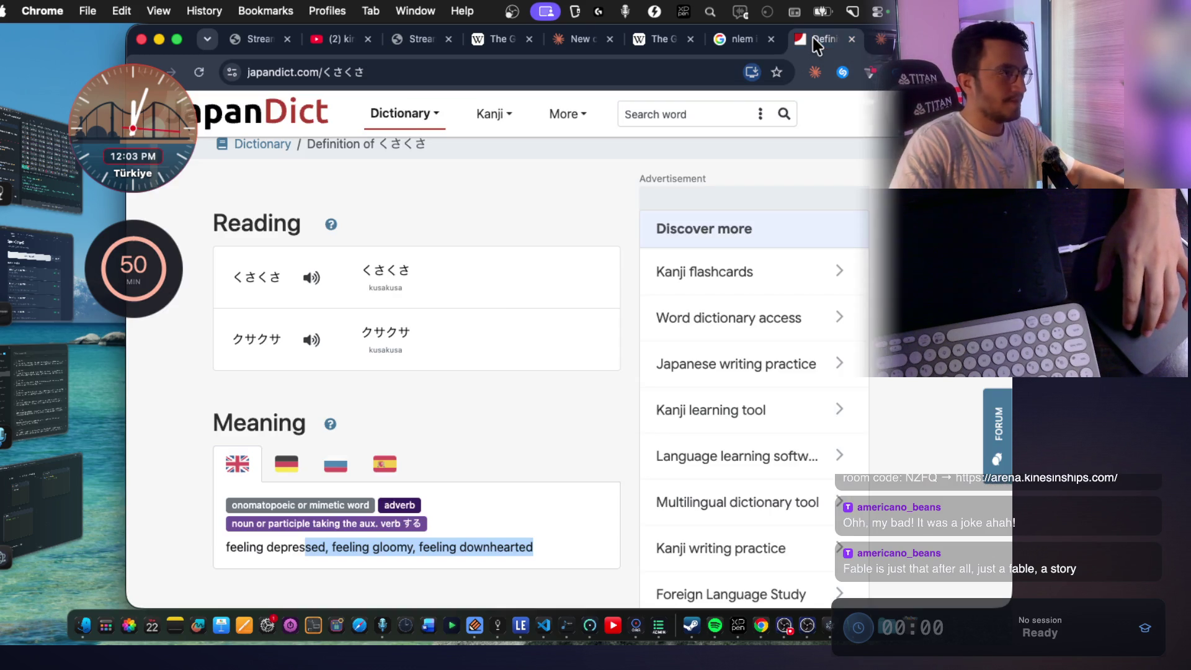
Dictate and submit 'So now make a commit again, alright? And run the checkpoint again.' to Claude Code.
key(super+Tab)
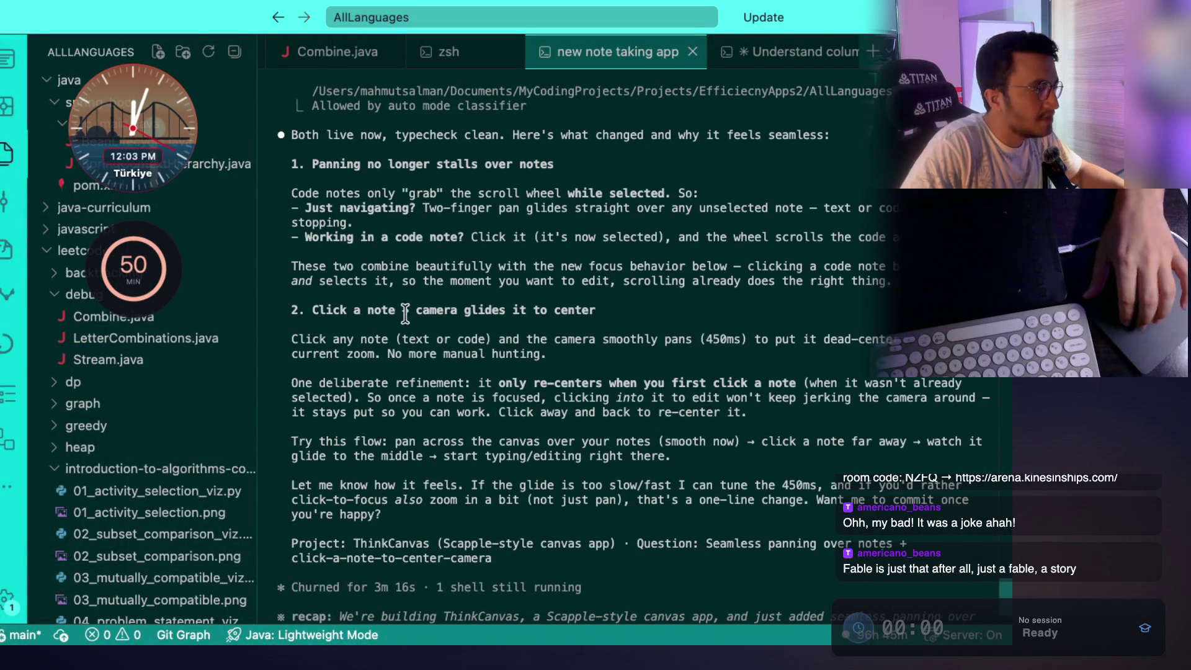
scroll(613, 462, down, 4)
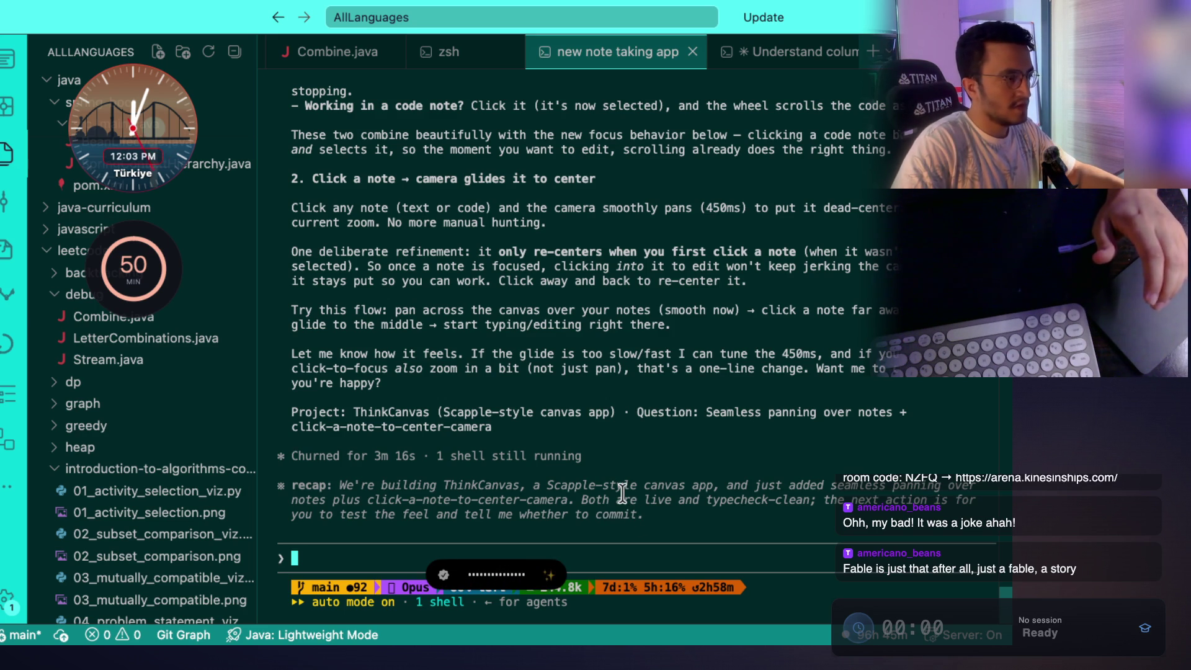
key(alt+space)
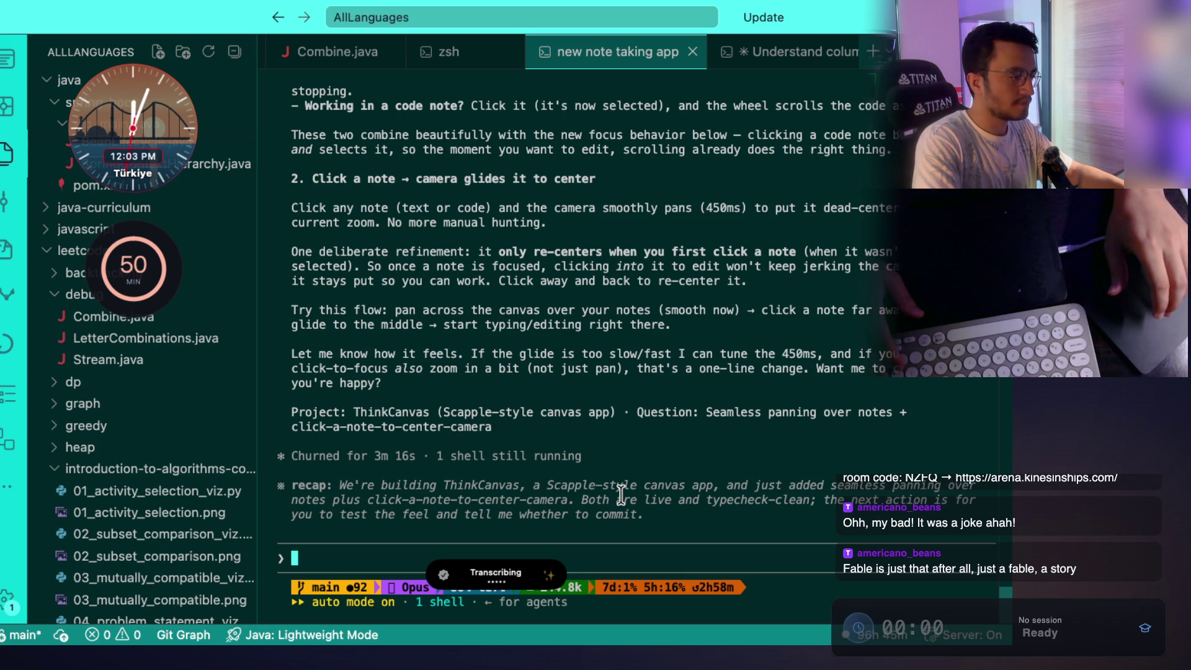
key(Return)
Pan the ThinkCanvas notes down and right, then interrupt Claude Code's running request.
key(super+Tab)
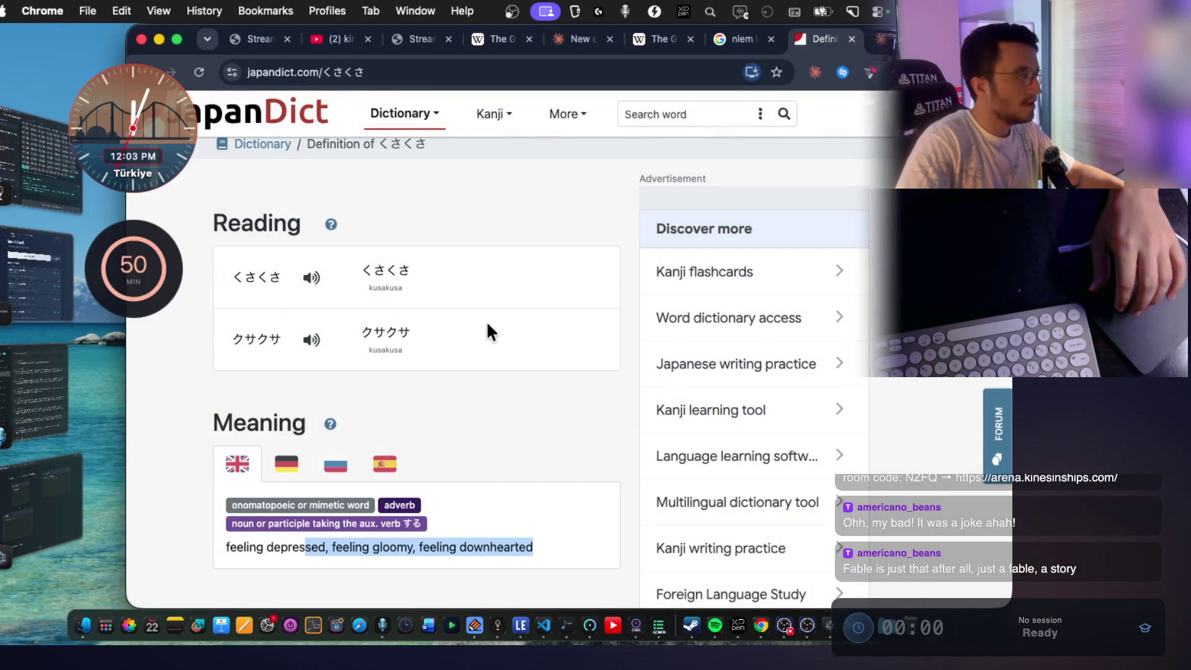
click(44, 499)
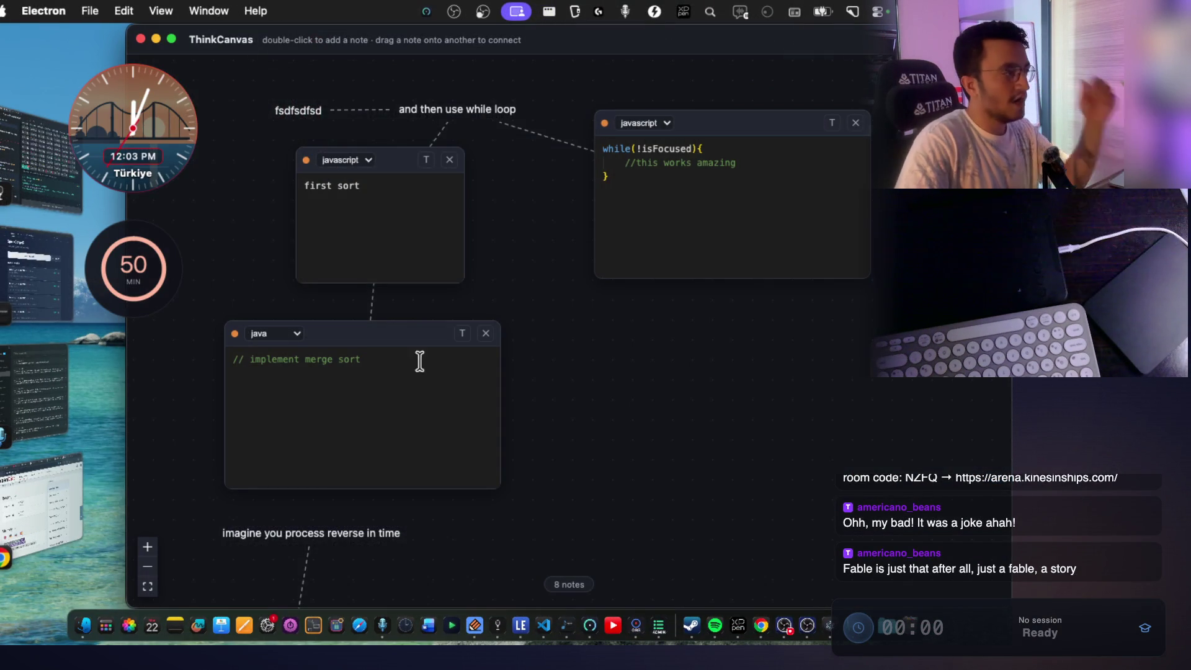
drag(496, 227, 574, 327)
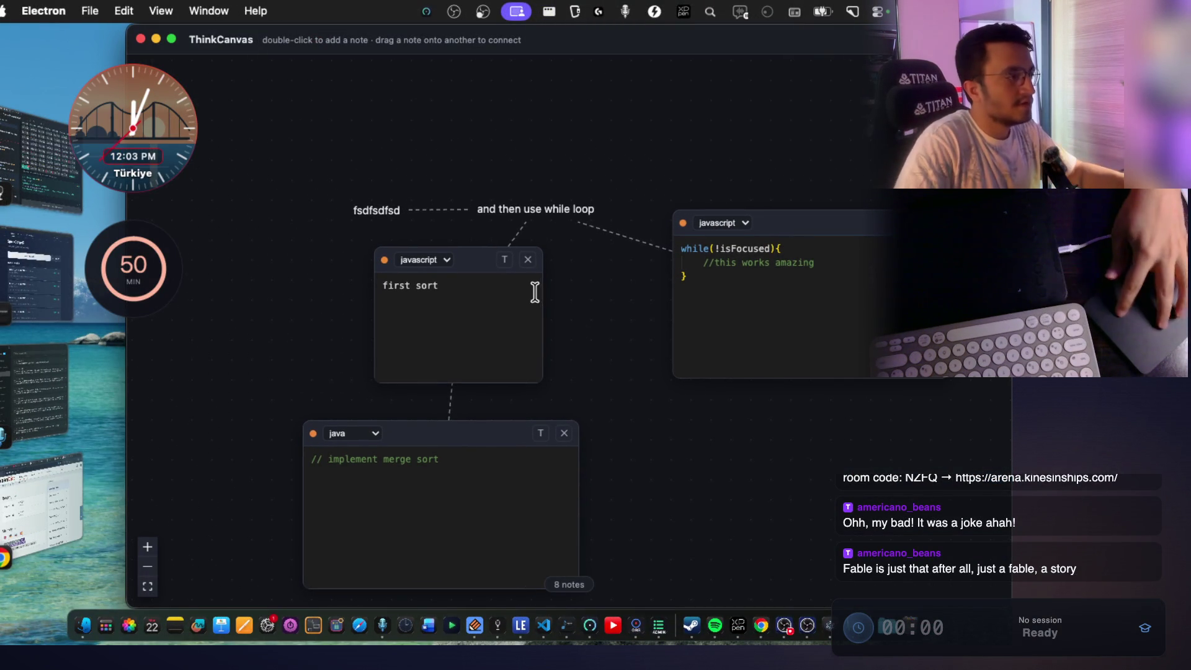
click(19, 258)
key(Escape)
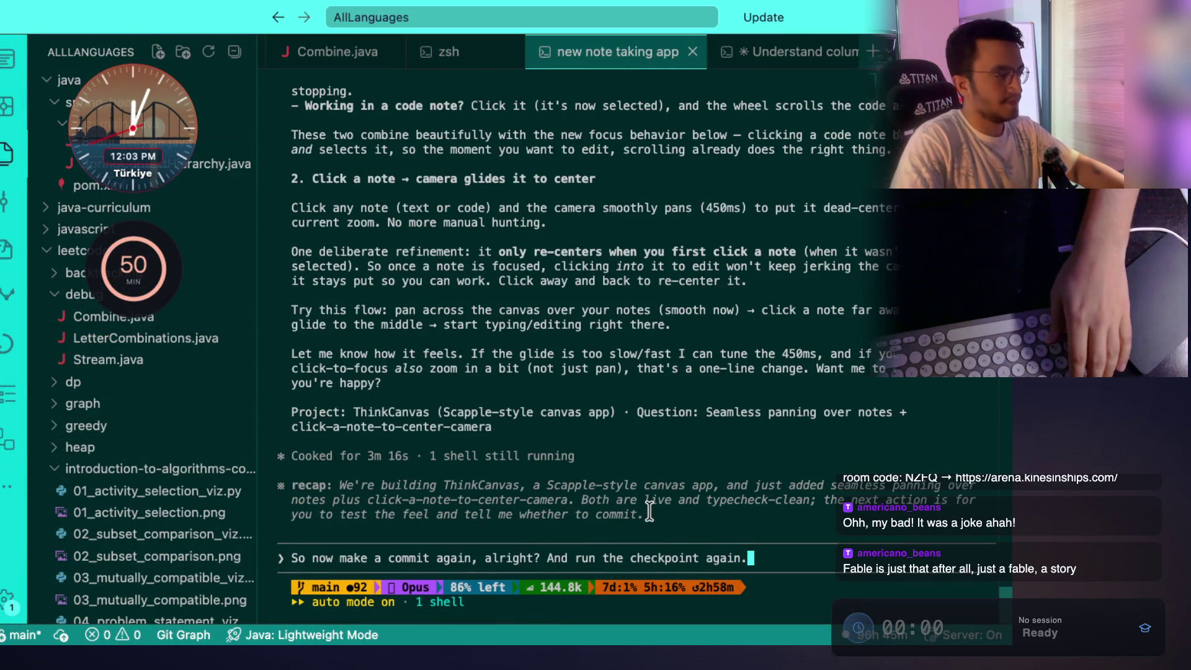
Clear the prompt and dictate a request for Claude Code to kill the old process and restart the app.
key(ctrl+u)
key(fn)
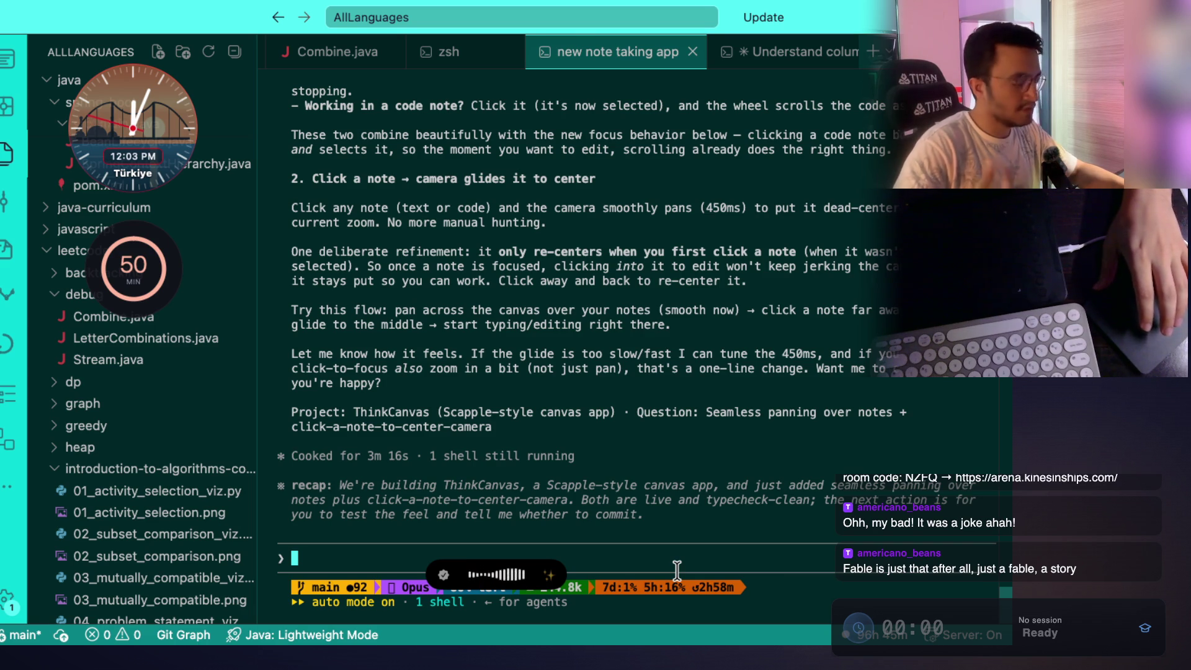
key(fn)
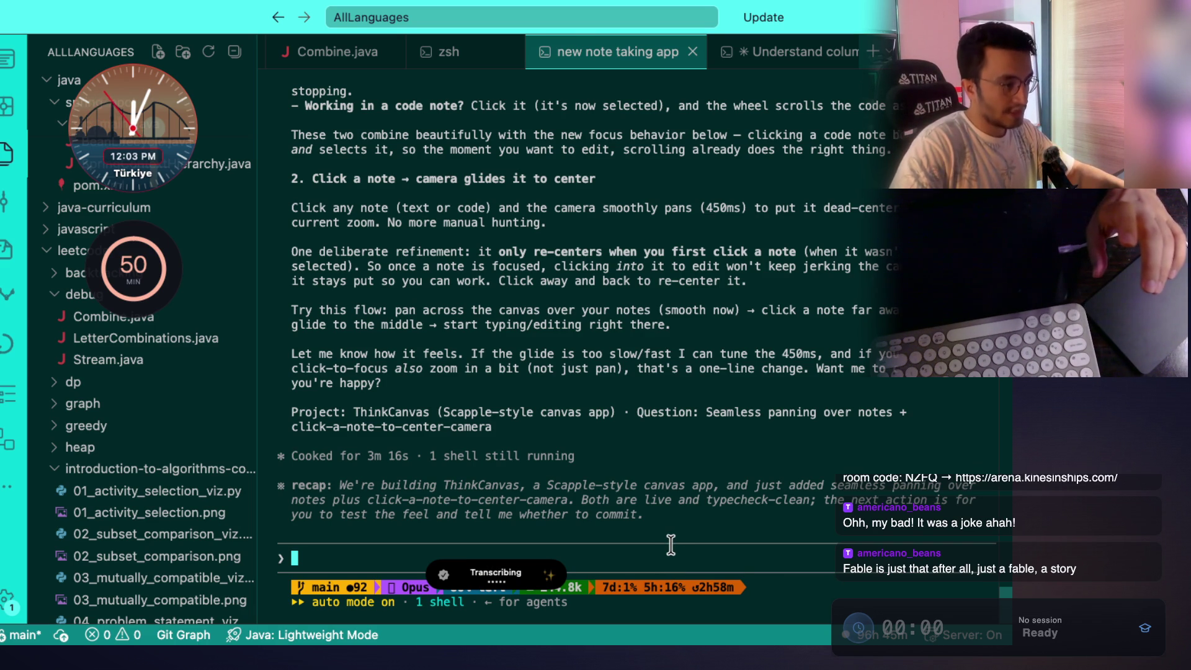
key(Return)
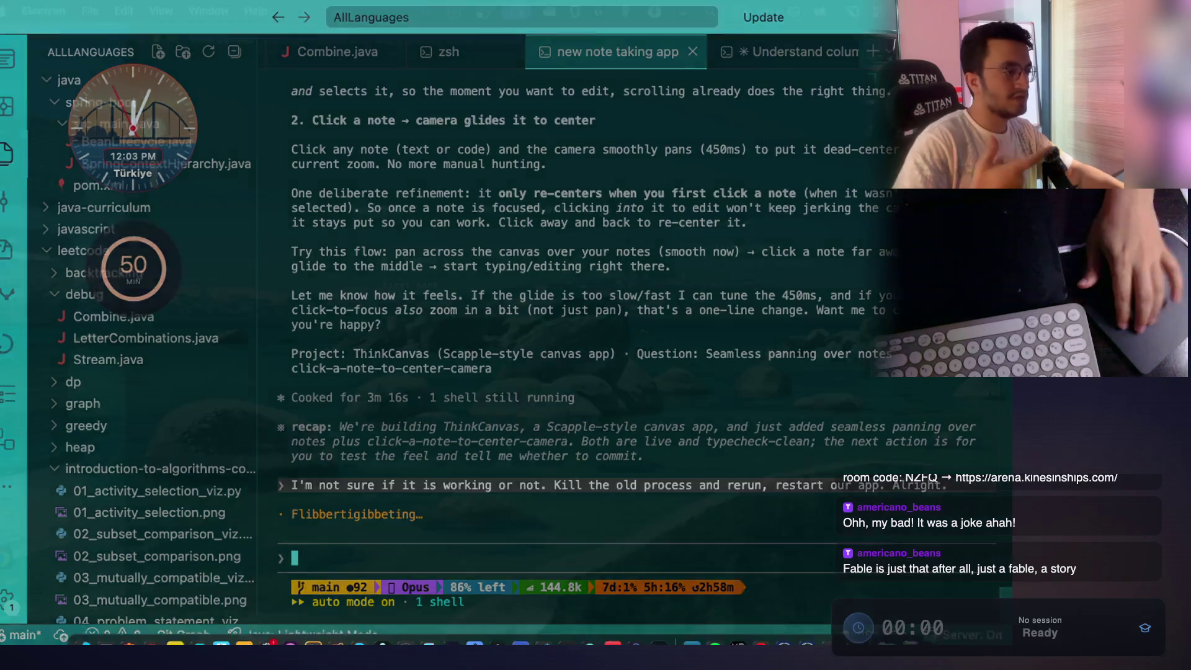
scroll(672, 545, down, 3)
scroll(672, 544, down, 3)
scroll(615, 435, up, 5)
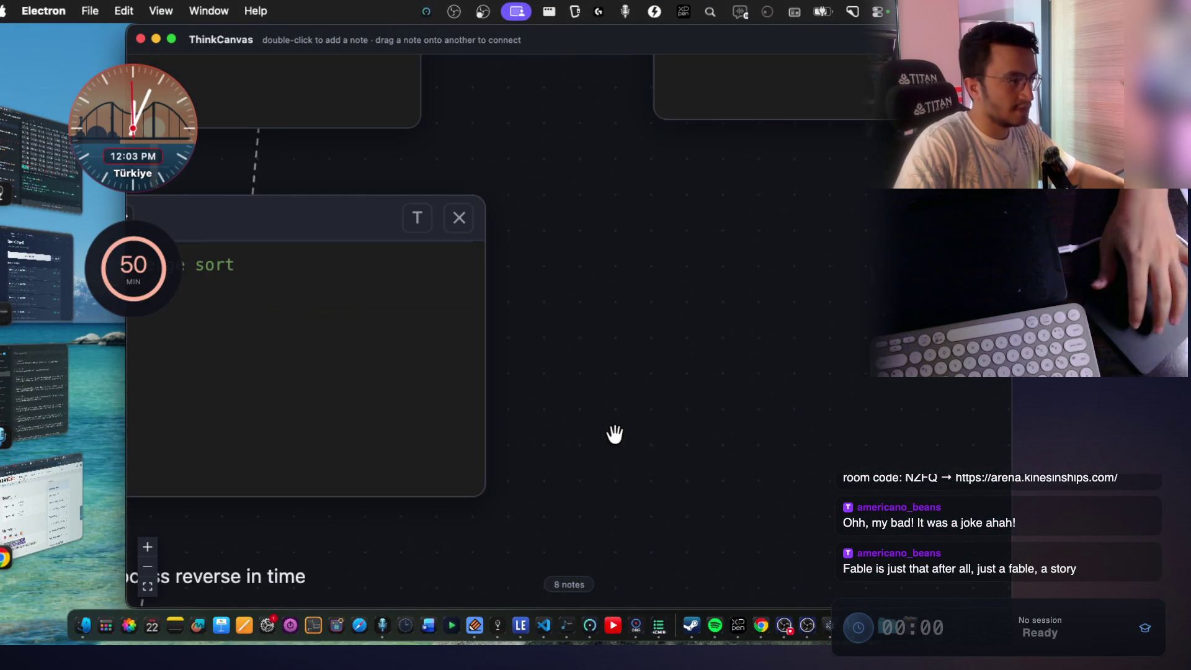
Zoom the relaunched canvas in and out, then quit ThinkCanvas with Cmd+Q.
scroll(615, 434, down, 5)
scroll(623, 391, up, 2)
scroll(595, 355, up, 4)
key(super+q)
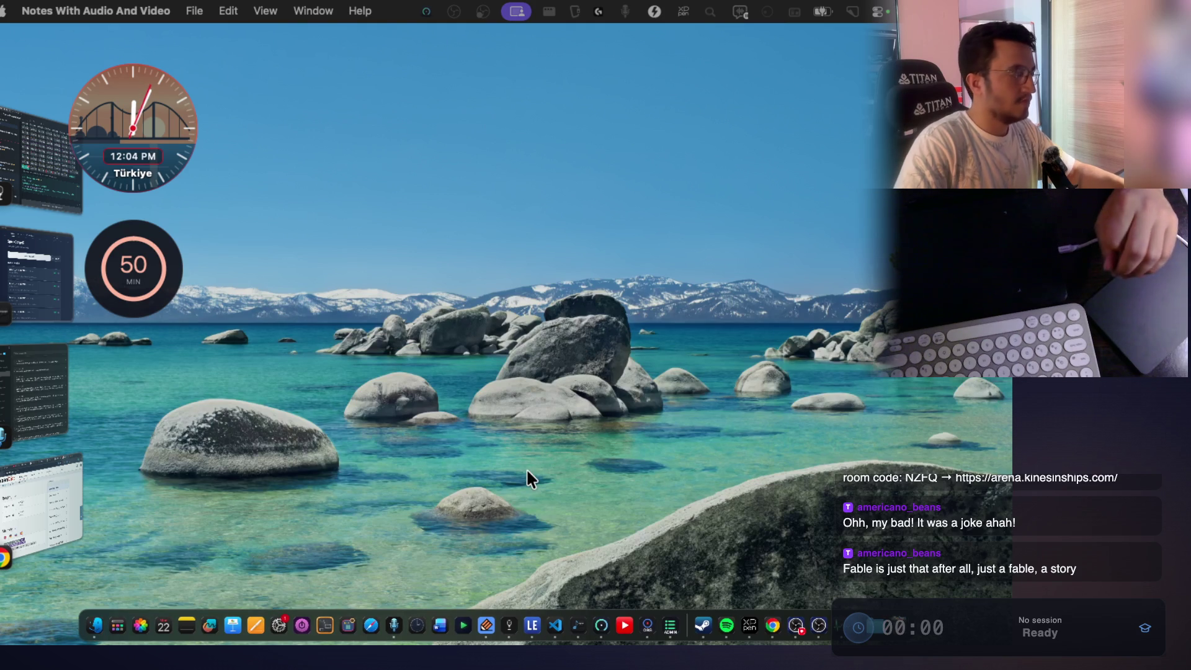
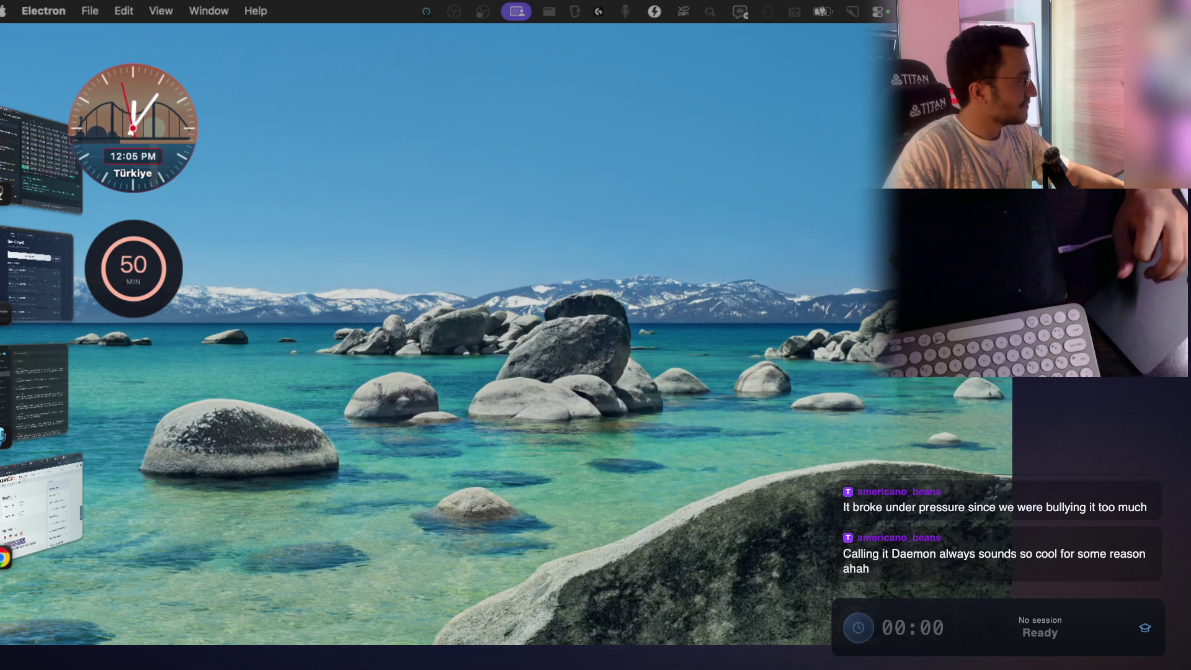
Send Claude a question on how 'daemon' is pronounced versus 'demon' and 'demo'.
click(60, 496)
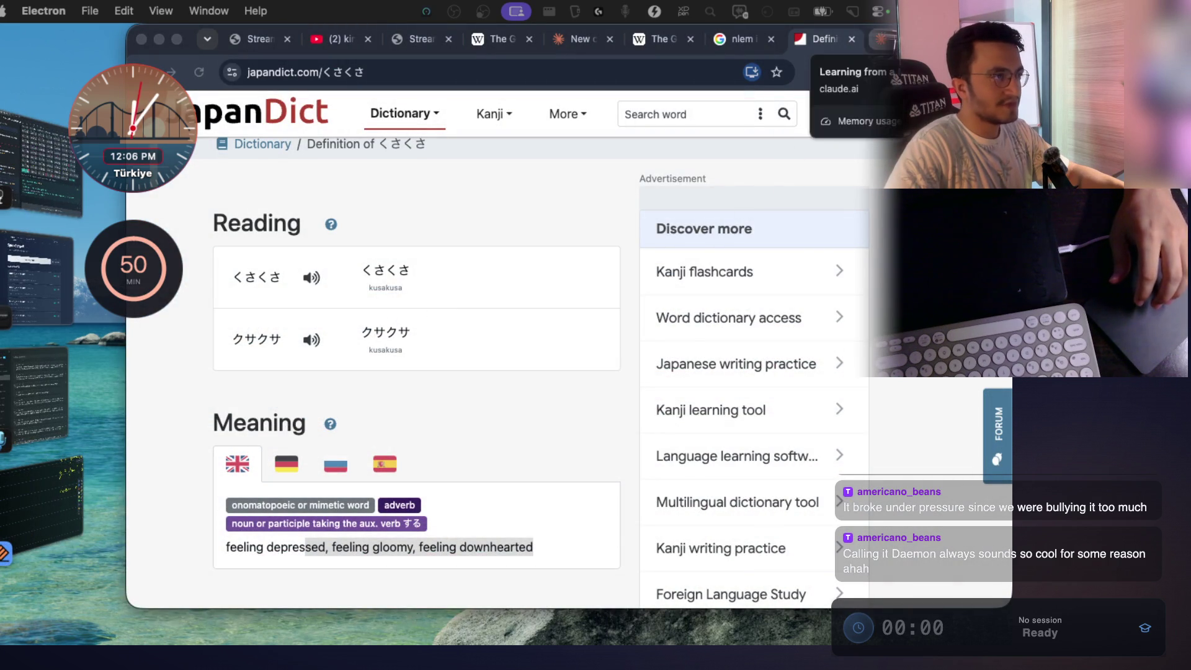
click(881, 38)
text(d)
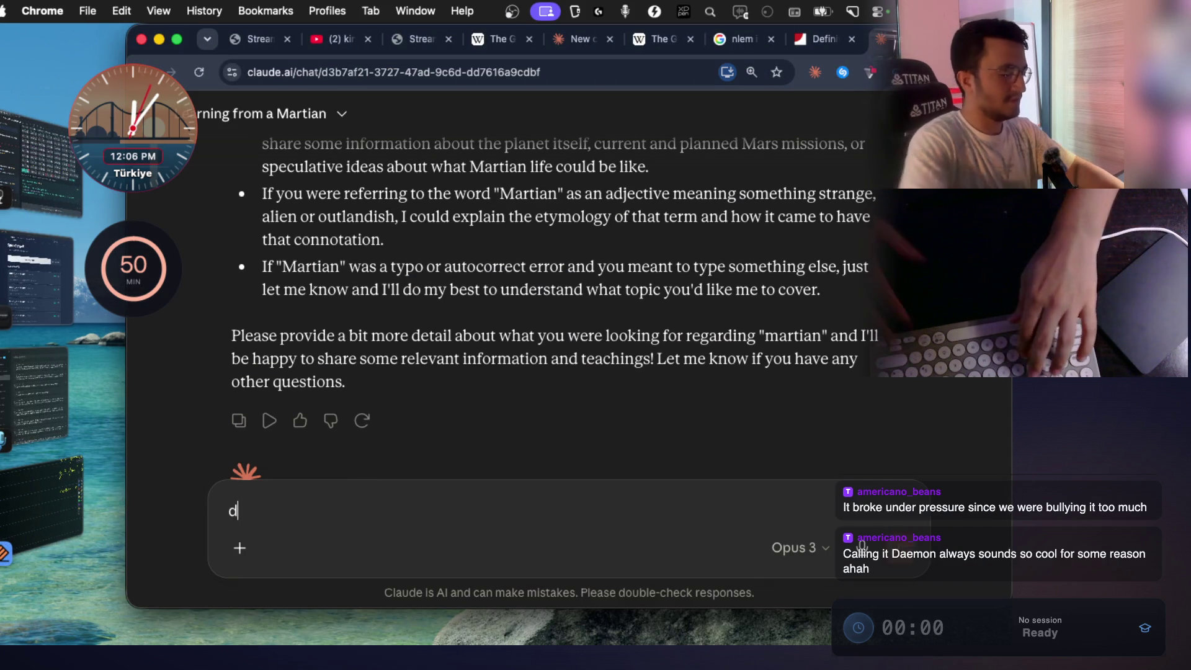
text(eomon)
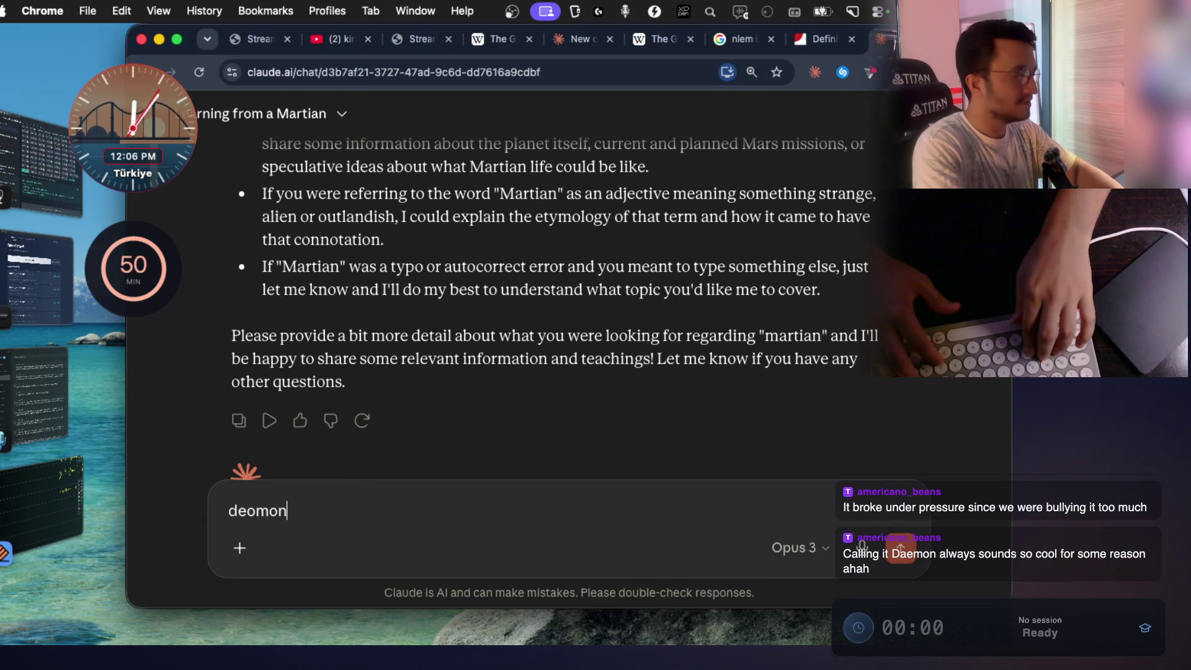
key(BackSpace)
key(BackSpace)
key(BackSpace)
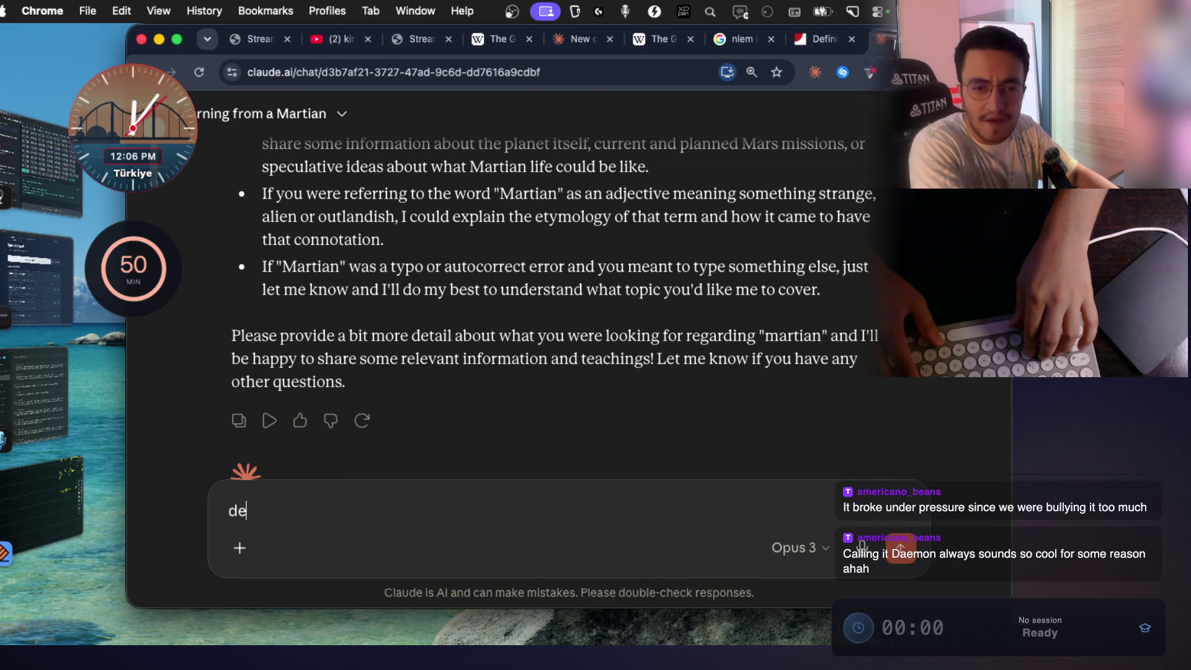
key(BackSpace)
text(a)
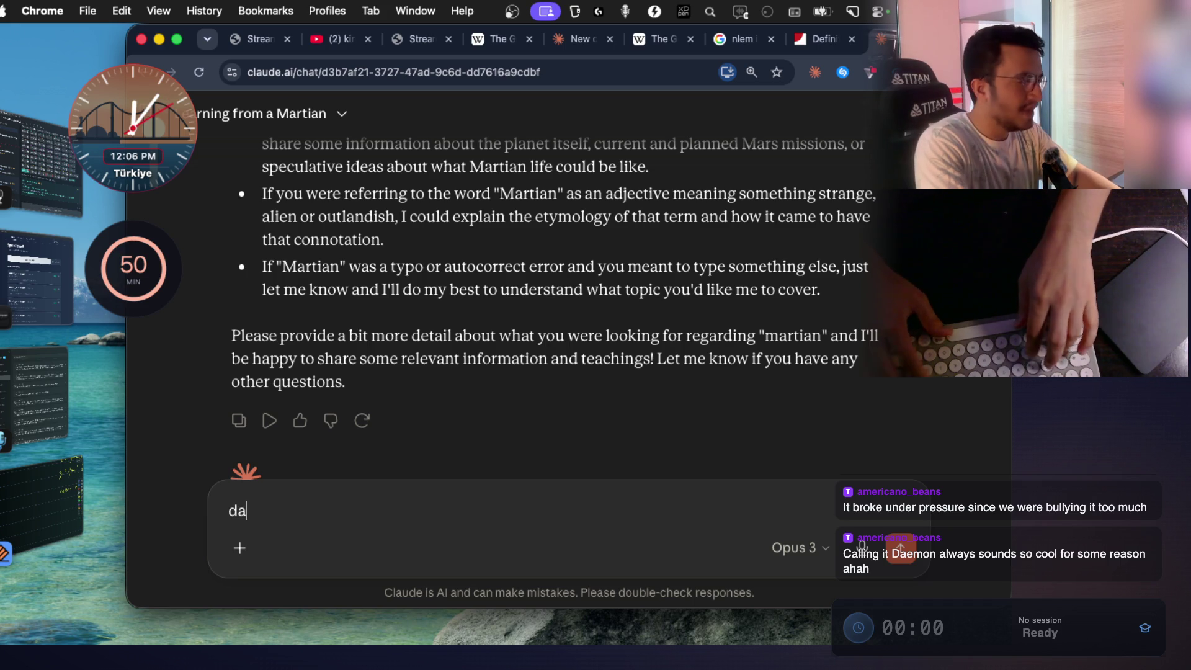
text(emon,)
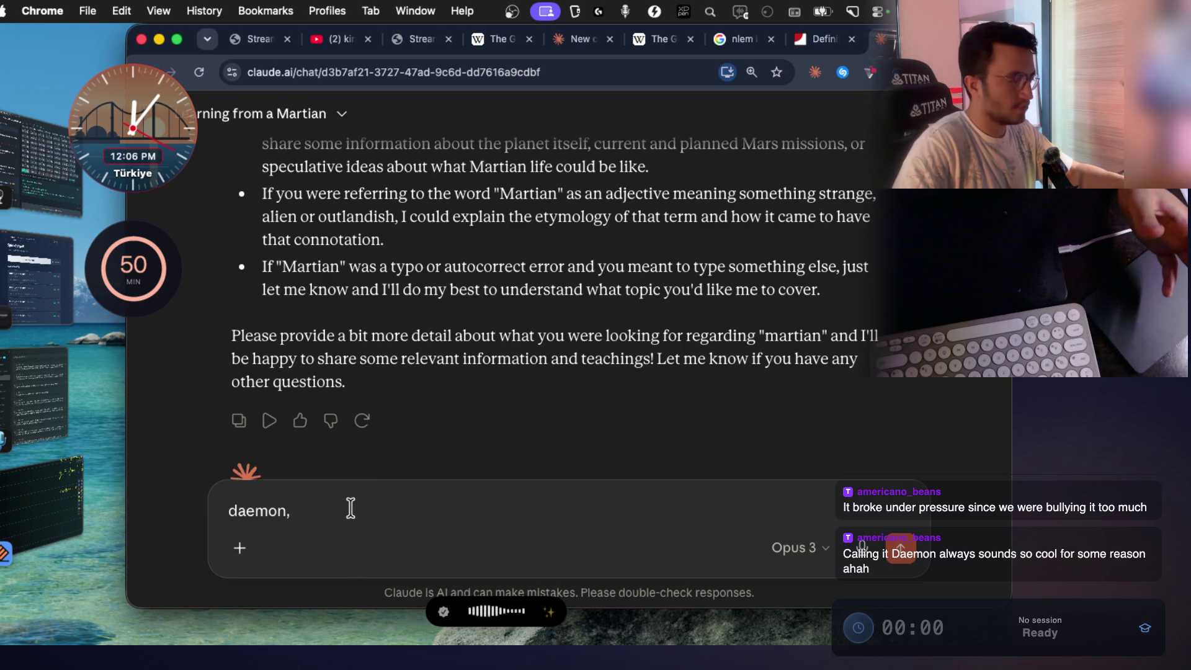
text( demon,)
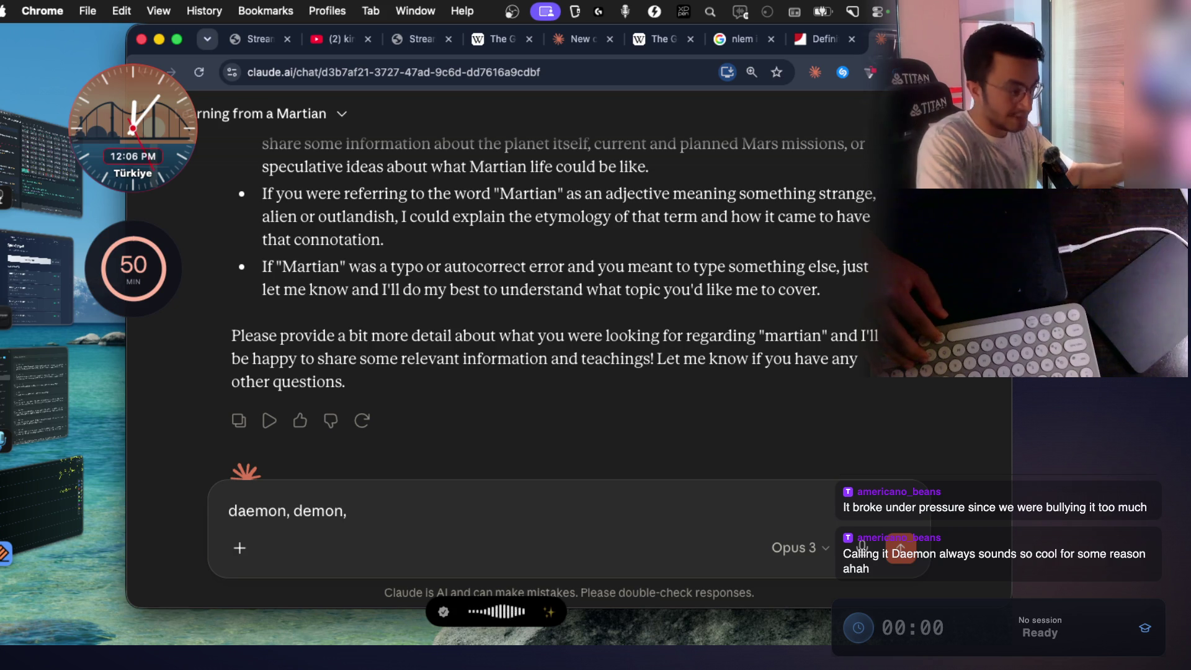
key(fn)
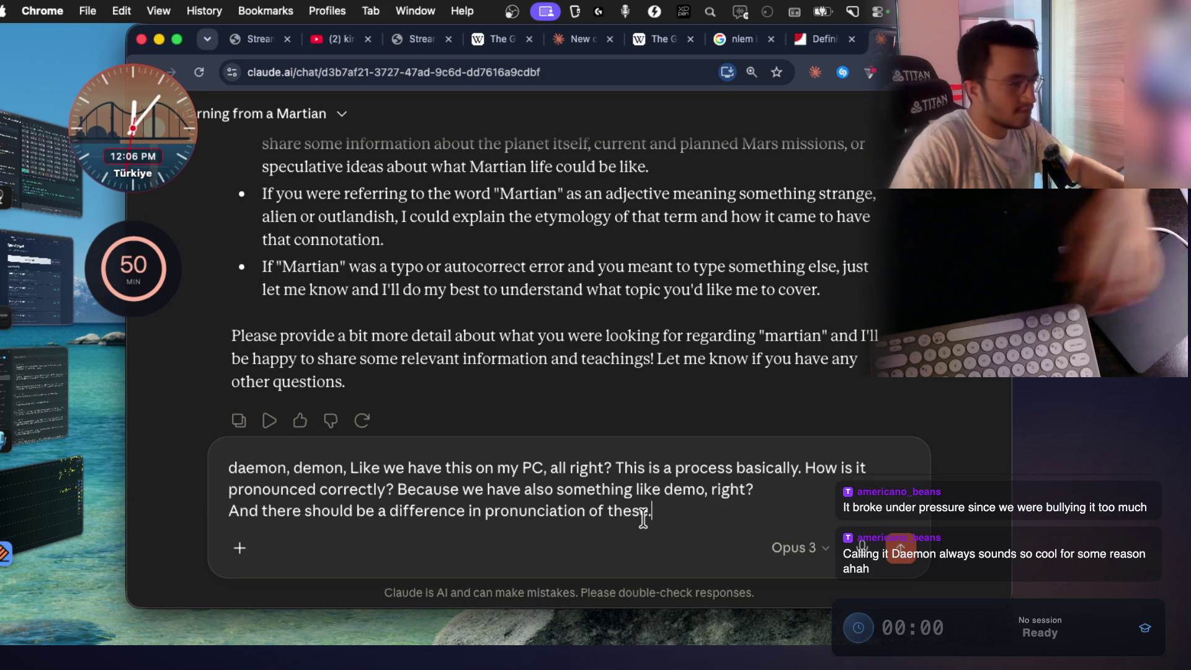
key(Return)
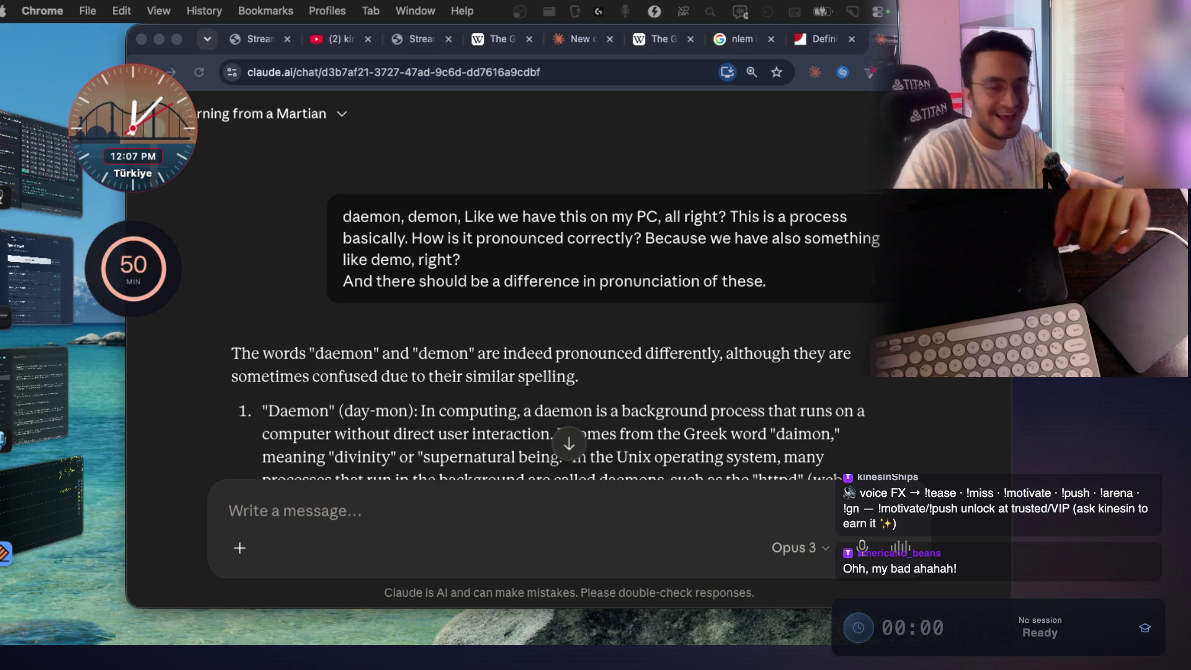
Read Claude's answer, highlighting the day-mon and dee-mun pronunciations and selecting the word Daemon.
scroll(645, 390, down, 3)
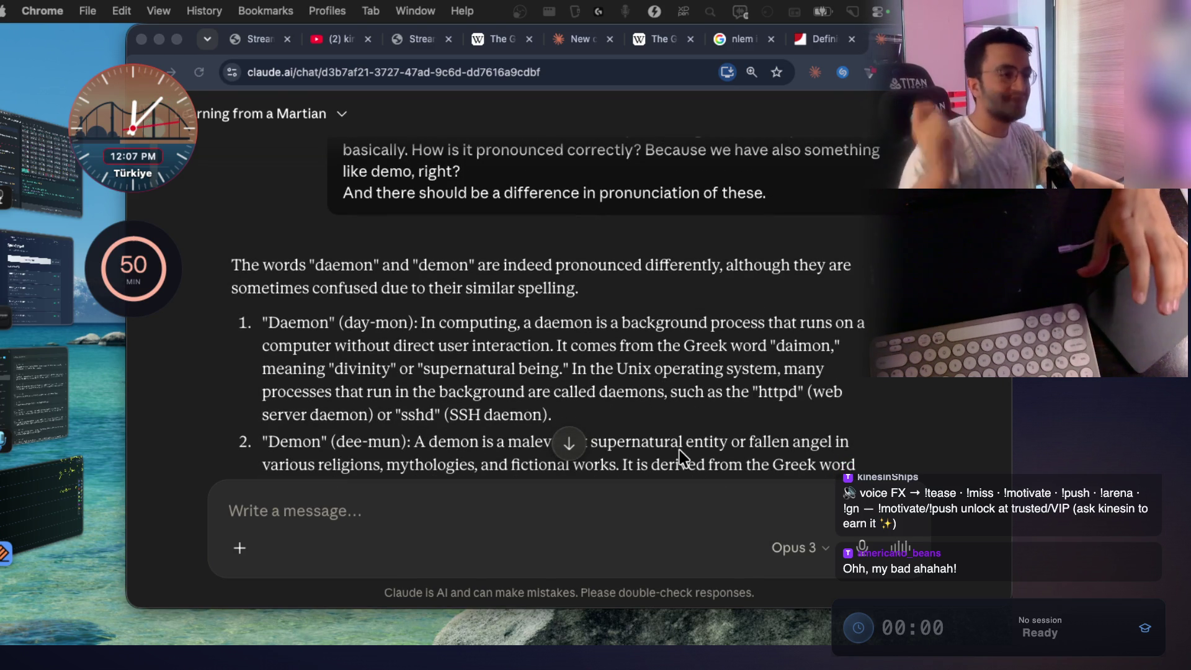
scroll(583, 348, down, 1)
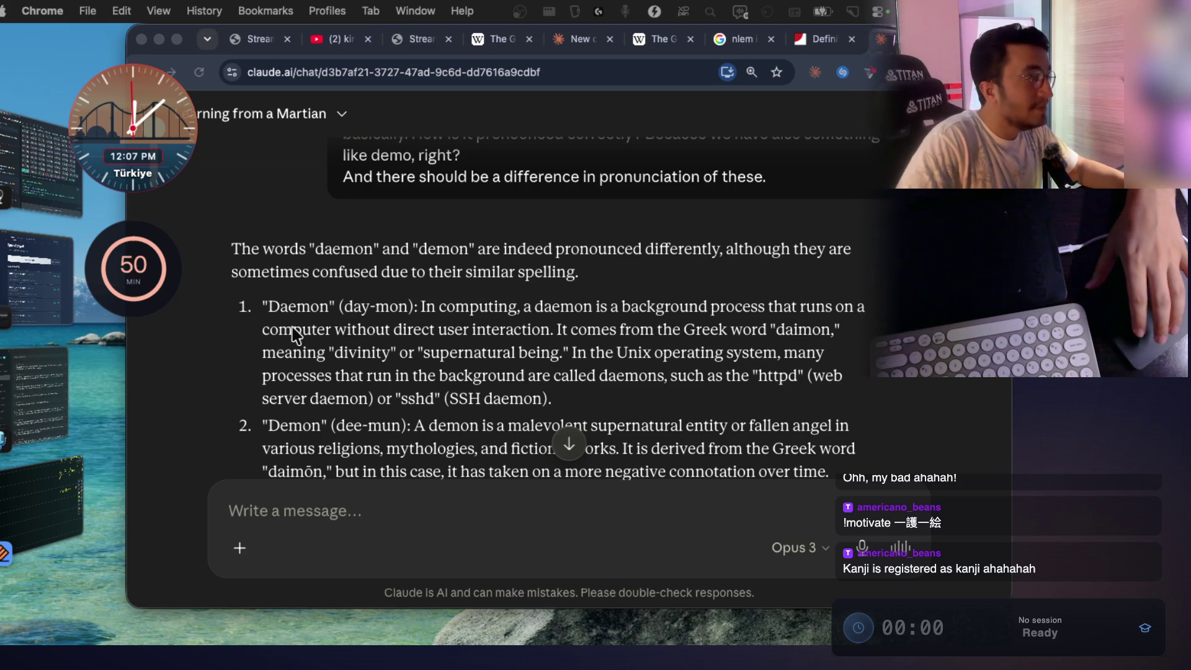
drag(343, 305, 411, 305)
drag(337, 428, 399, 428)
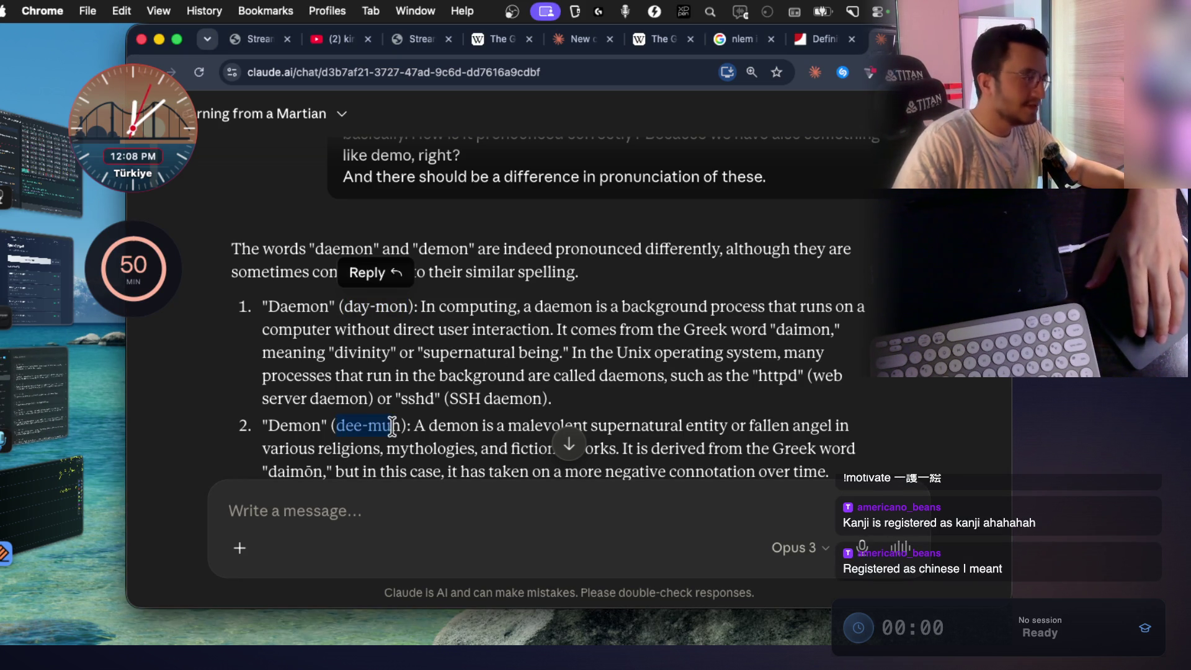
click(296, 323)
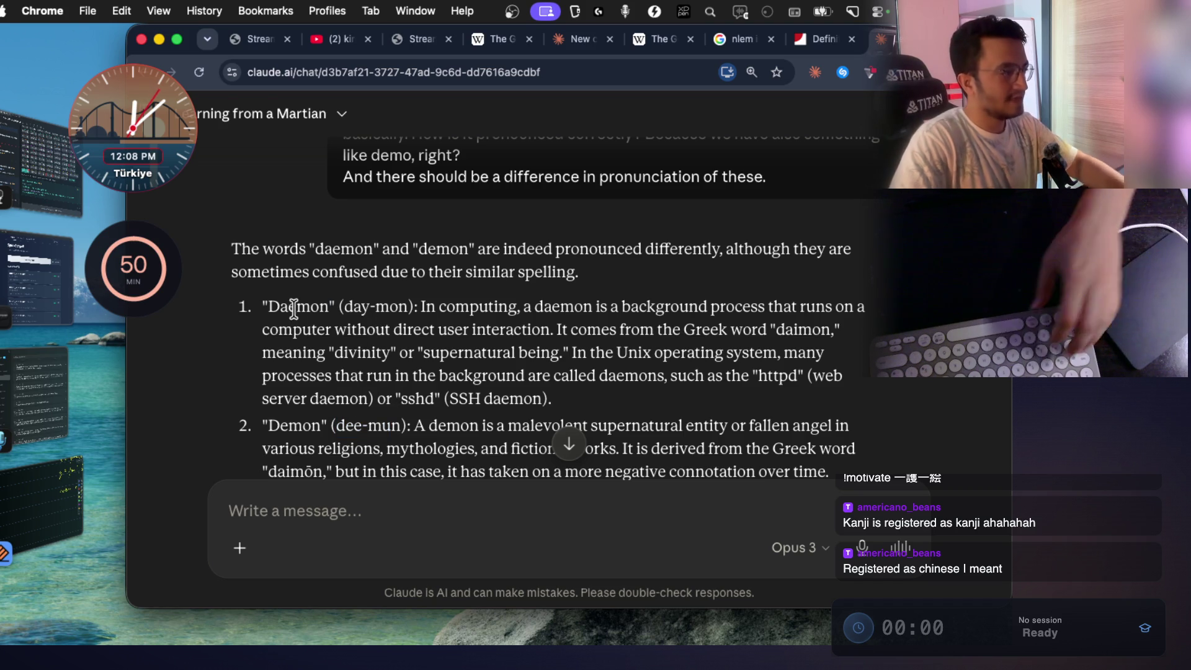
double_click(295, 307)
key(super+c)
Google 'daemon house of the dragon' in a new tab, then return to the Claude chat.
key(super+t)
key(super+v)
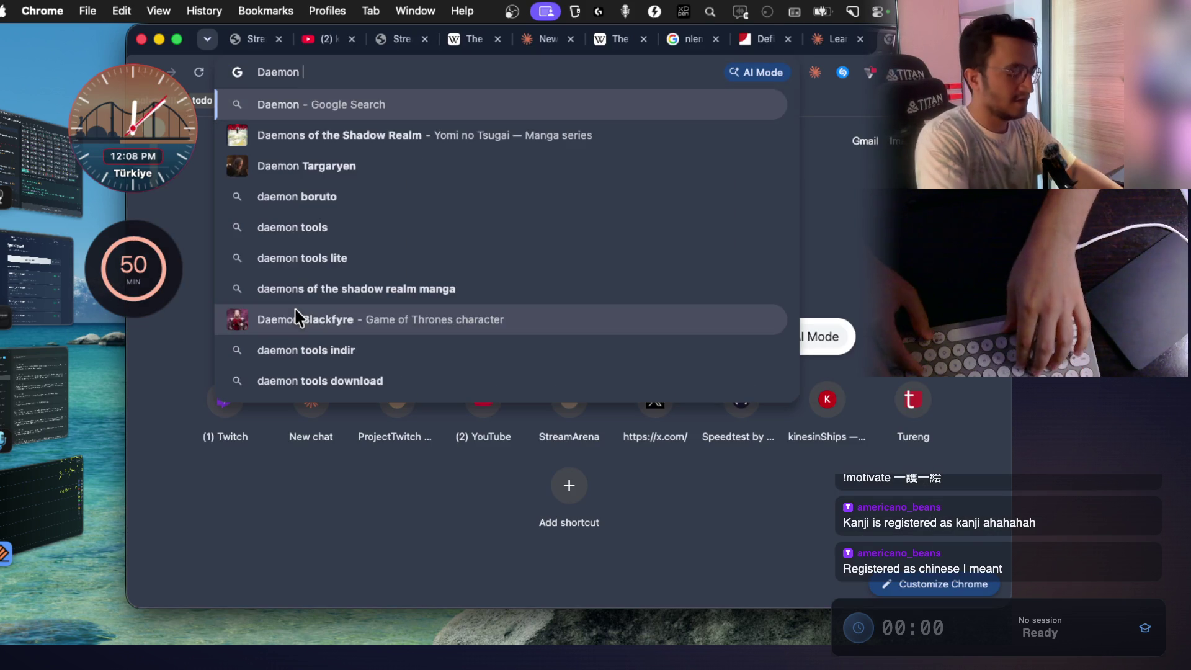
text(house of the d)
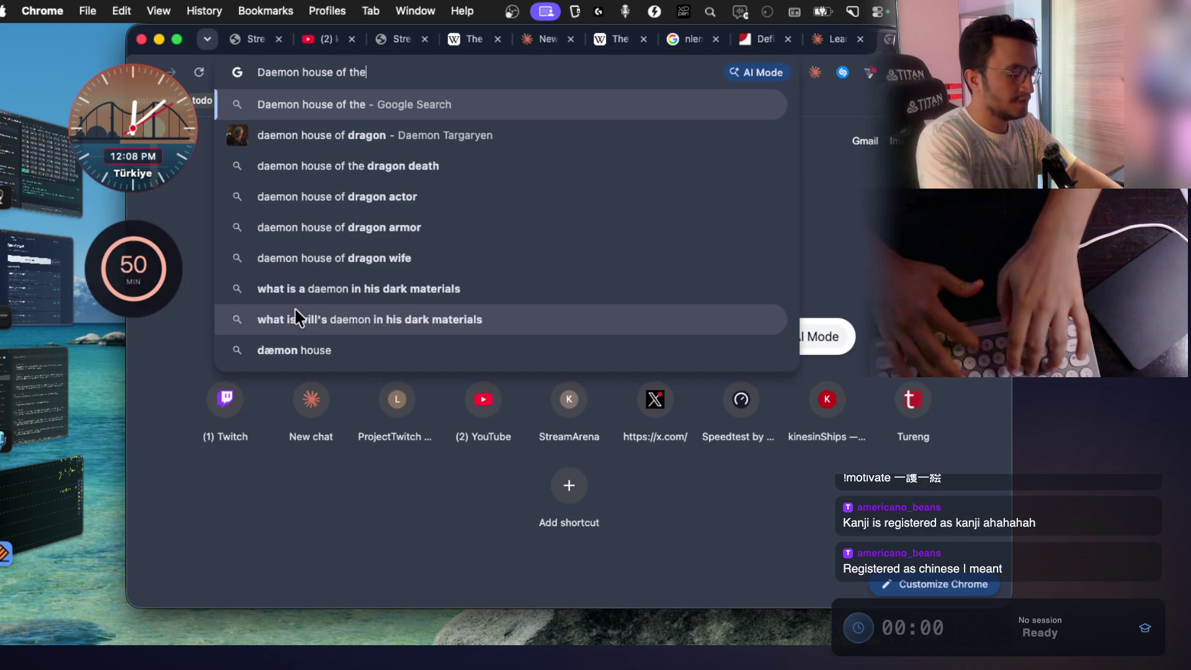
text(ragon)
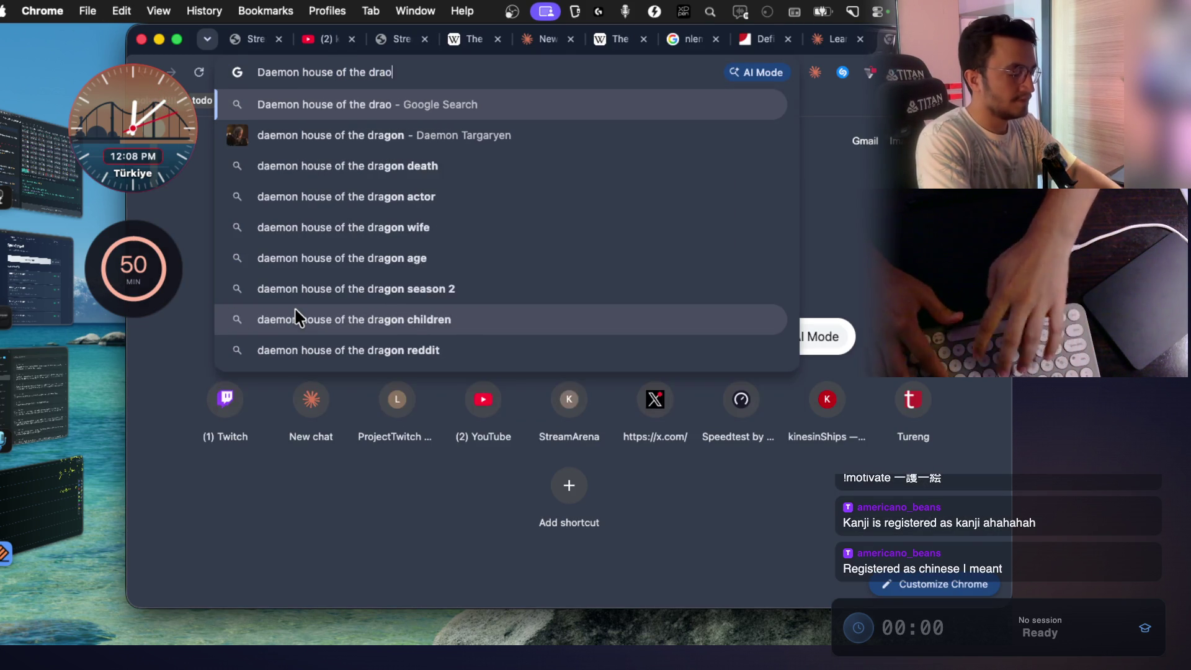
key(Return)
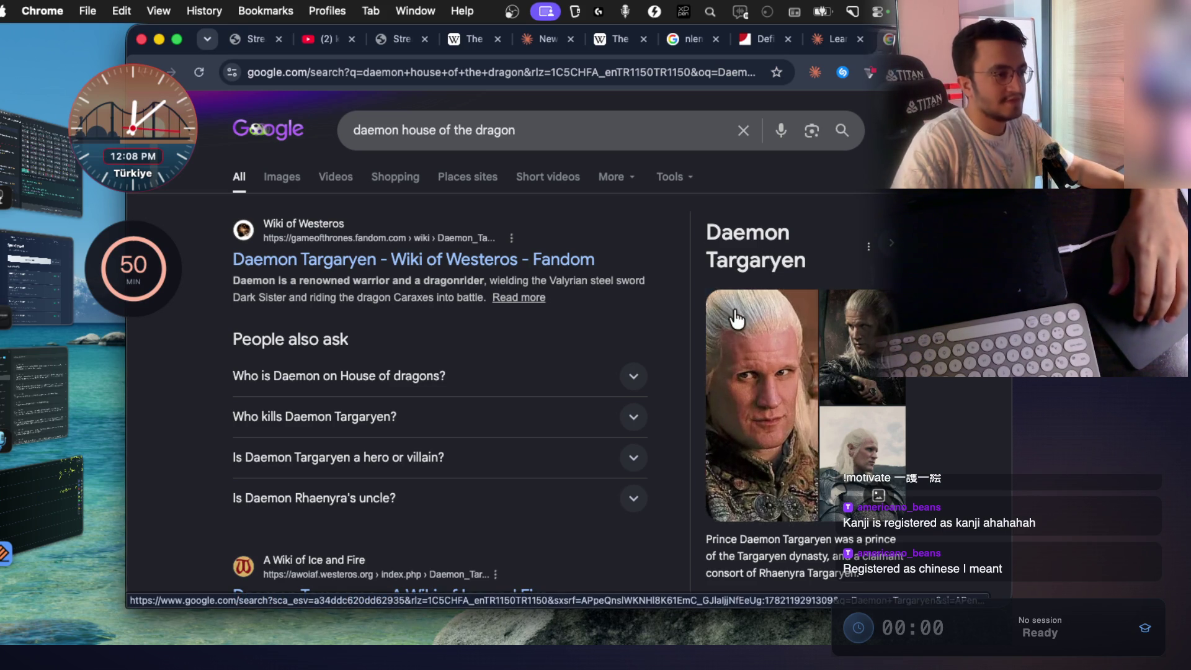
click(835, 44)
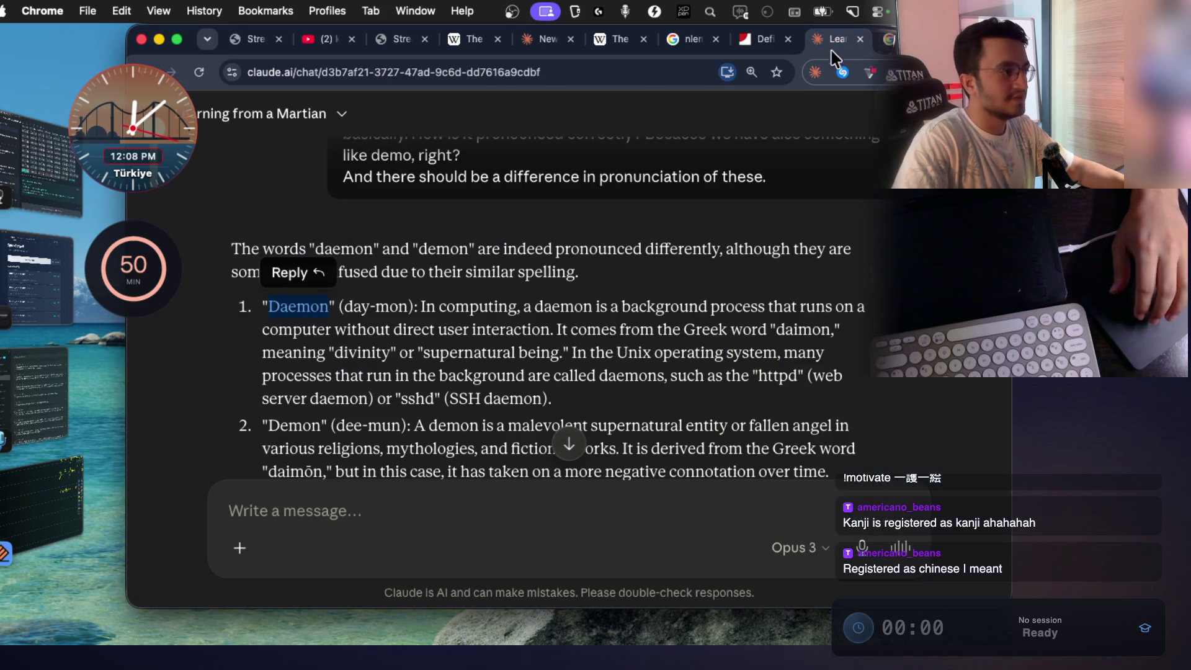
Read the daemon explanation, highlighting its computing definition and the words divinity and supernatural.
scroll(358, 299, down, 1)
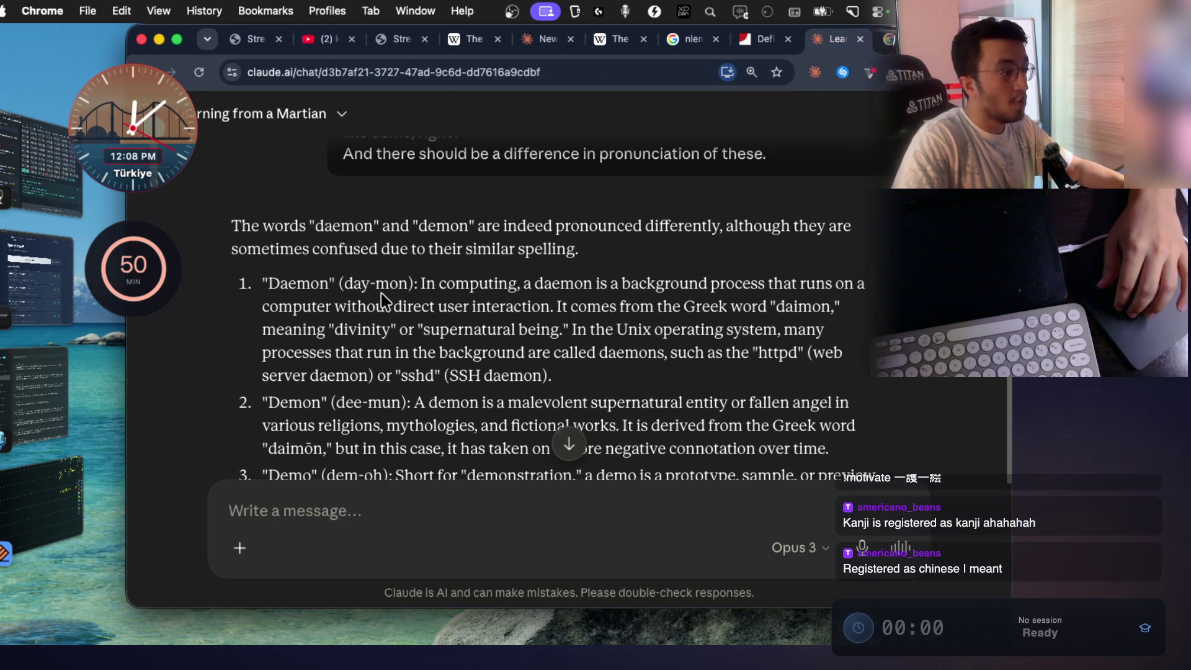
mouse_move(439, 282)
mouse_down()
mouse_move(484, 304)
mouse_move(606, 286)
mouse_move(865, 286)
mouse_up()
mouse_move(357, 306)
mouse_down()
mouse_move(860, 308)
mouse_move(783, 306)
mouse_up()
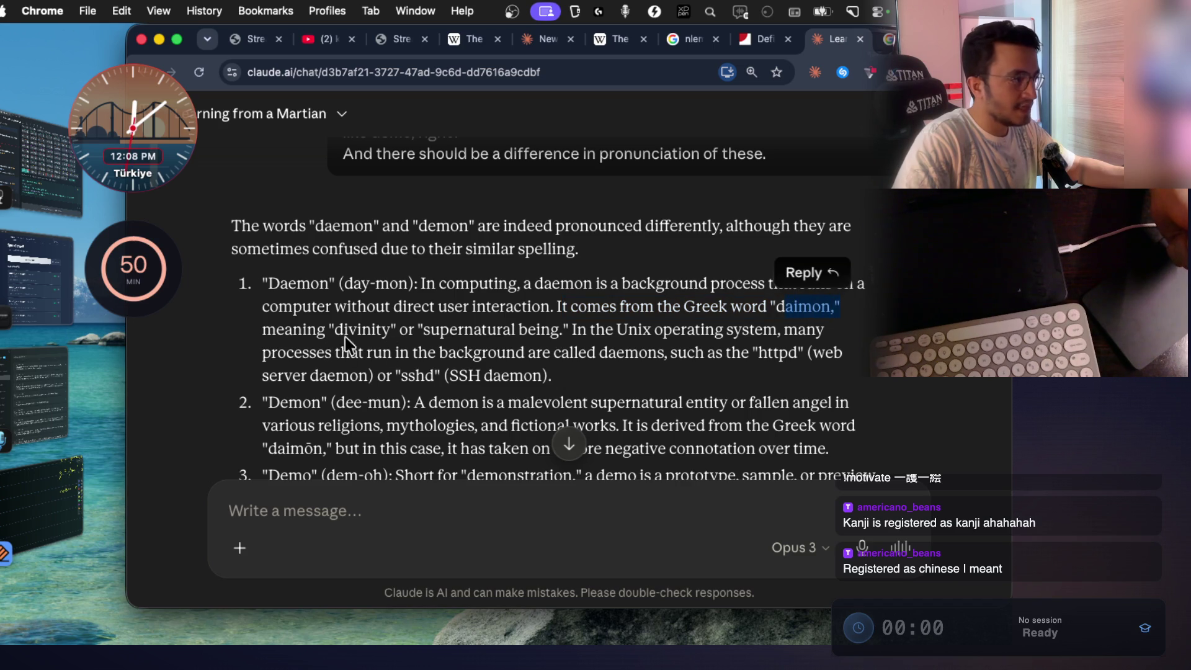
double_click(358, 330)
click(465, 328)
double_click(482, 330)
click(530, 332)
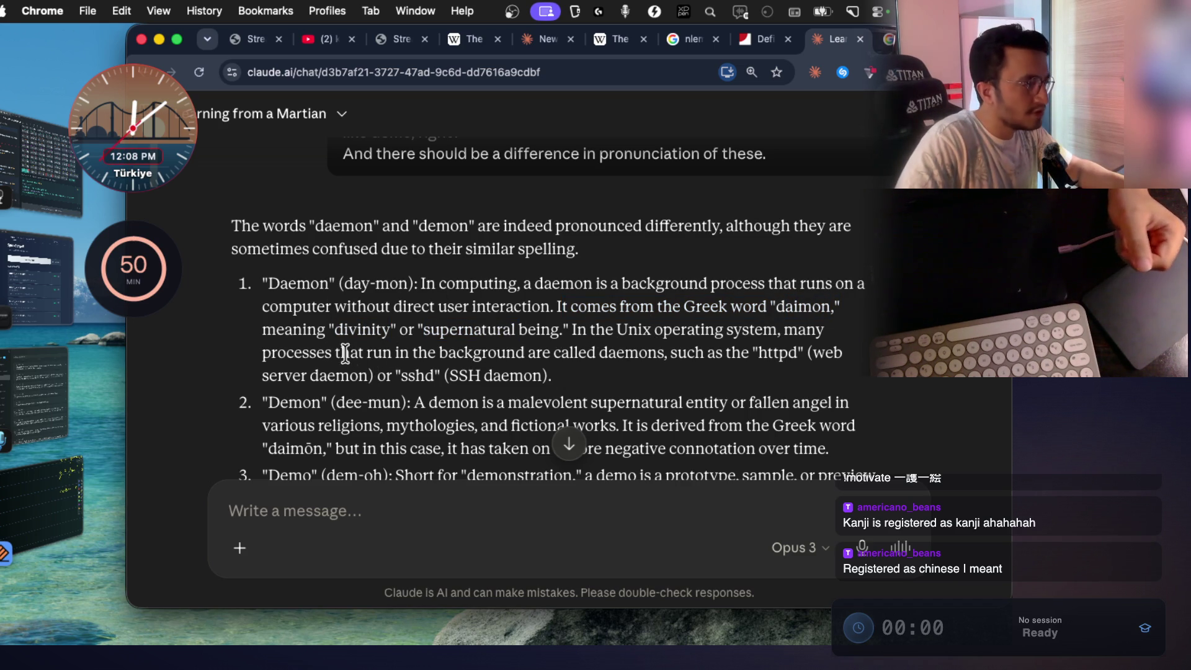
drag(335, 353, 712, 352)
click(695, 360)
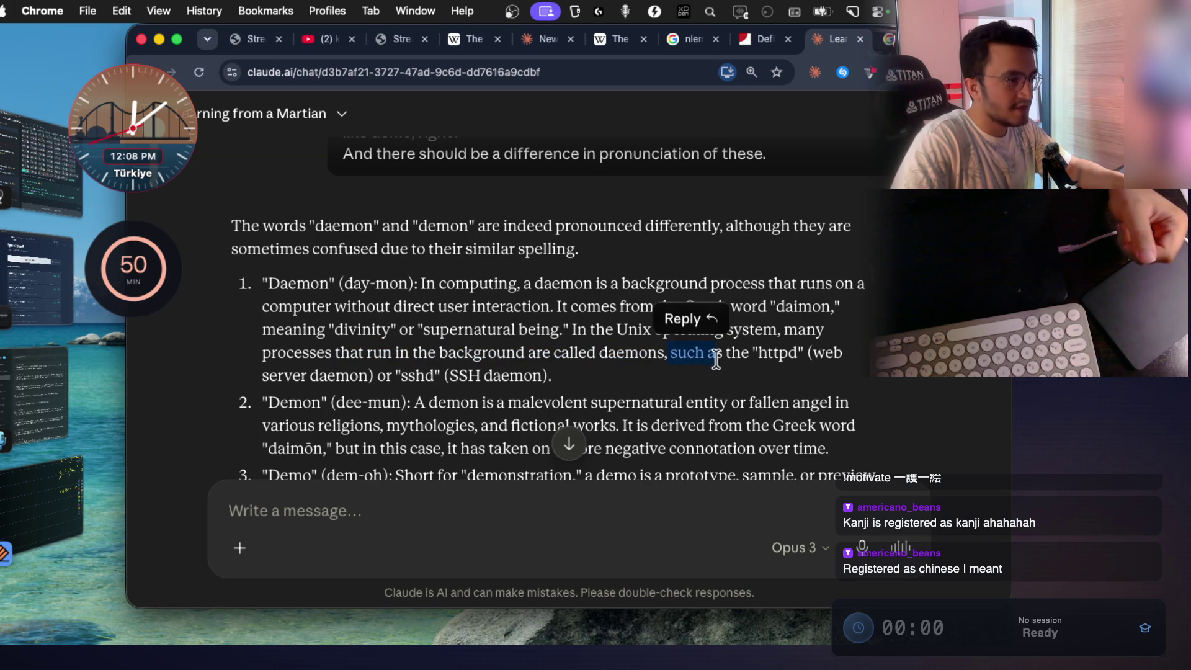
Read the demon definition, highlighting mythologies, fictional works and the Greek word daimōn.
scroll(438, 355, down, 2)
drag(417, 352, 850, 353)
click(546, 376)
drag(261, 376, 386, 377)
double_click(433, 376)
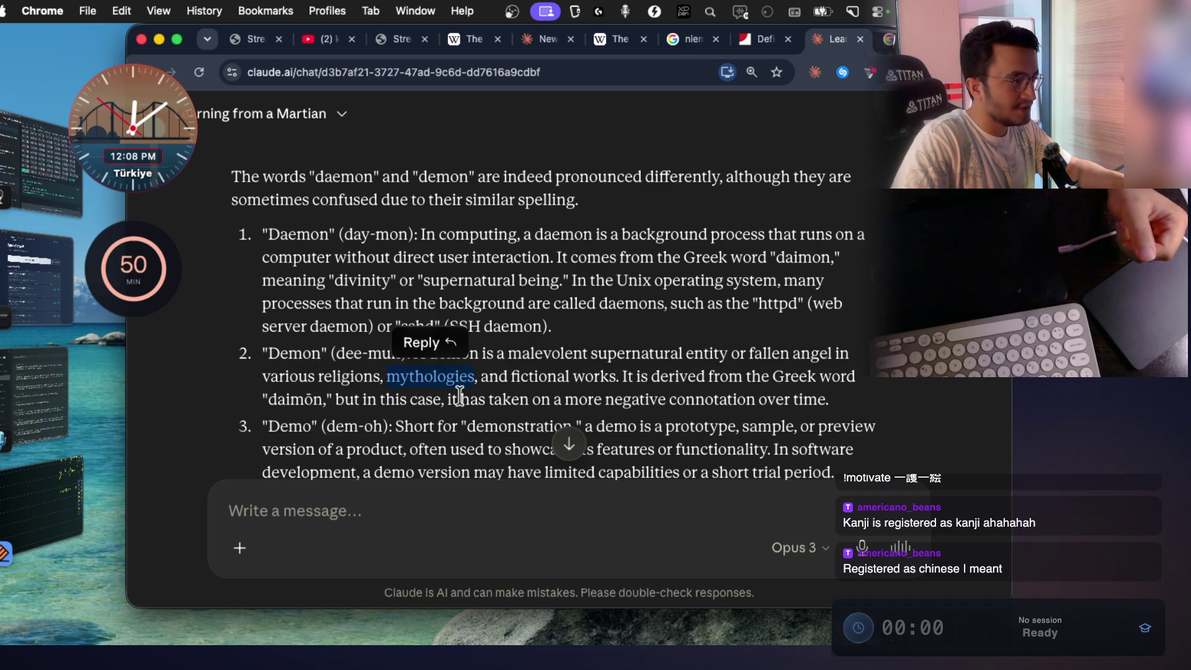
drag(516, 376, 585, 376)
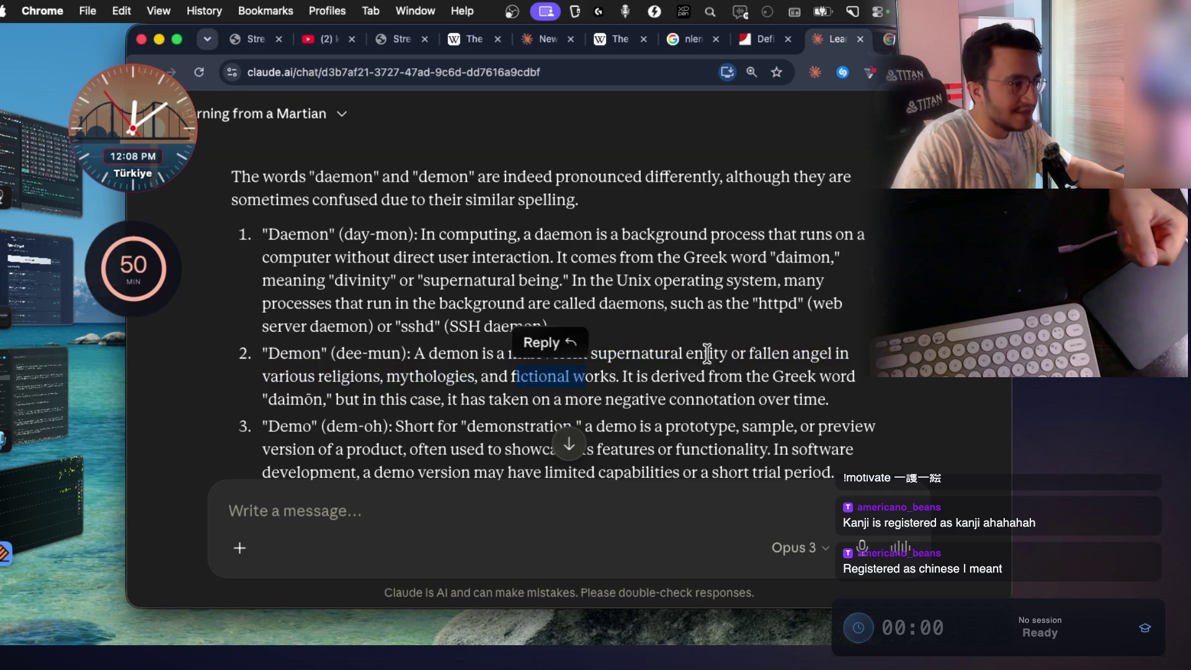
drag(715, 380, 663, 376)
click(715, 380)
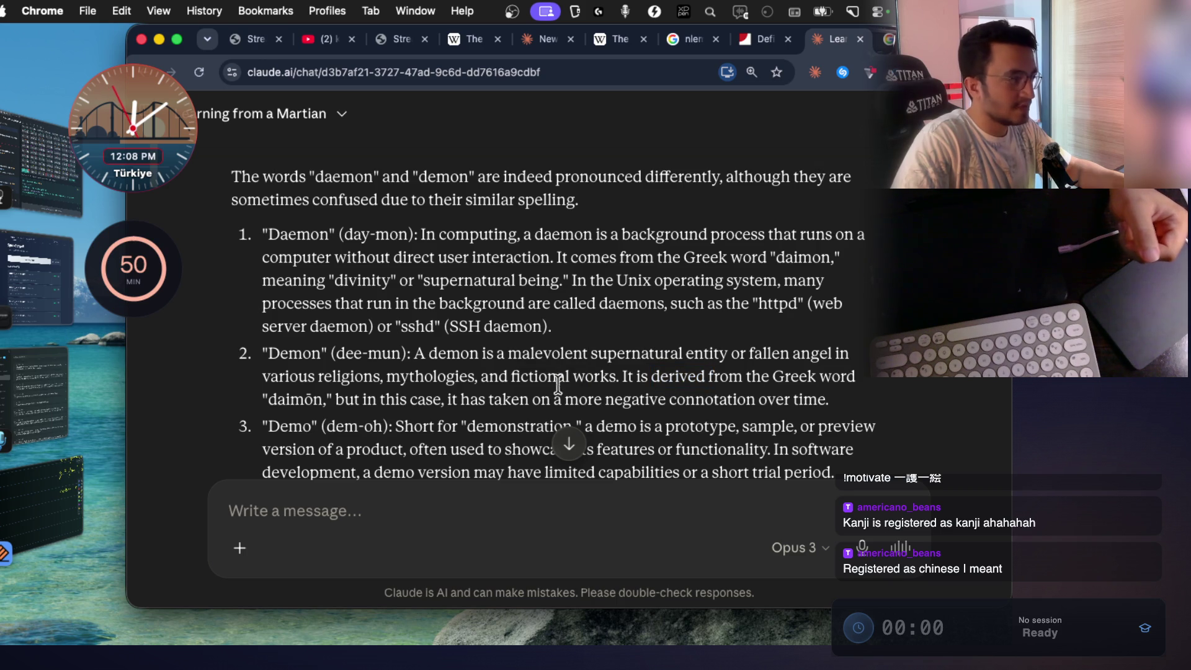
double_click(284, 400)
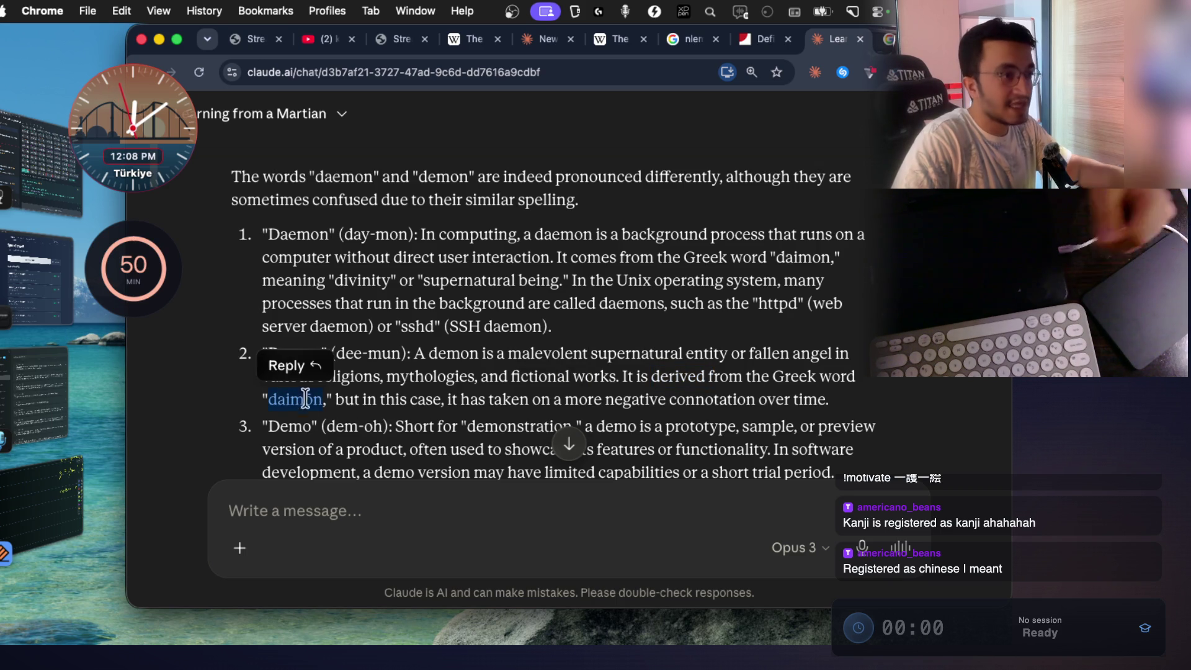
double_click(802, 260)
click(801, 265)
double_click(802, 259)
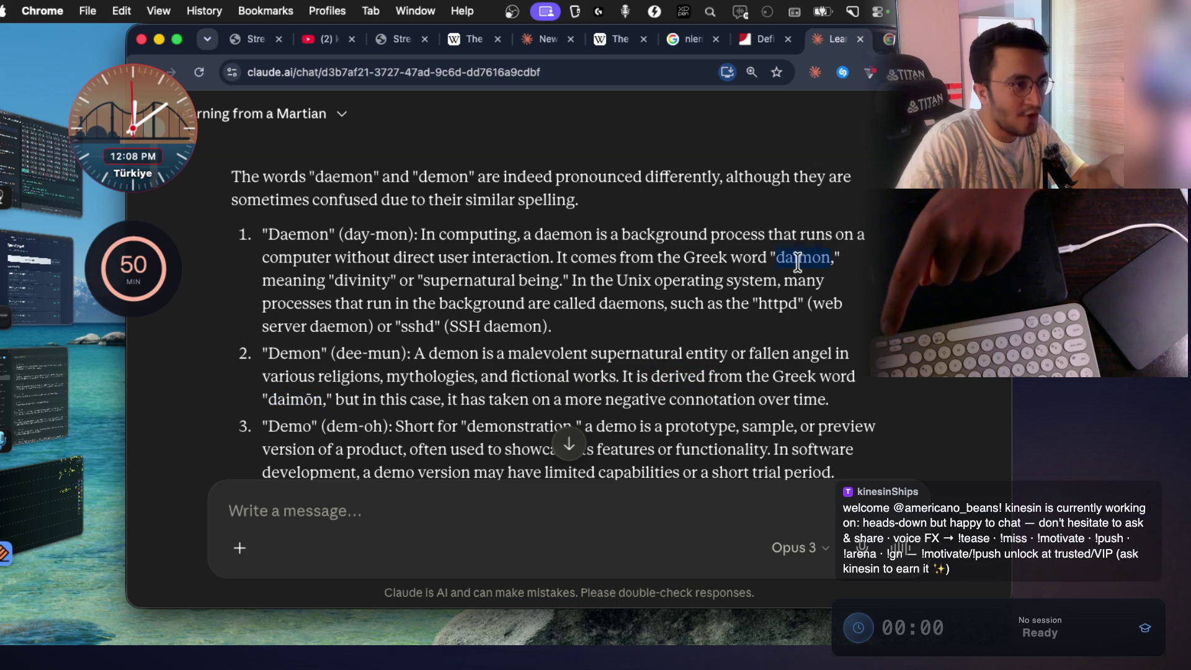
click(819, 281)
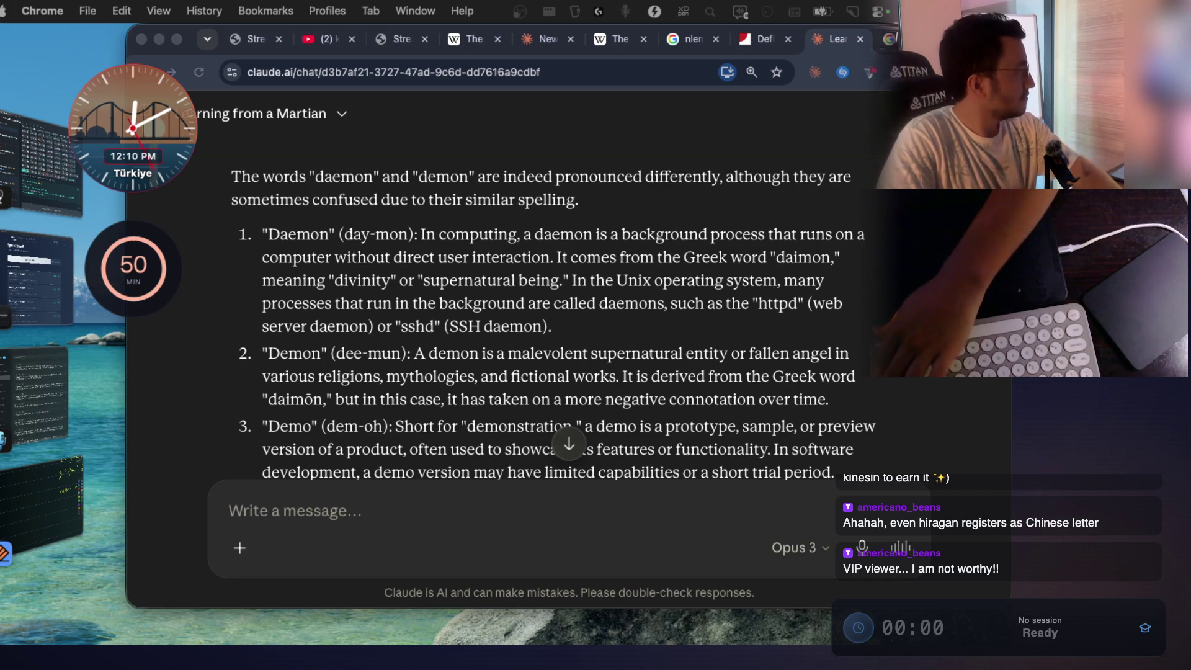
Check the coding agent's restart message in VS Code, then bring up the fresh ThinkCanvas window.
key(super+Tab)
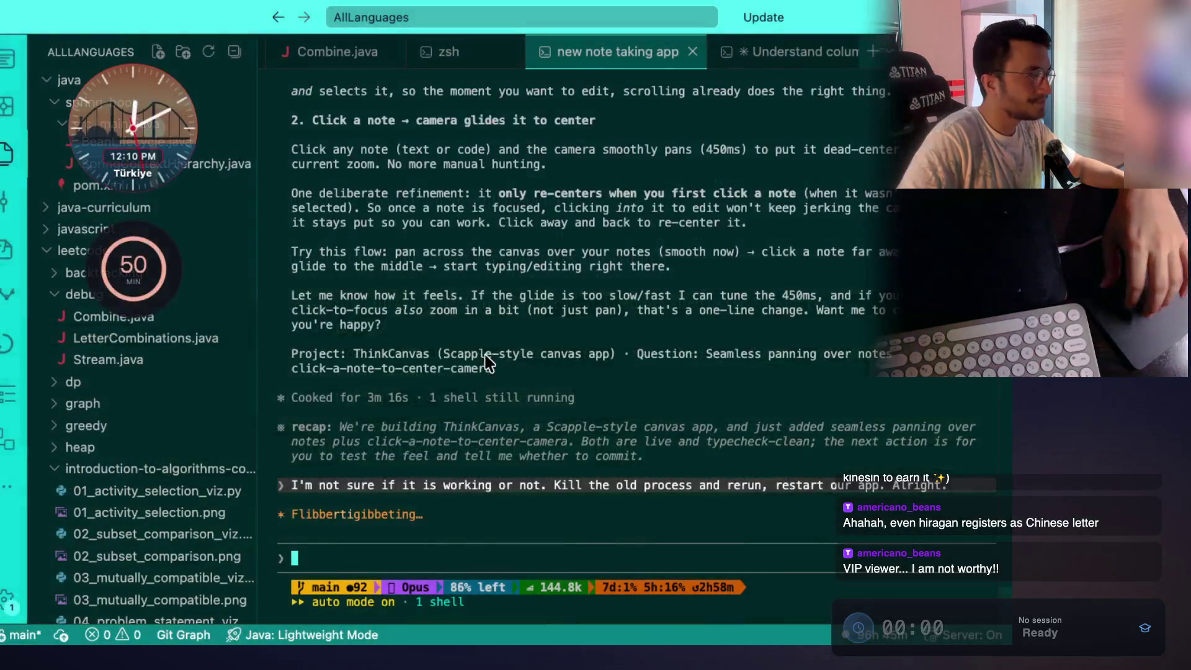
scroll(373, 255, up, 2)
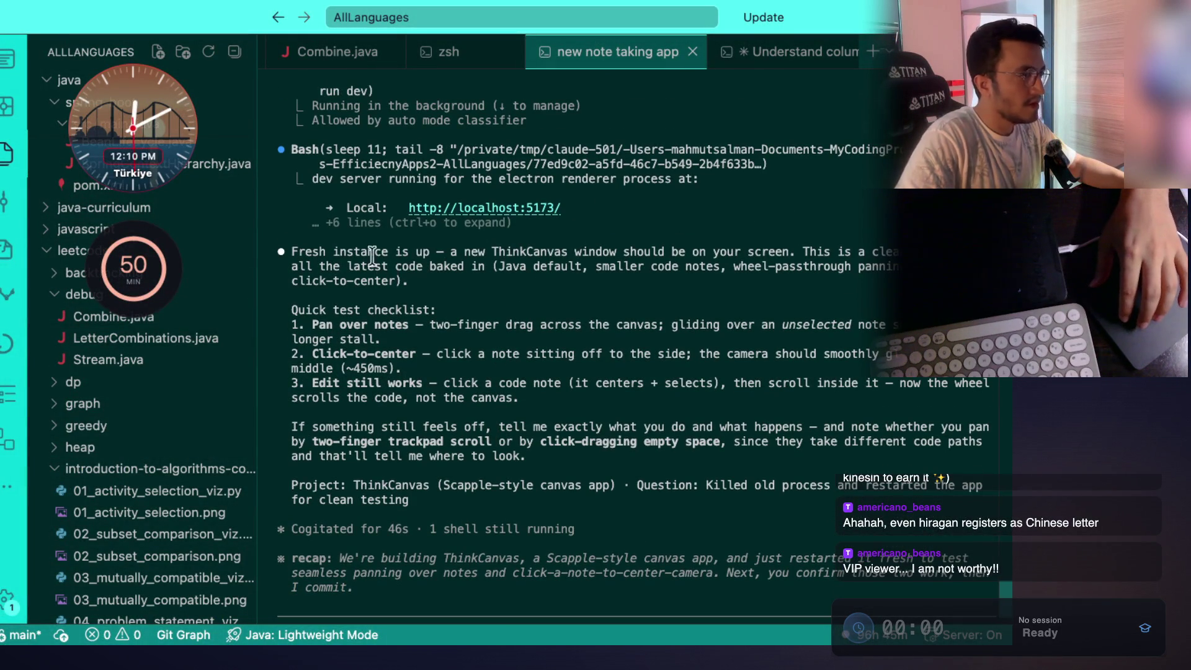
key(super+Tab)
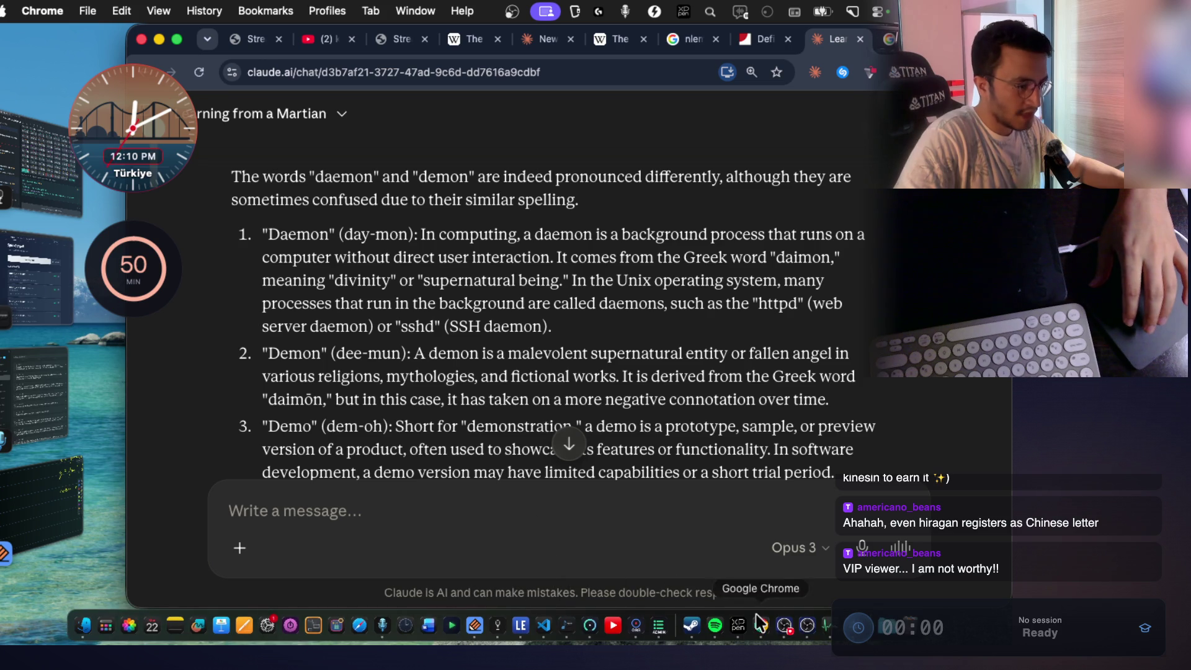
click(861, 632)
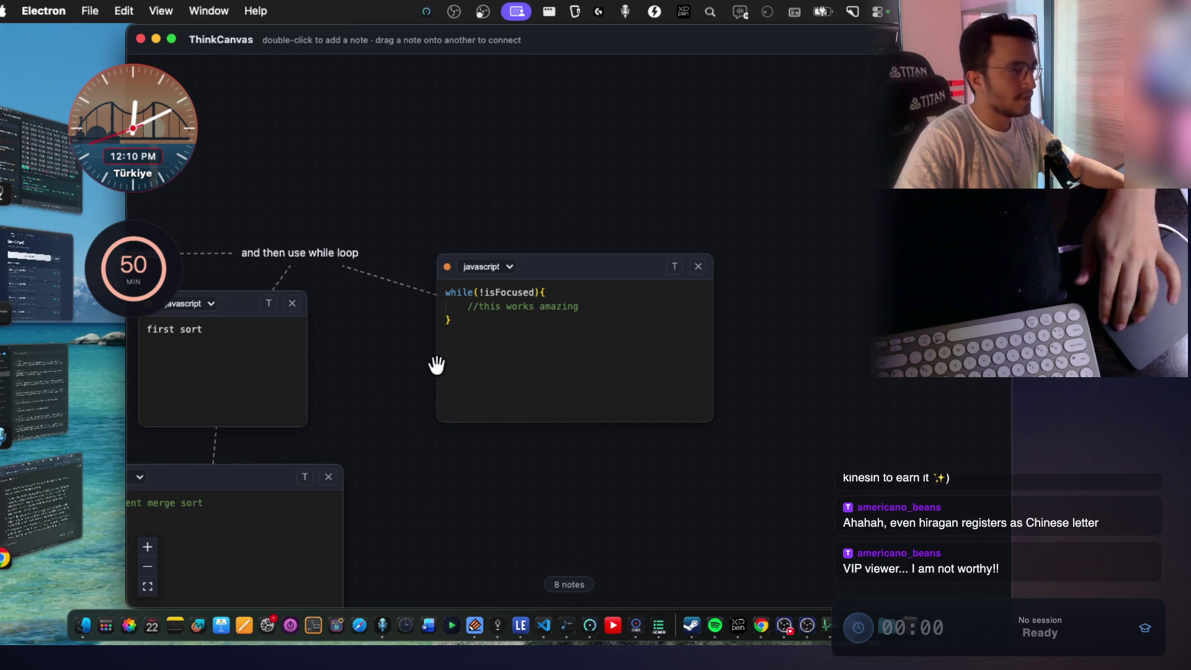
Pan the canvas by touchpad and click the java, first sort and while-loop notes to test centering.
scroll(436, 362, left, 3)
scroll(422, 401, down, 6)
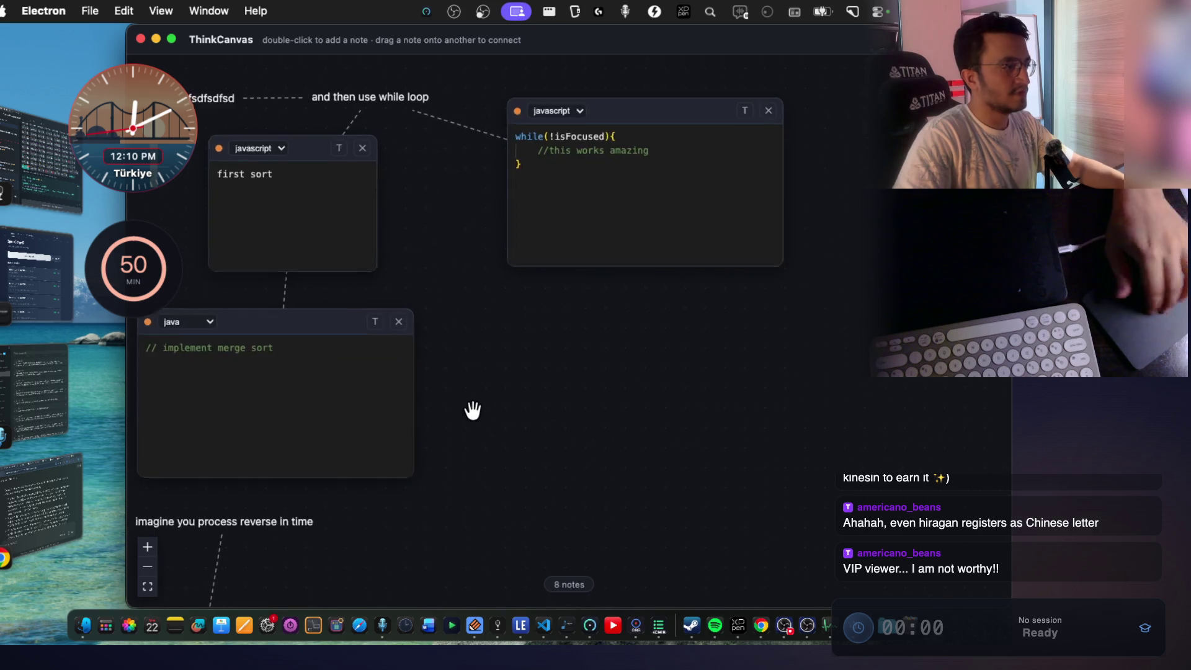
scroll(471, 406, left, 4)
scroll(476, 393, left, 5)
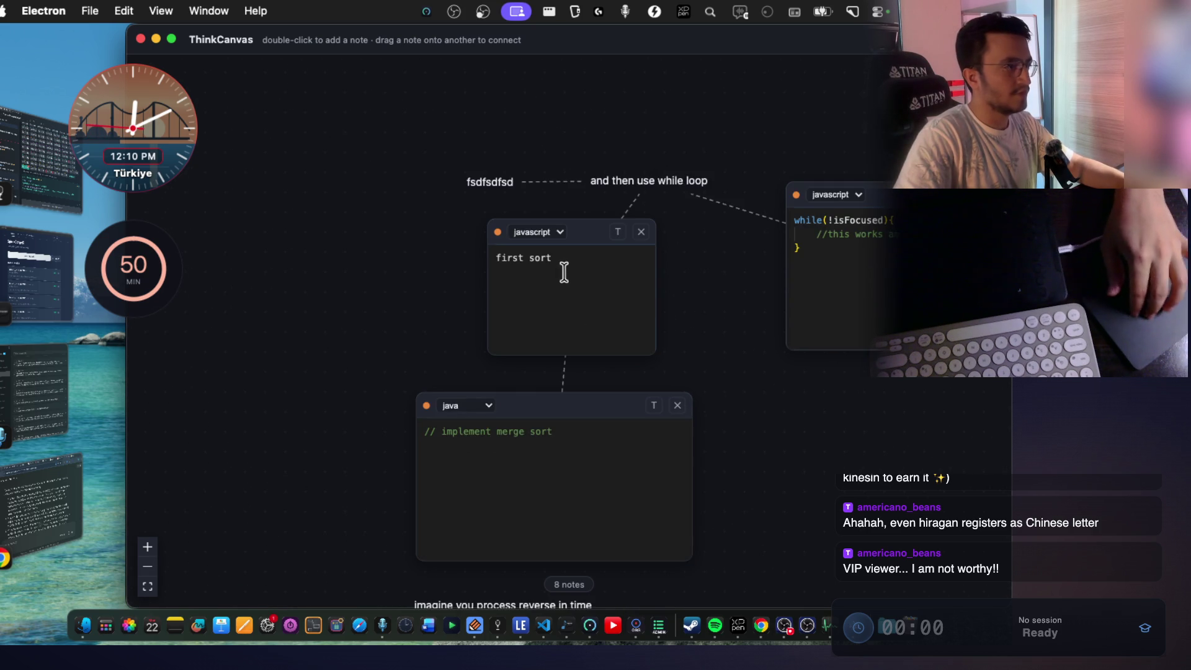
scroll(561, 269, down, 3)
scroll(596, 357, right, 2)
click(472, 343)
scroll(463, 343, left, 5)
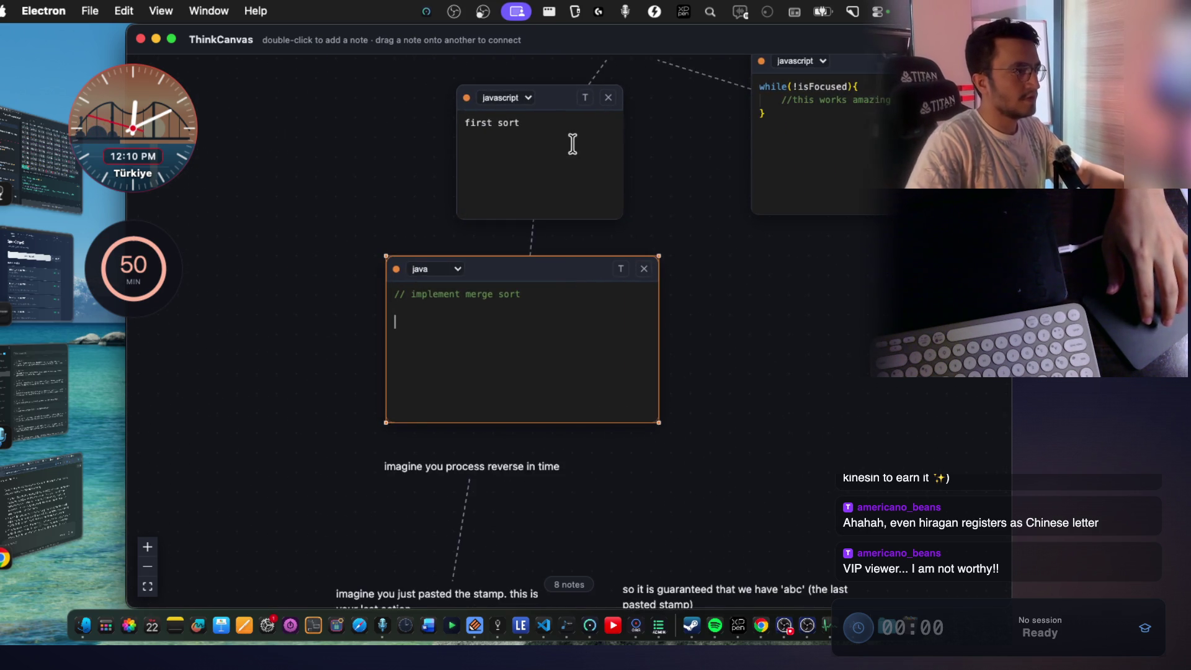
double_click(572, 146)
scroll(577, 156, up, 8)
click(872, 353)
scroll(871, 353, right, 6)
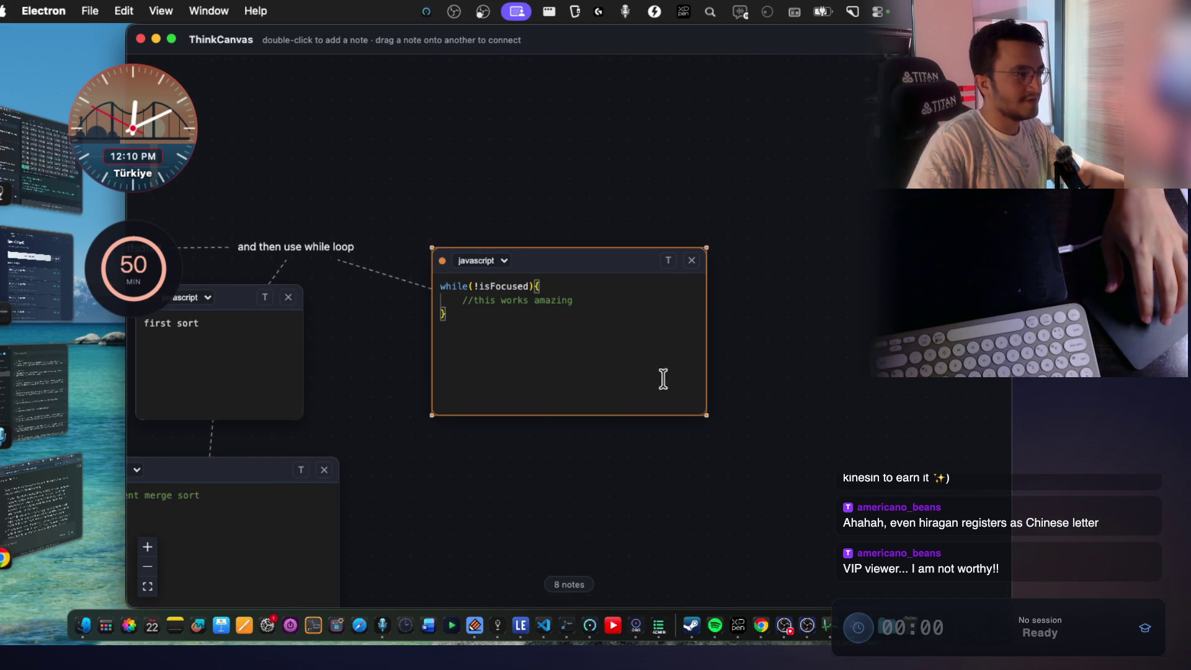
scroll(415, 444, left, 6)
click(587, 521)
scroll(683, 310, down, 3)
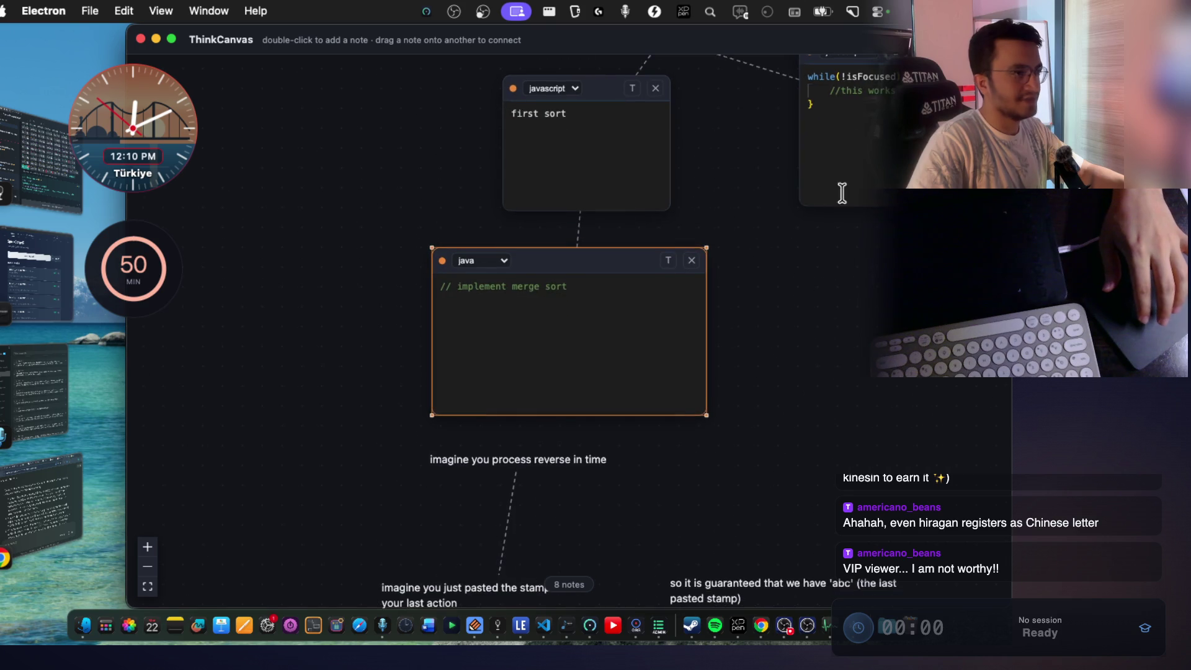
scroll(840, 191, up, 2)
click(832, 164)
scroll(296, 312, right, 5)
scroll(295, 311, up, 2)
click(237, 375)
scroll(236, 376, left, 6)
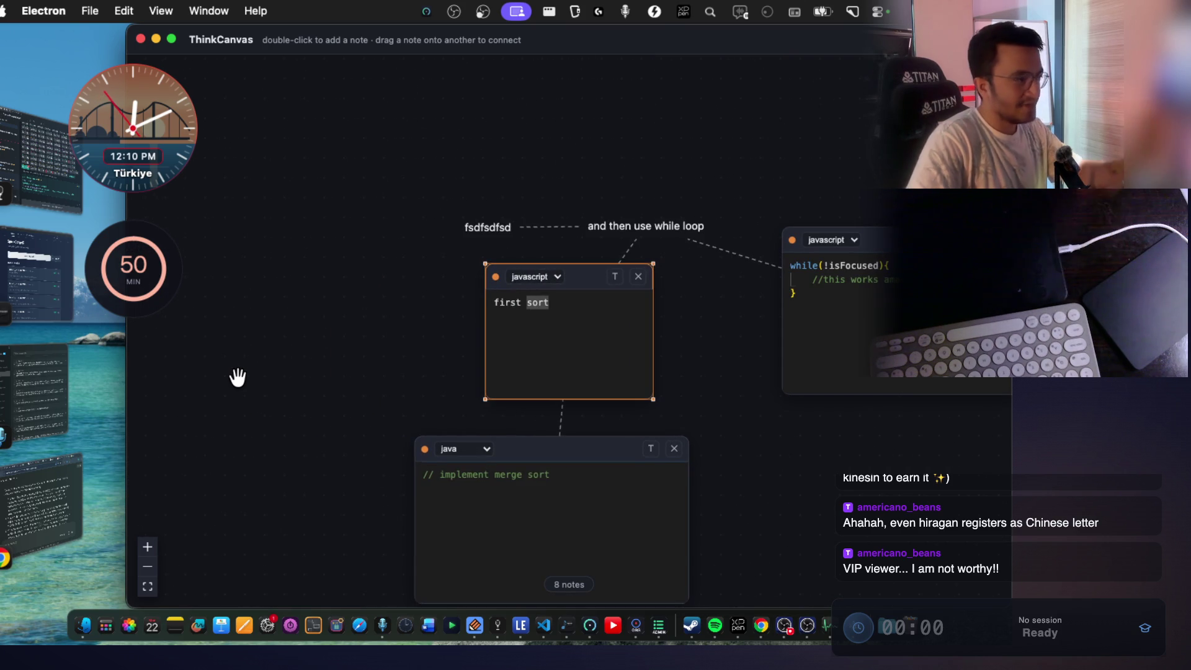
click(566, 500)
scroll(567, 528, down, 5)
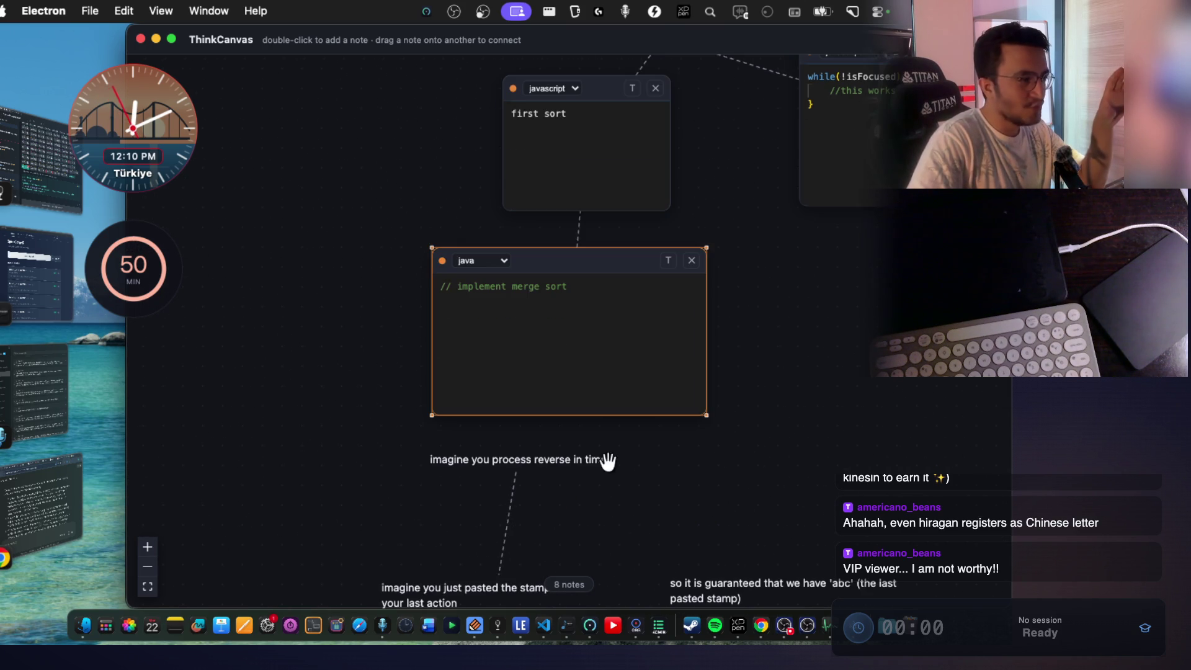
double_click(589, 153)
click(819, 308)
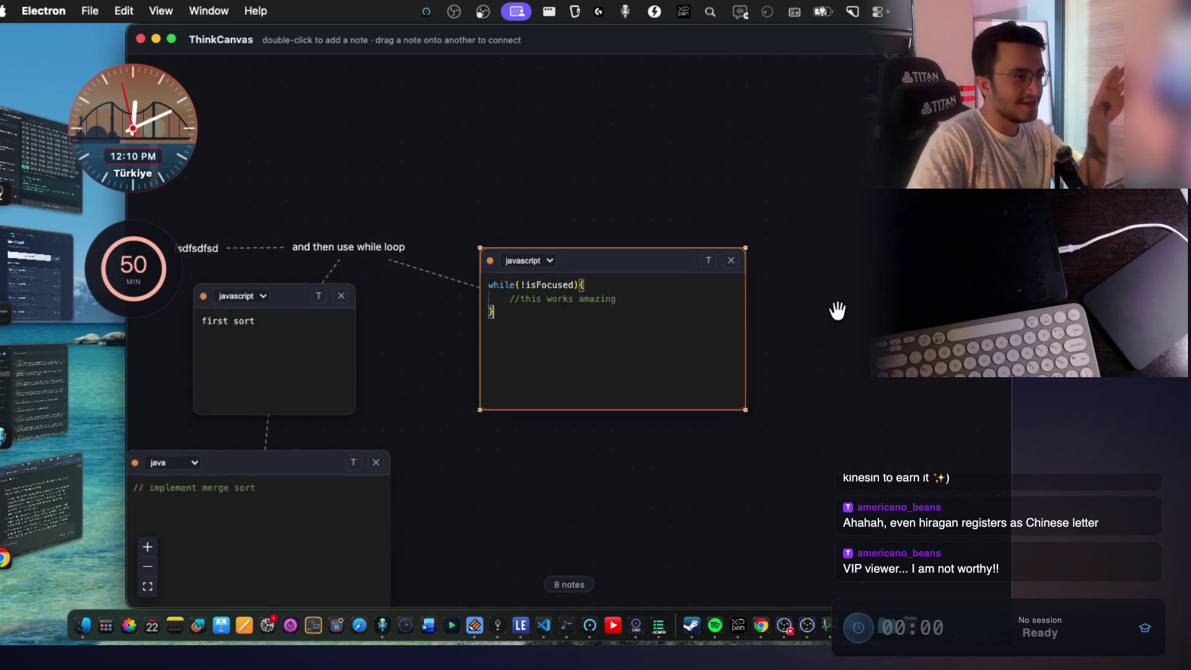
double_click(273, 345)
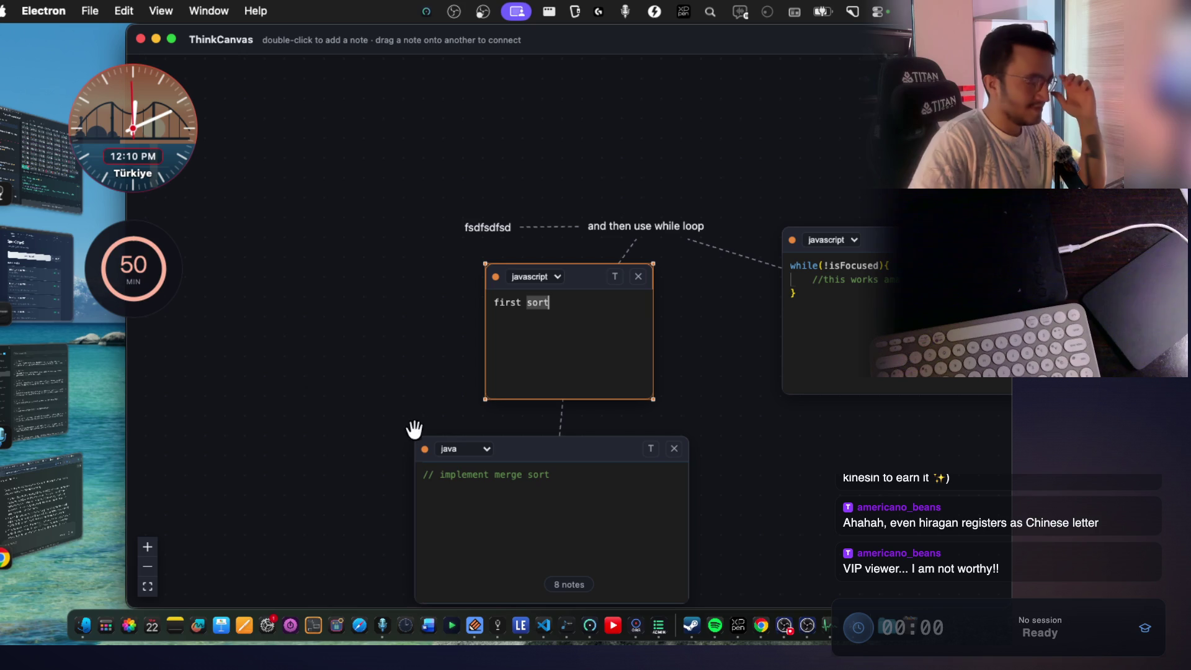
Type random test characters into the java, first sort and while-loop notes.
click(520, 503)
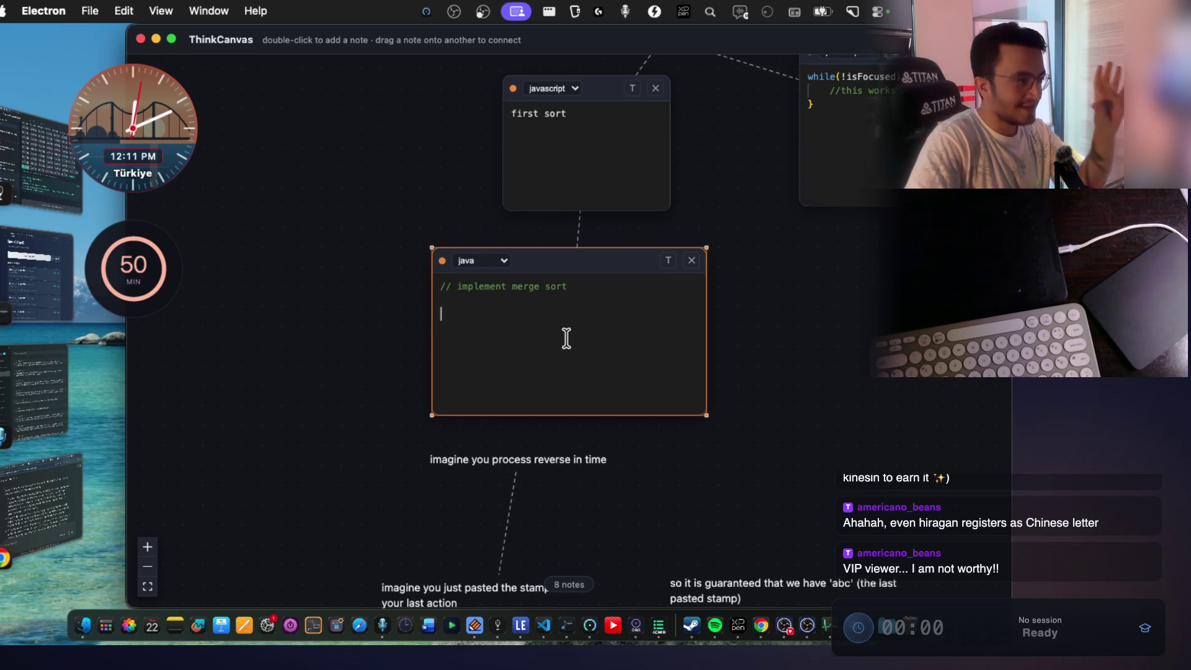
text(sdövsdvsdösvsds)
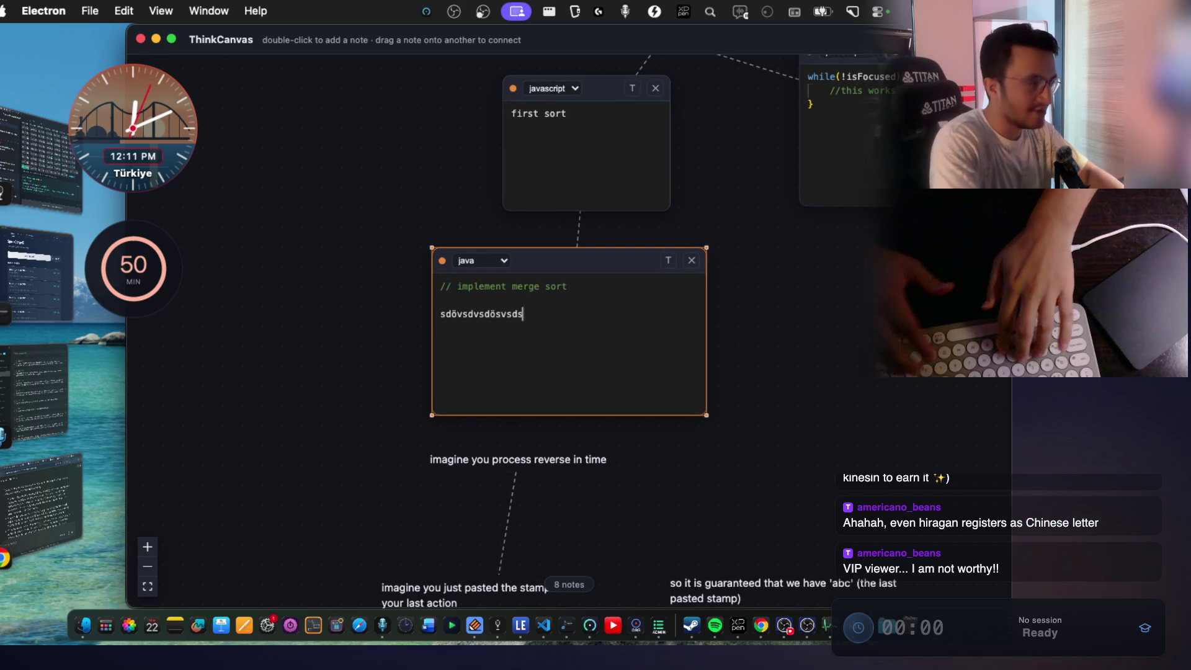
text(dvsss)
click(538, 205)
text(sdfösdöşfsdöişdfs)
click(794, 248)
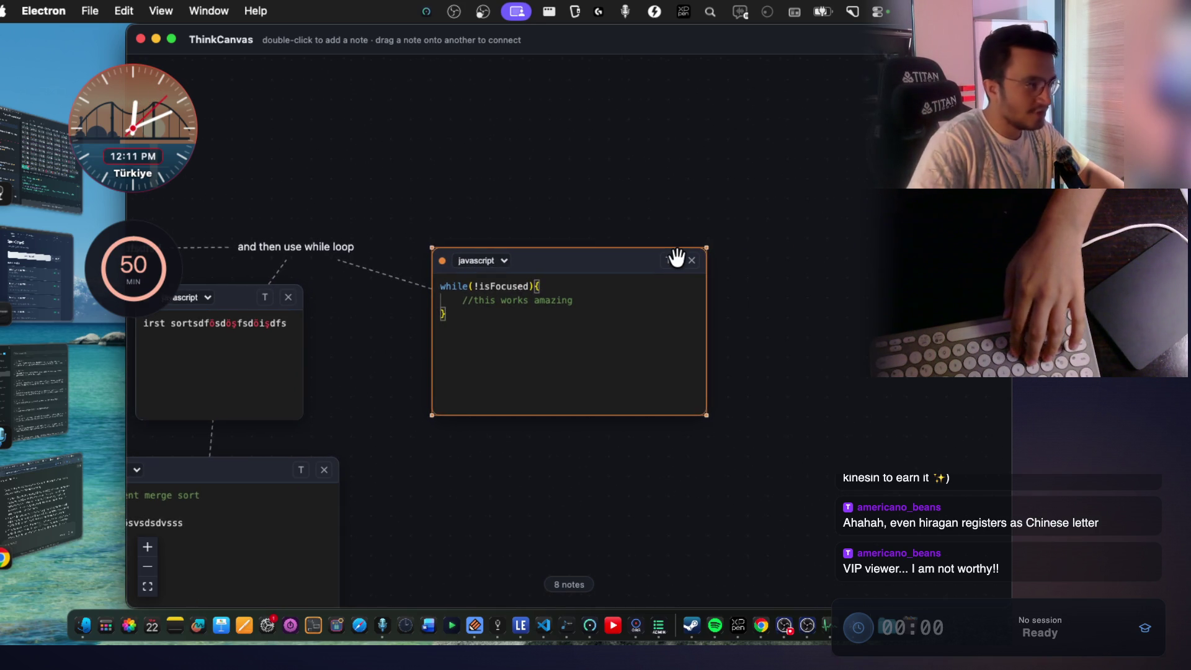
text(sdçfşidfsdşid)
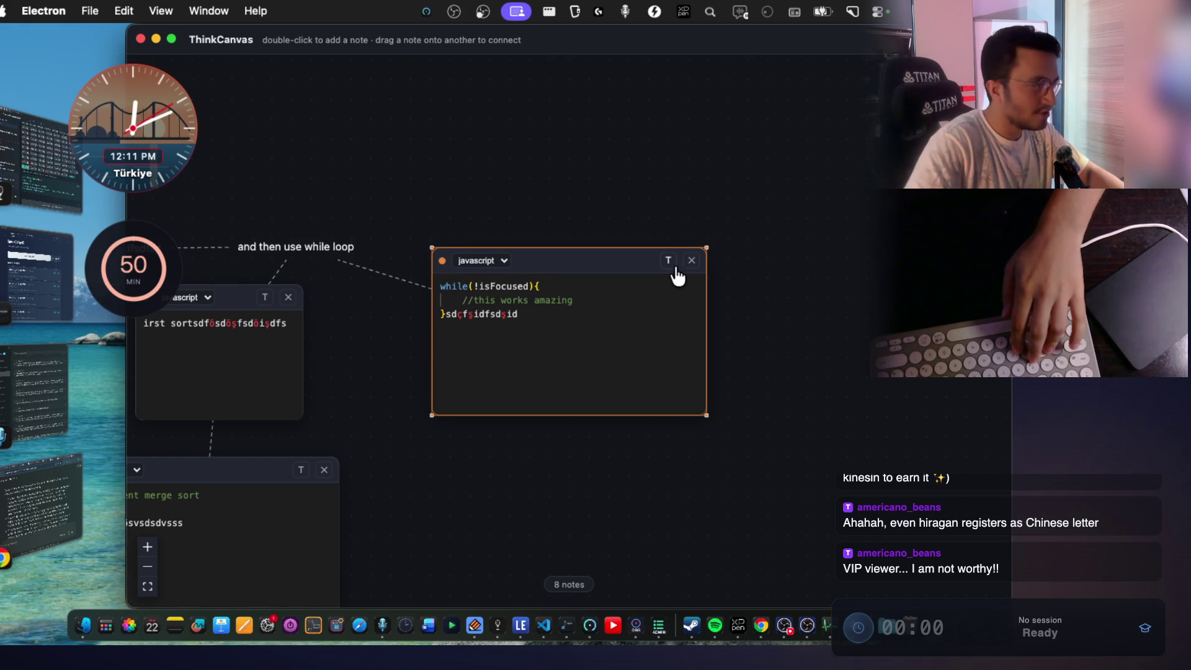
Re-center each note, add more junk text to the java and while-loop notes, and select it.
click(150, 390)
click(524, 521)
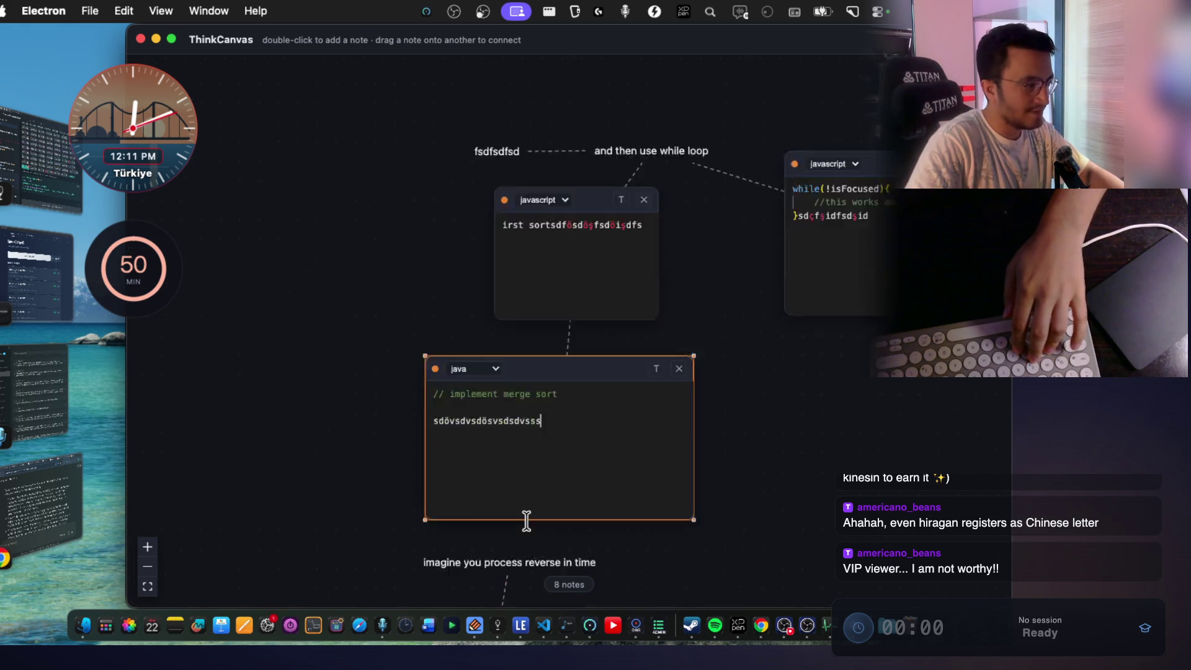
click(559, 168)
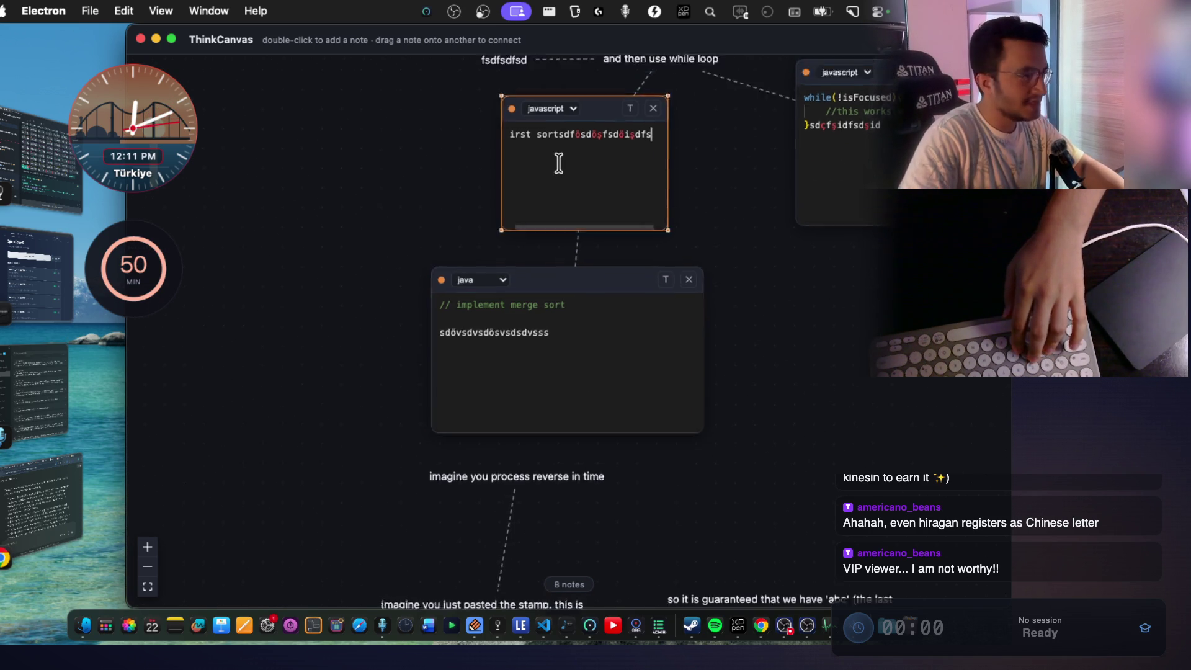
click(854, 322)
click(273, 363)
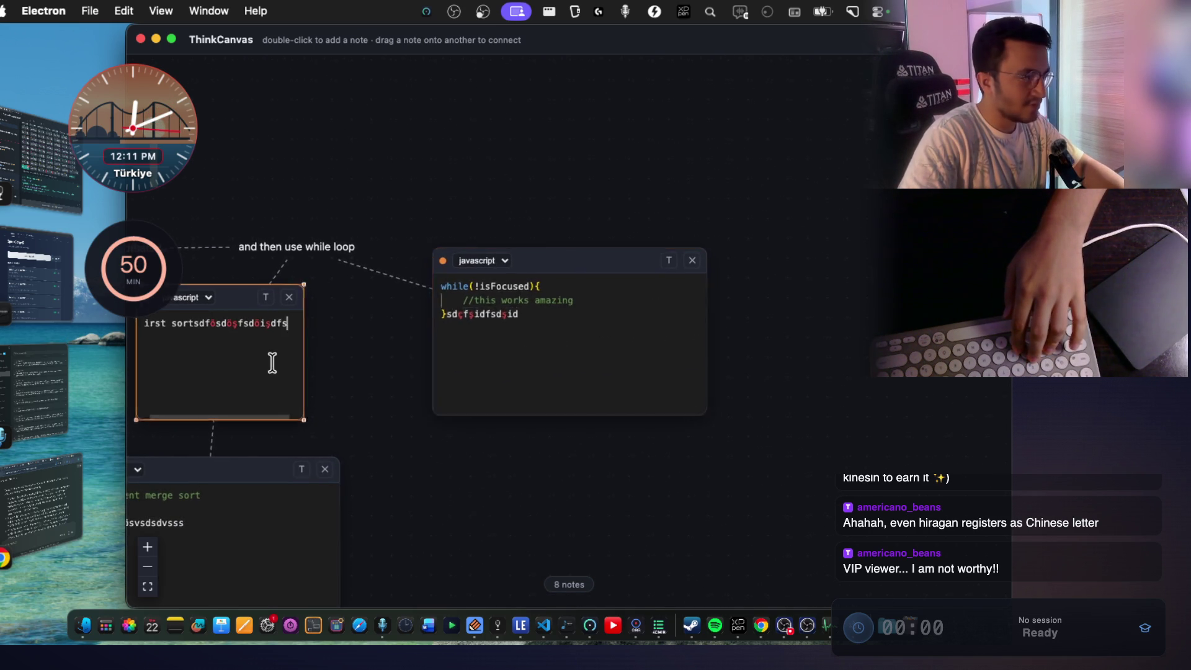
click(630, 516)
text(fsdfsdfsdfösdlşsdmöfsd)
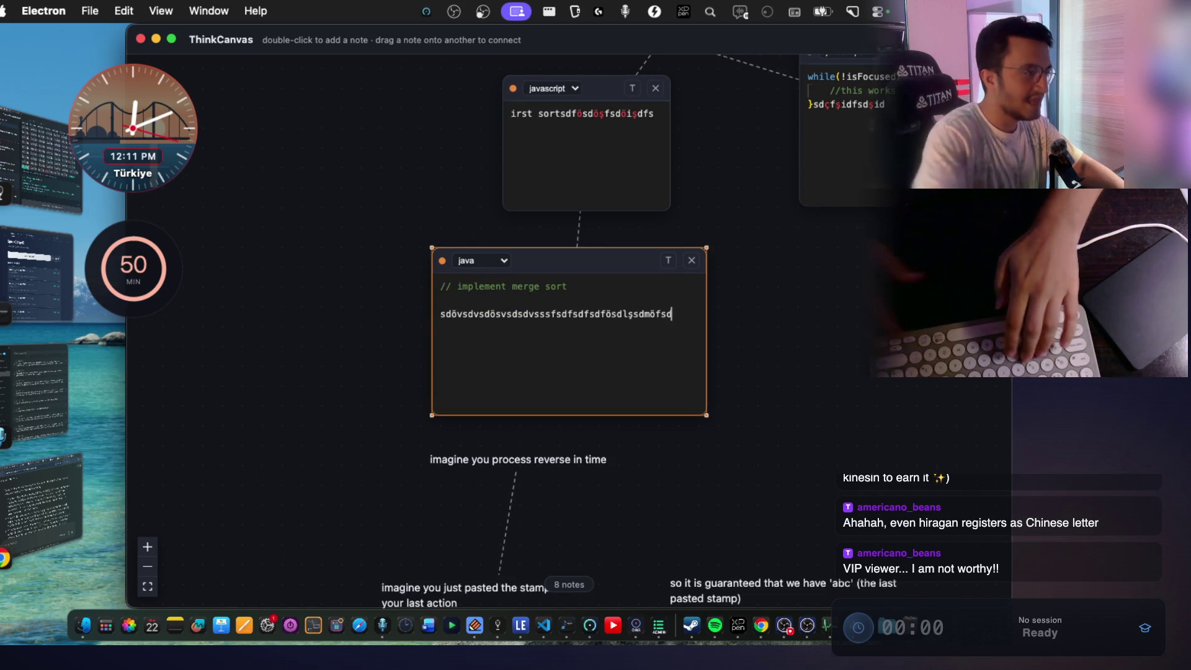
click(657, 125)
click(765, 300)
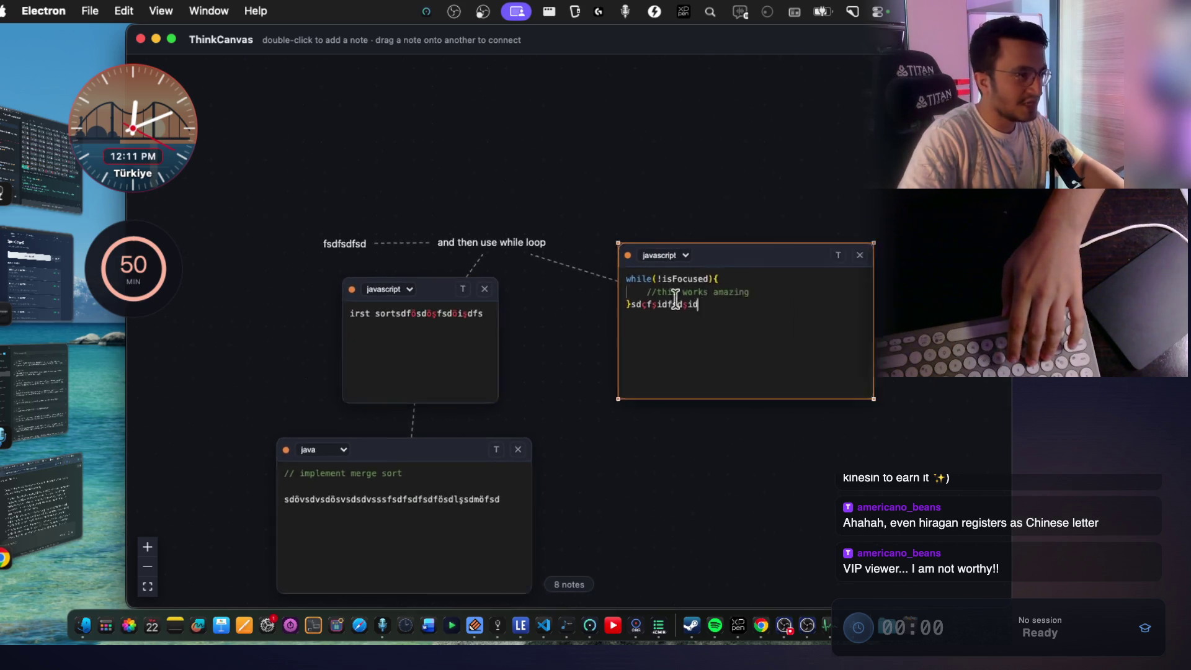
text(sdfösdşifösdşifsdsdöşisdfösdşis)
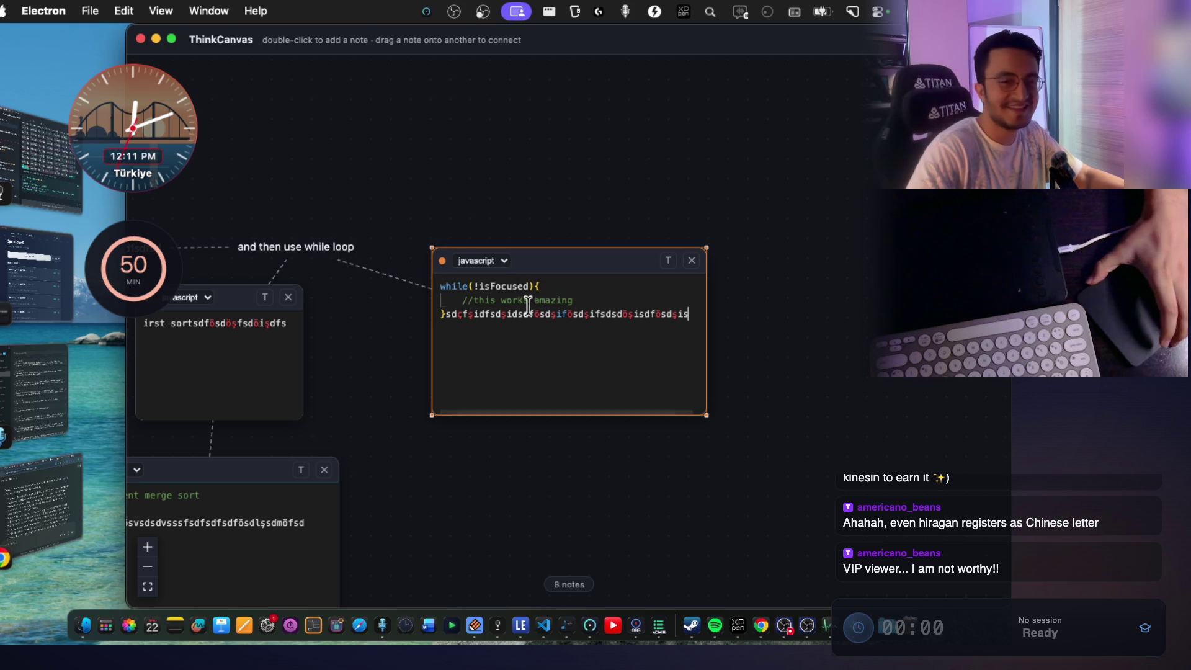
double_click(541, 314)
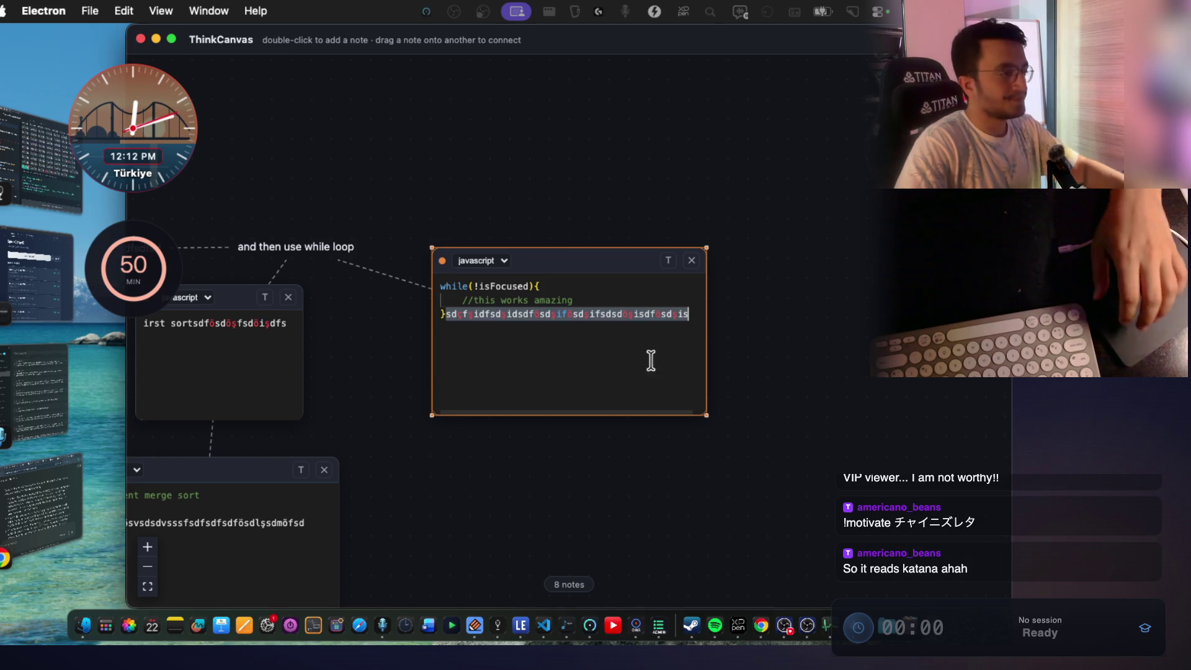
Delete the junk test text from the while-loop, first sort and java notes.
click(662, 325)
key(BackSpace)
scroll(400, 339, left, 4)
double_click(409, 347)
scroll(411, 349, left, 8)
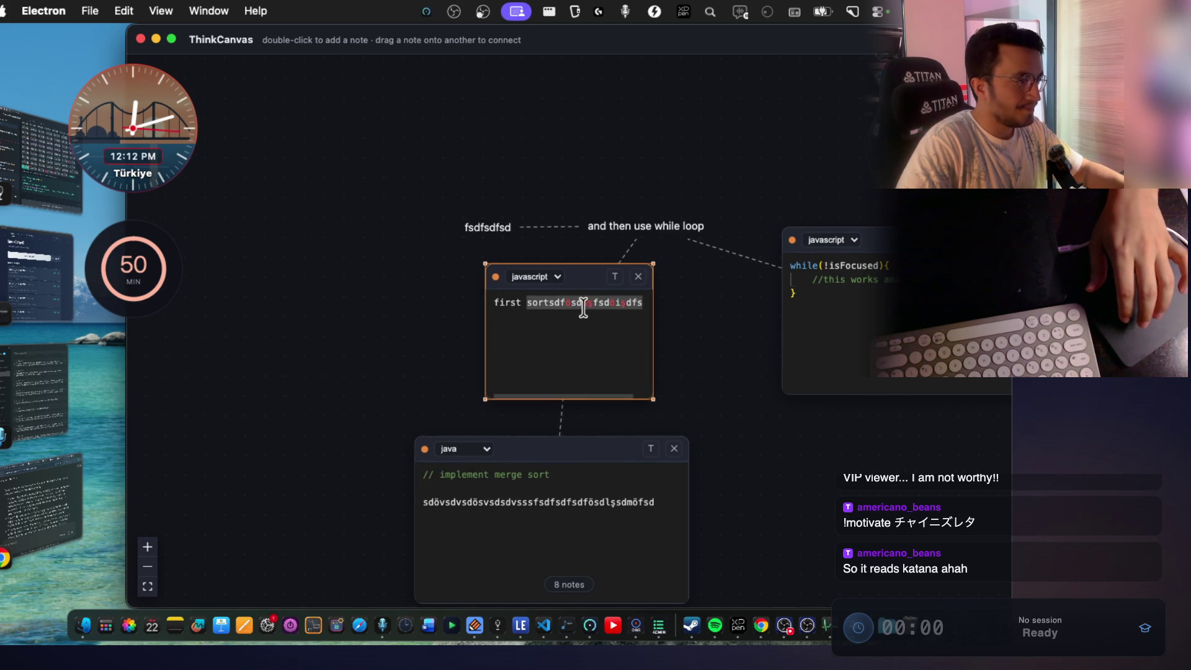
key(BackSpace)
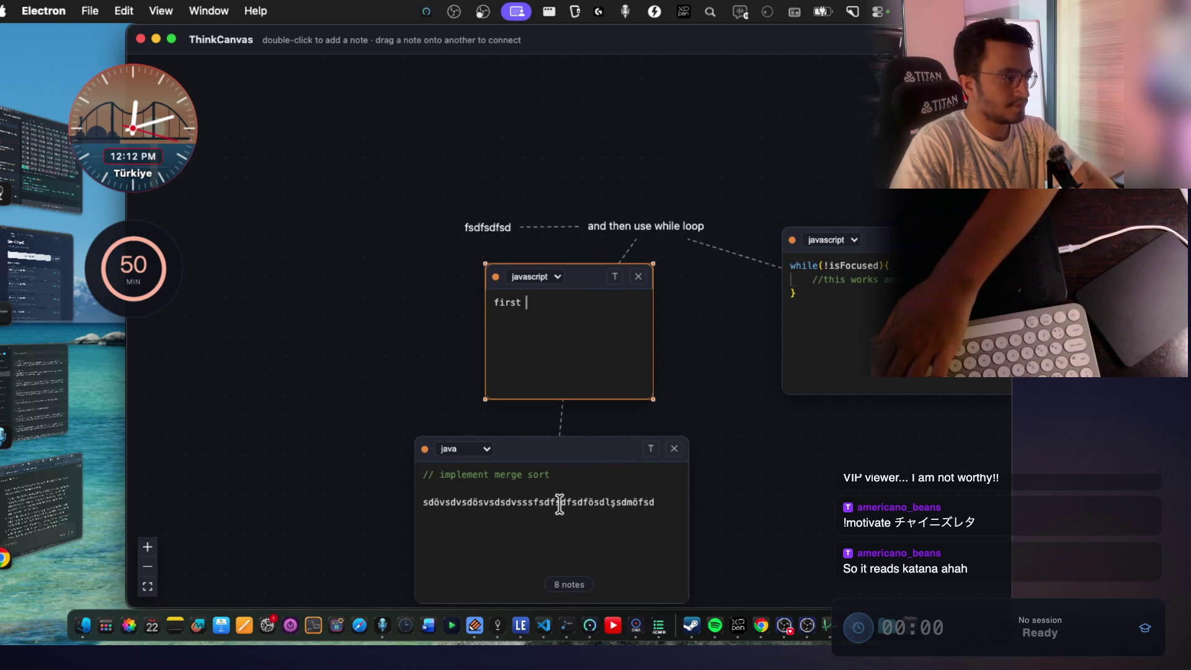
click(558, 500)
key(BackSpace)
scroll(559, 471, down, 6)
double_click(561, 313)
key(BackSpace)
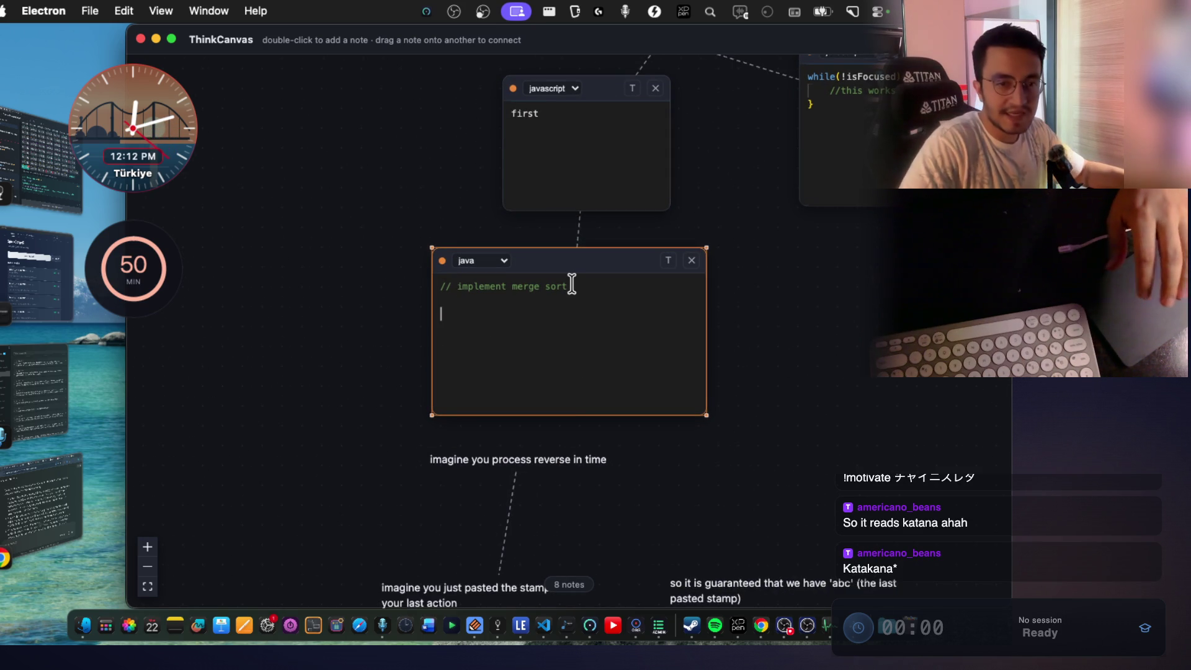
click(572, 285)
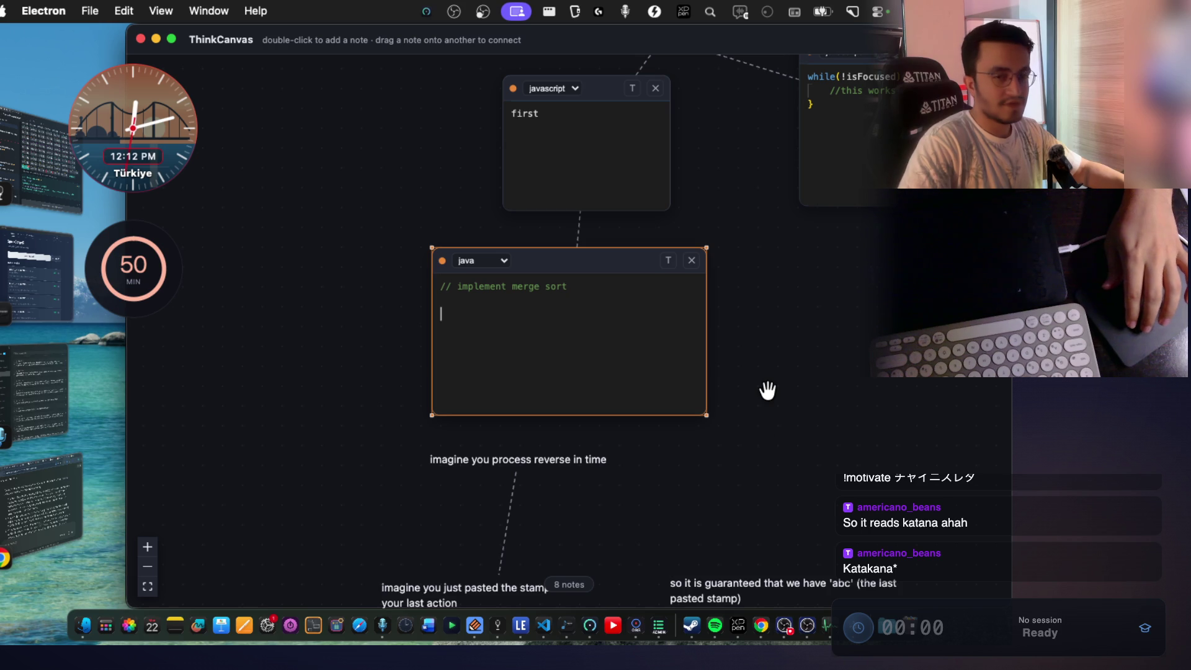
Pan across the notes, check the agent's test checklist in VS Code, and return to ThinkCanvas.
scroll(767, 390, up, 2)
scroll(768, 390, up, 3)
scroll(768, 390, right, 2)
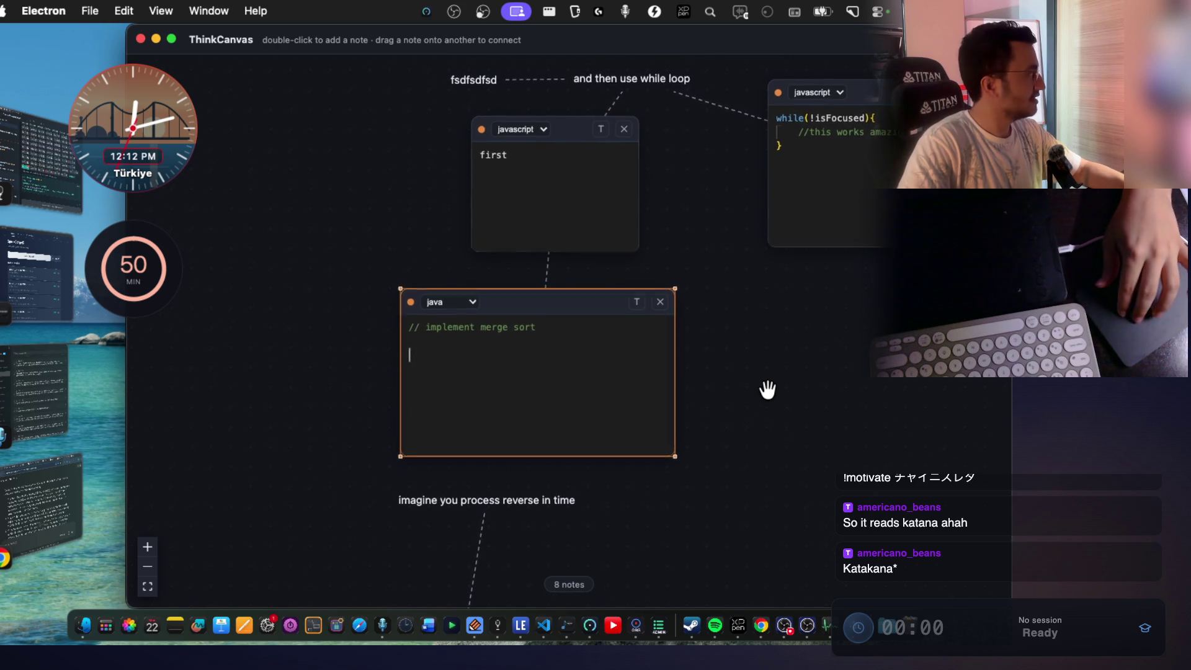
scroll(768, 390, right, 4)
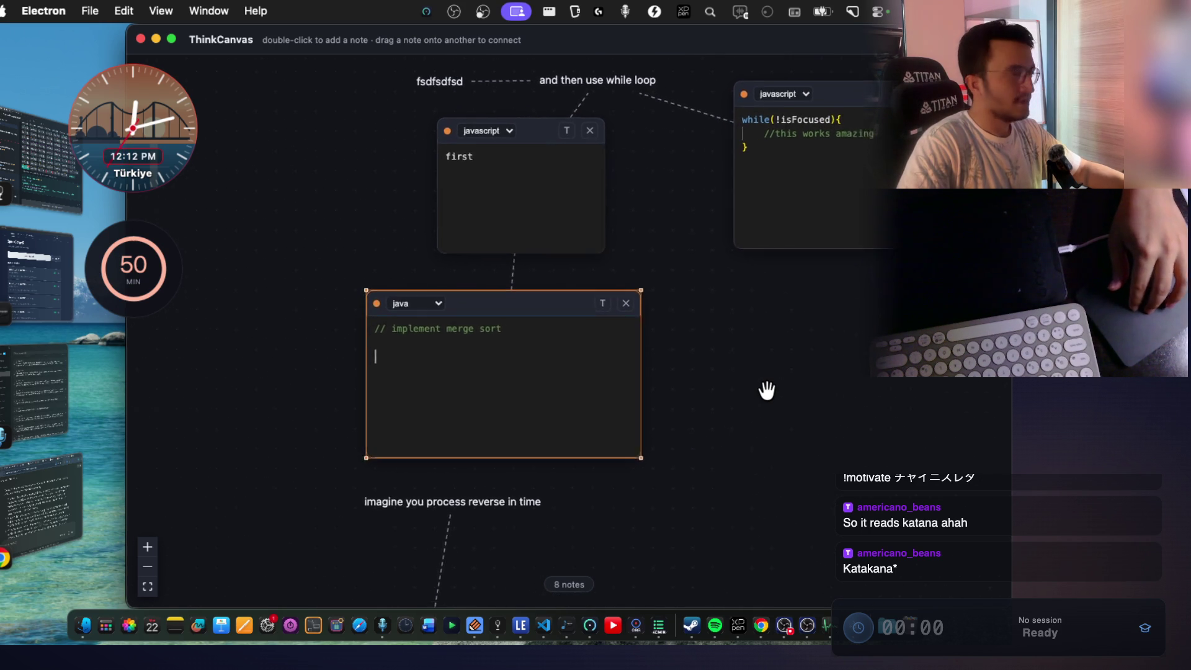
key(super+Tab)
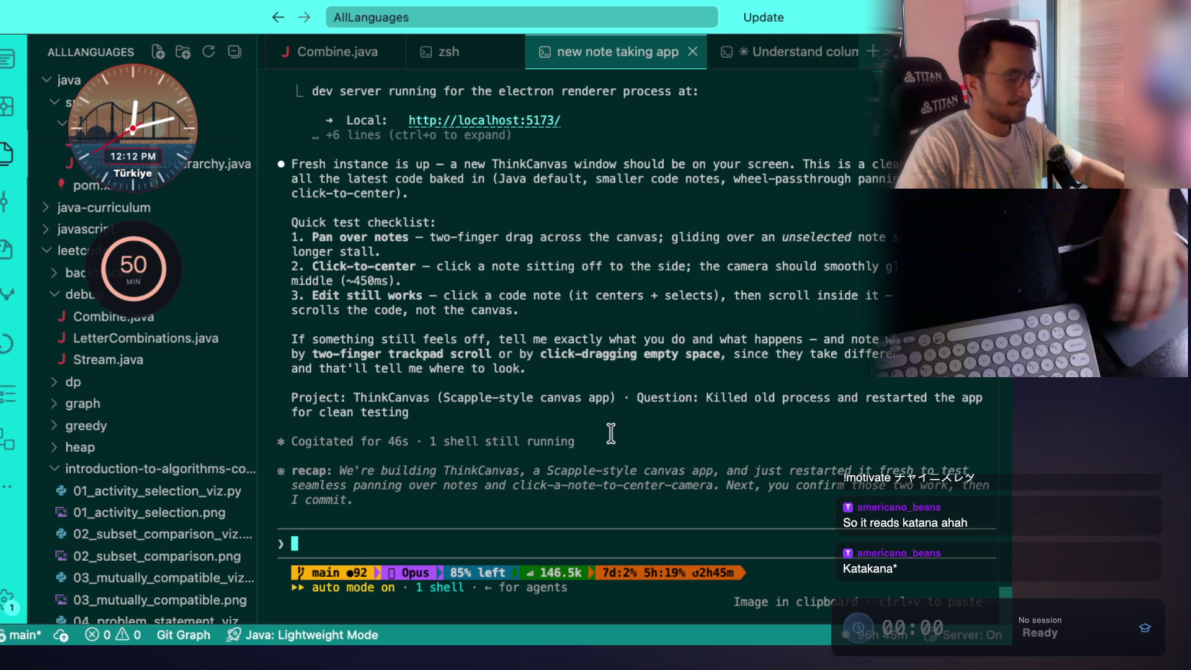
key(fn)
key(super+Tab)
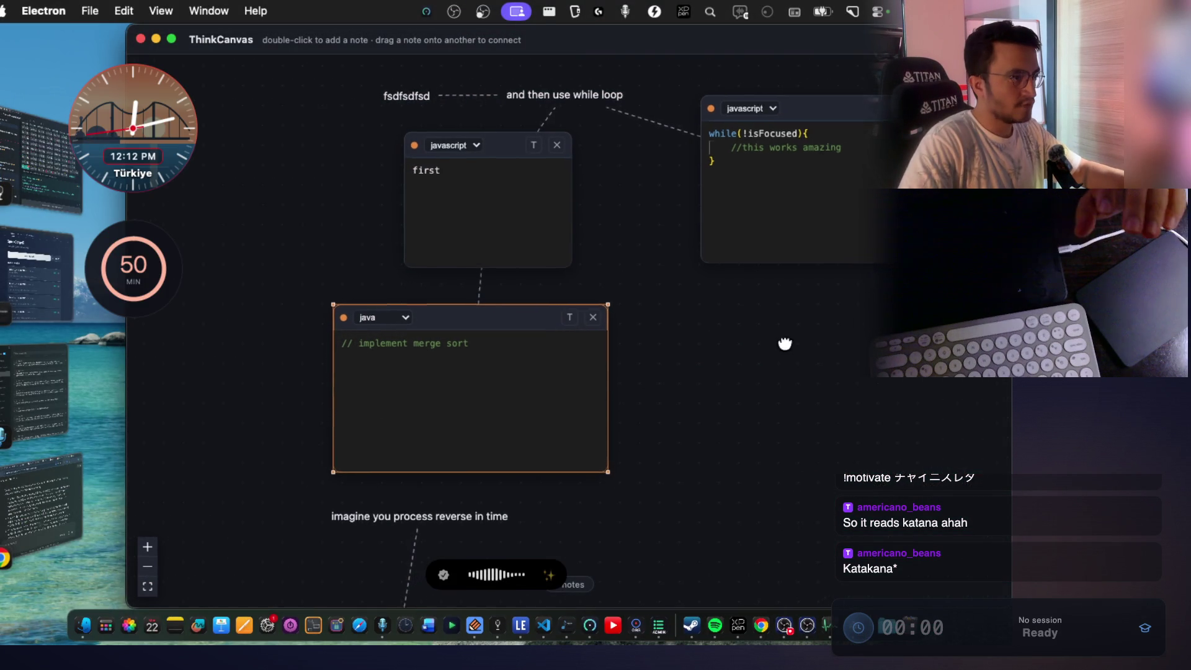
Deselect the java note and pan repeatedly over the notes to test touchpad panning.
drag(798, 338, 699, 447)
click(656, 450)
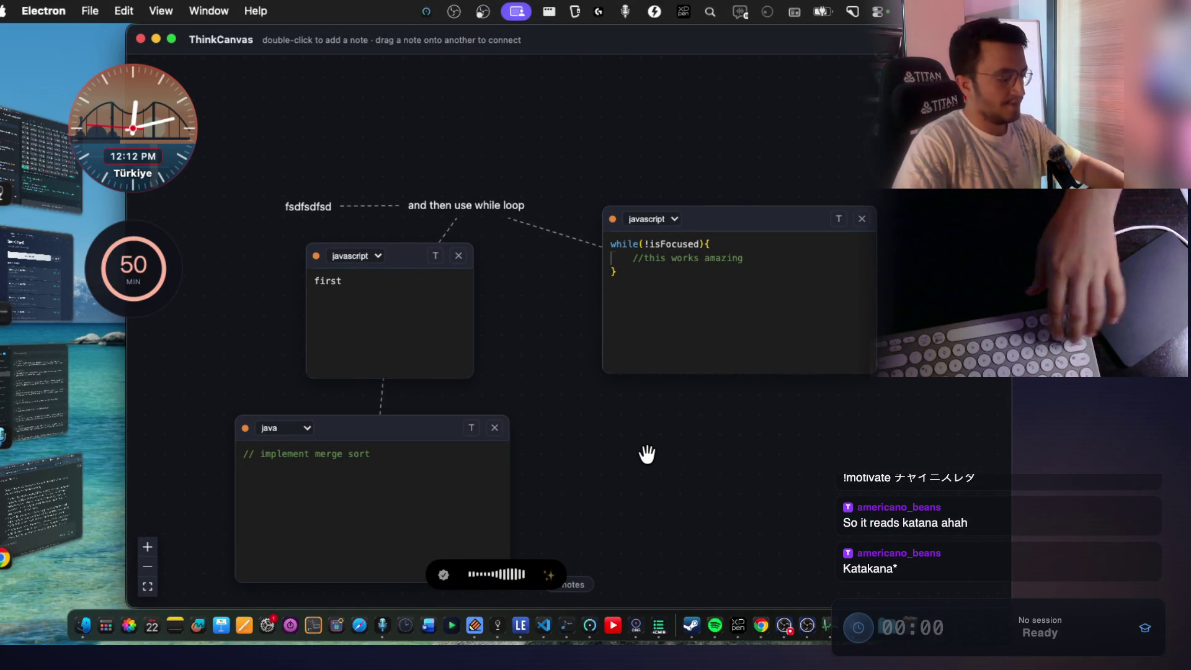
scroll(644, 452, up, 2)
scroll(648, 454, left, 5)
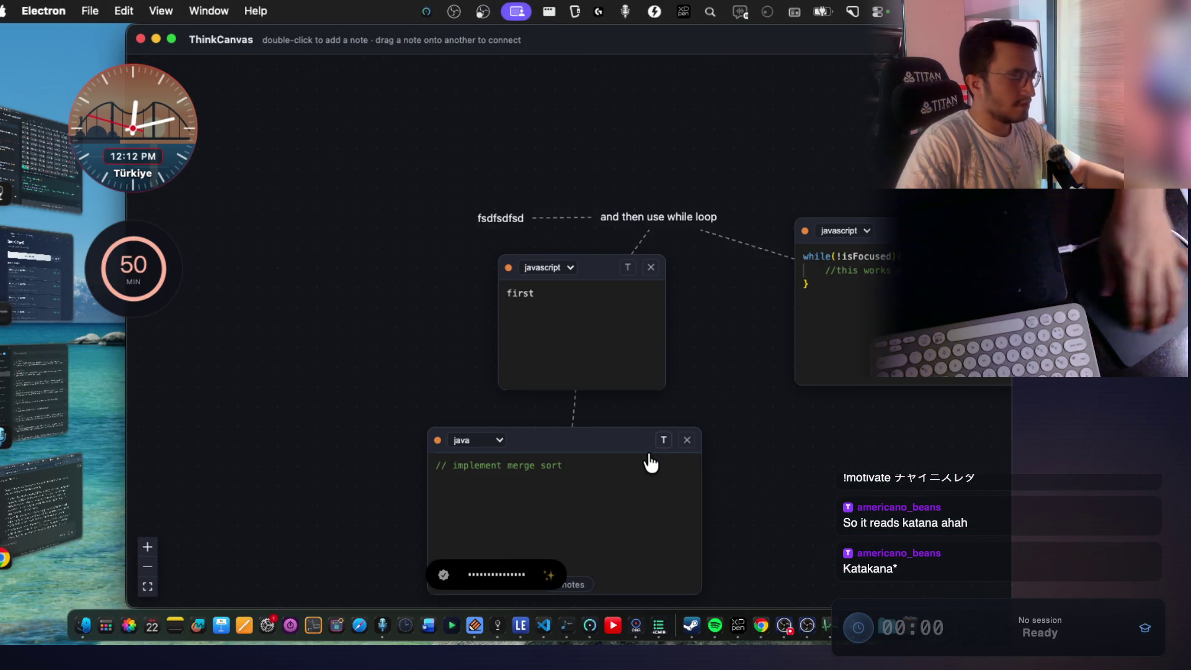
scroll(828, 469, down, 3)
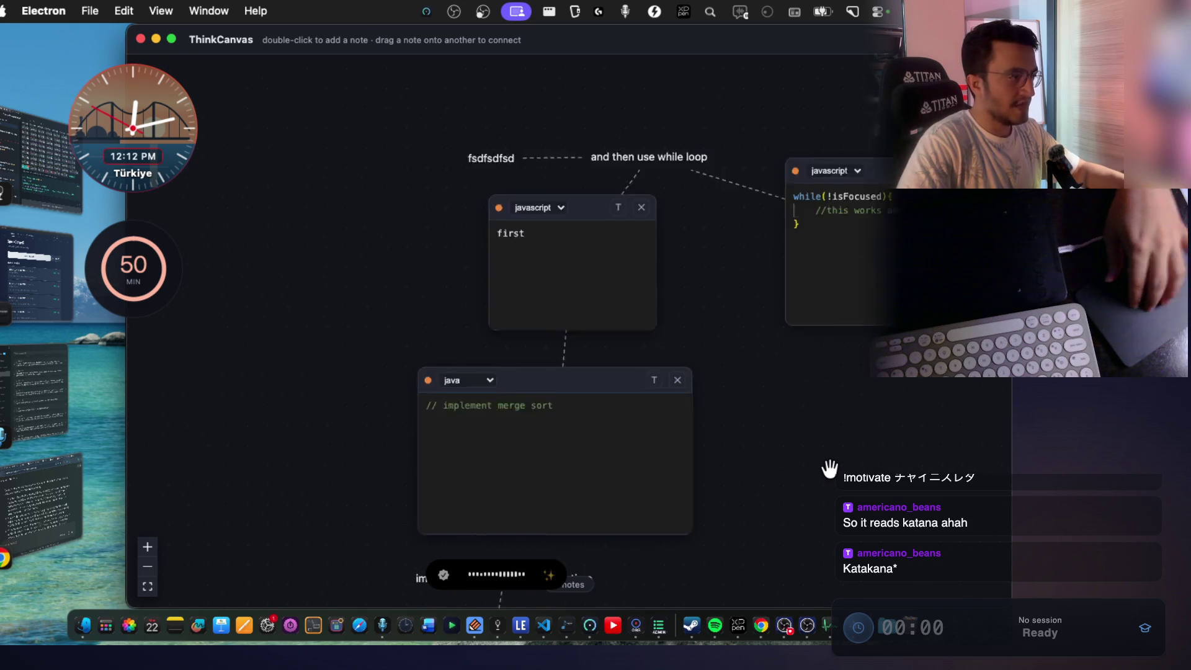
scroll(830, 468, right, 3)
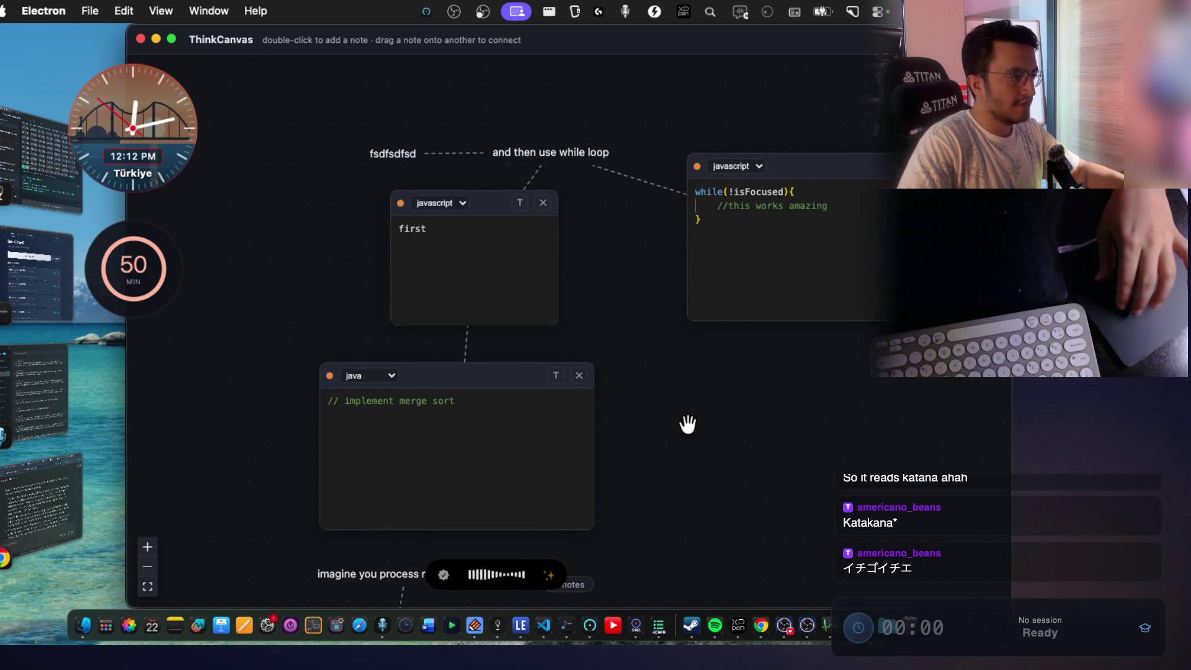
scroll(687, 424, right, 2)
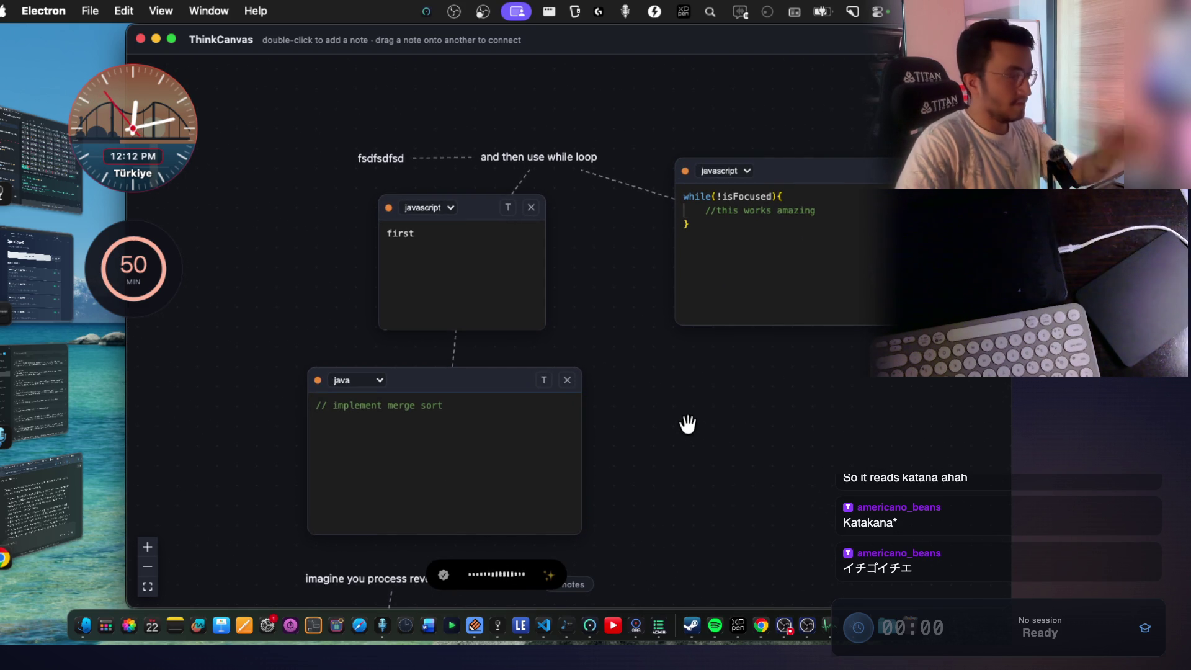
scroll(649, 414, up, 2)
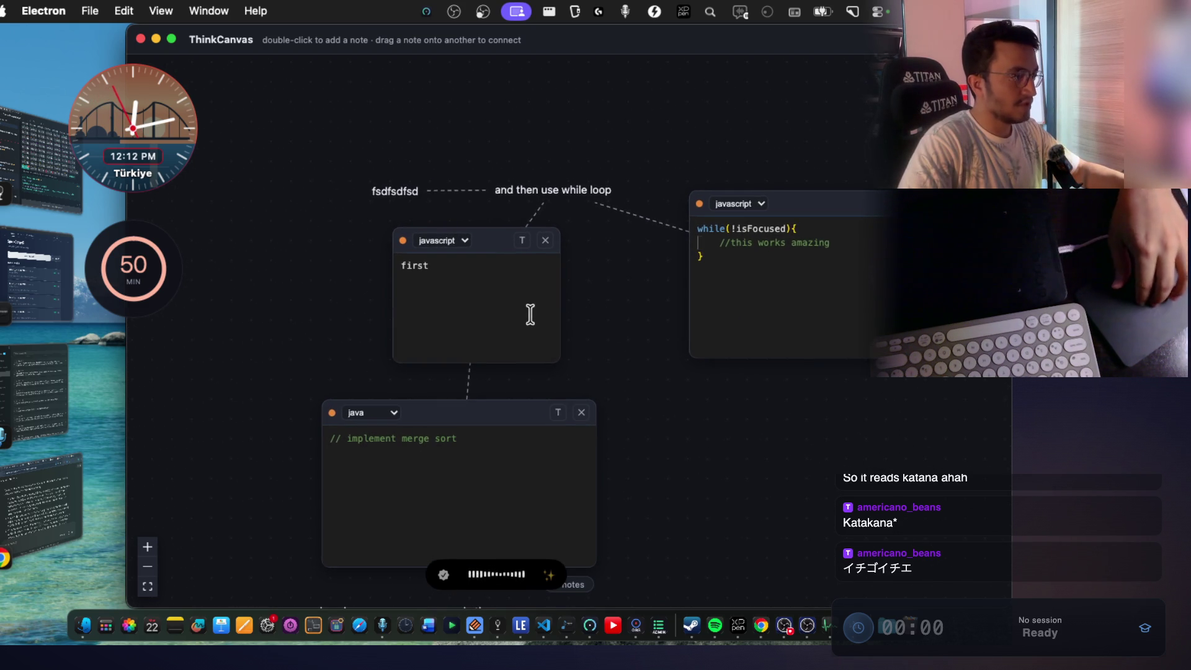
scroll(642, 381, right, 3)
scroll(642, 381, left, 5)
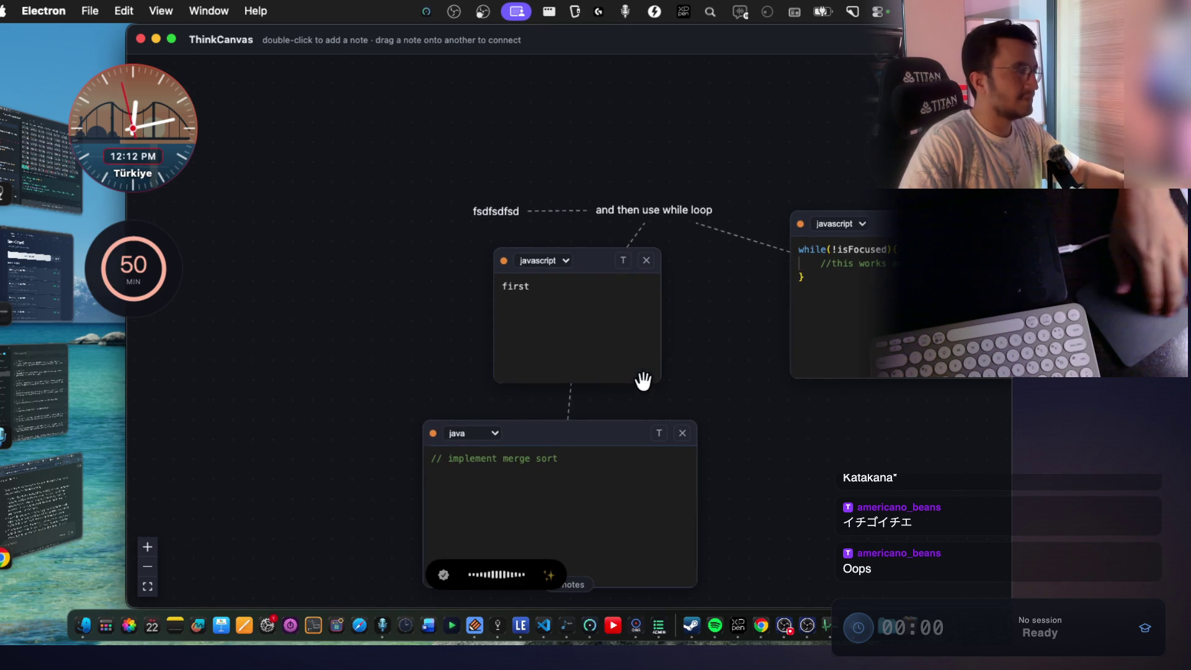
key(super+Tab)
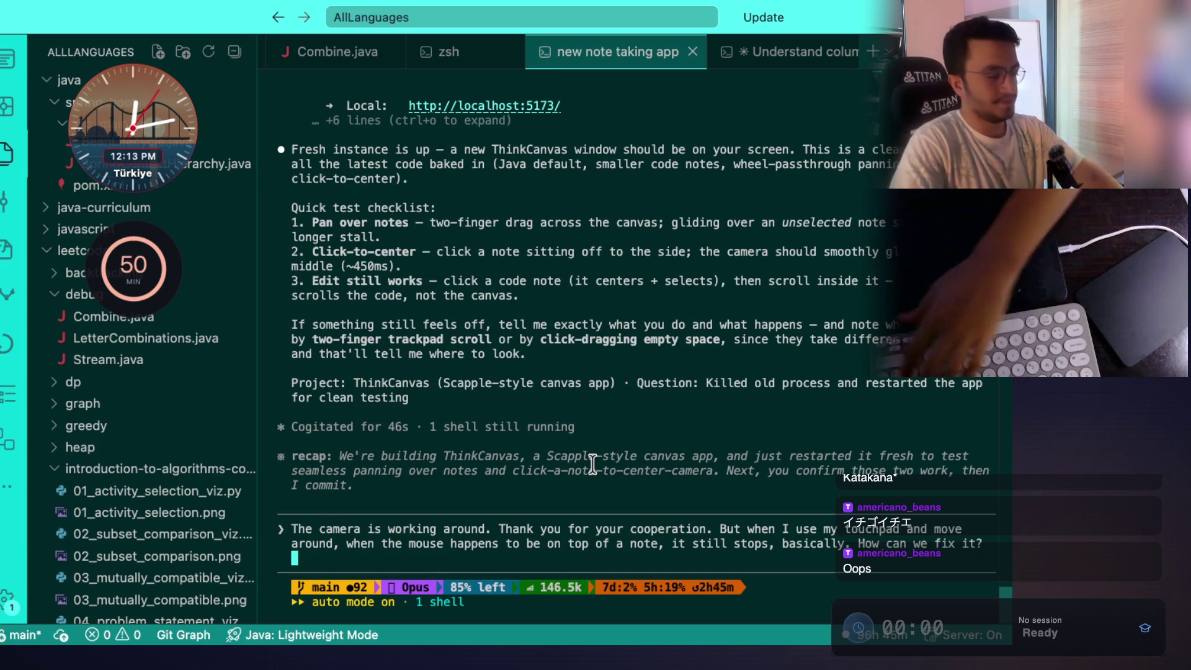
Submit the report that panning stops over notes, then go back to the Claude chat in Chrome.
key(Return)
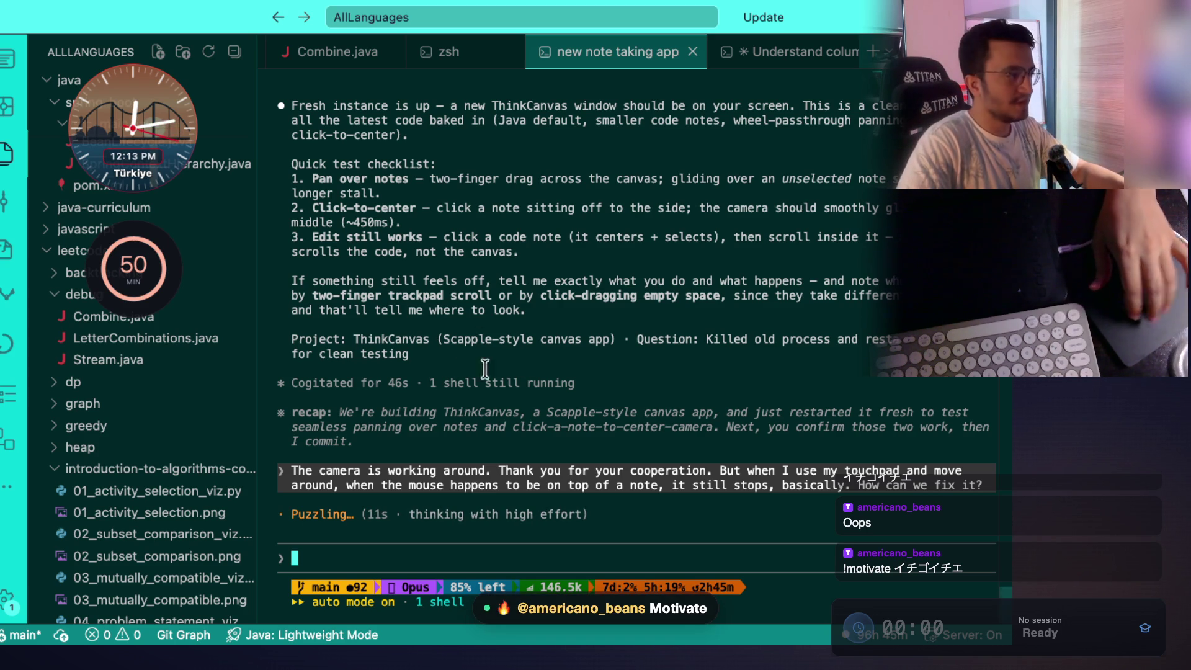
key(super+Tab)
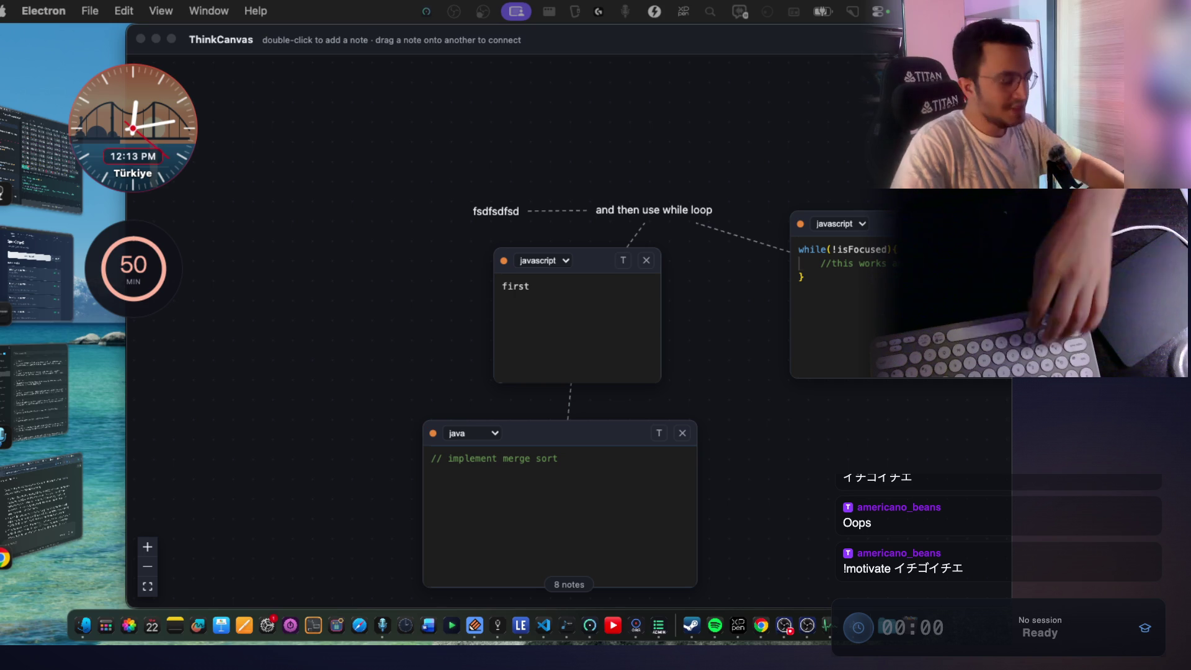
click(73, 534)
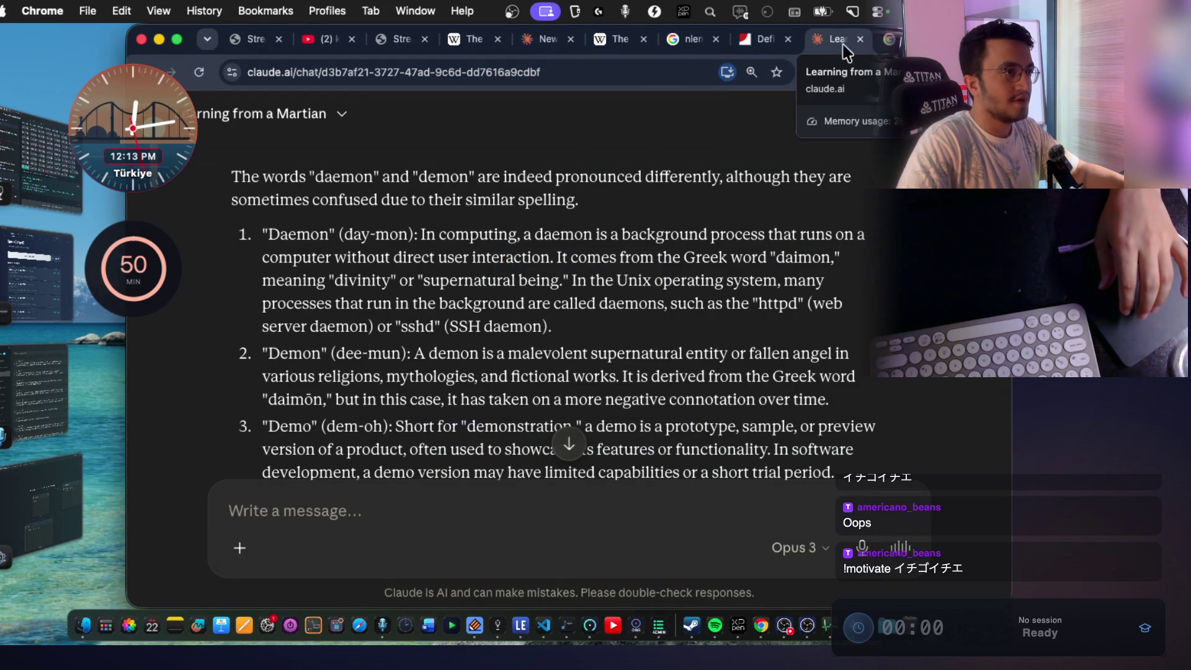
Read the demo definition in Claude's reply, selecting the words Demo and demonstration.
scroll(439, 417, down, 3)
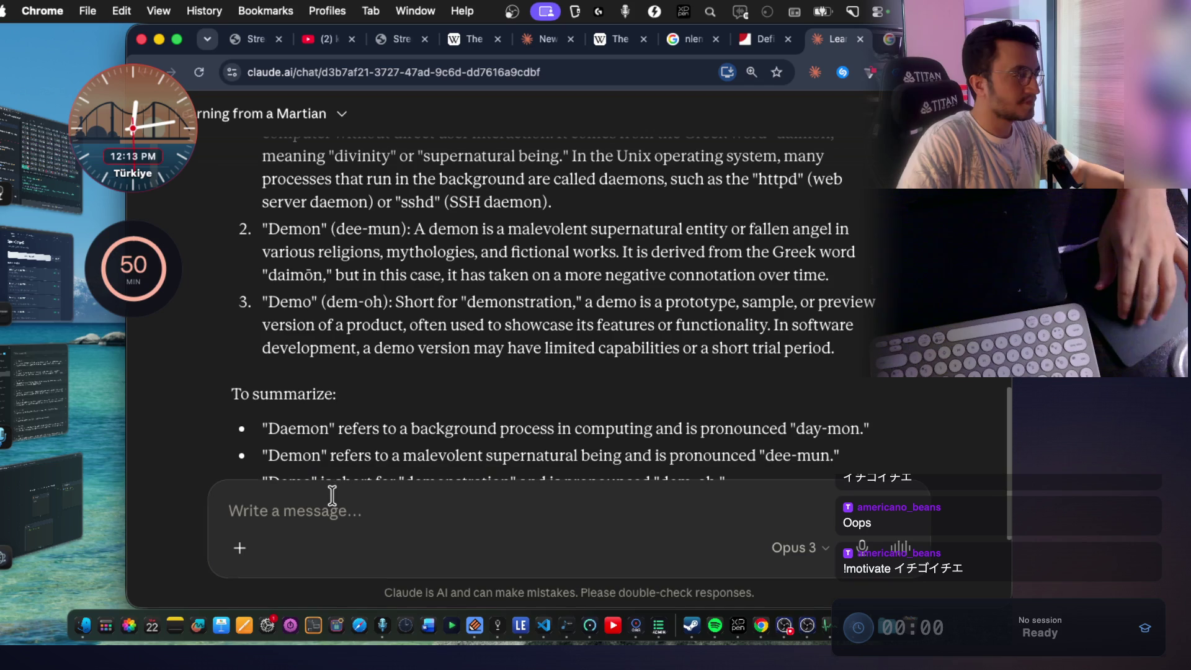
mouse_move(335, 302)
mouse_down()
mouse_move(263, 302)
mouse_move(718, 302)
mouse_up()
click(482, 306)
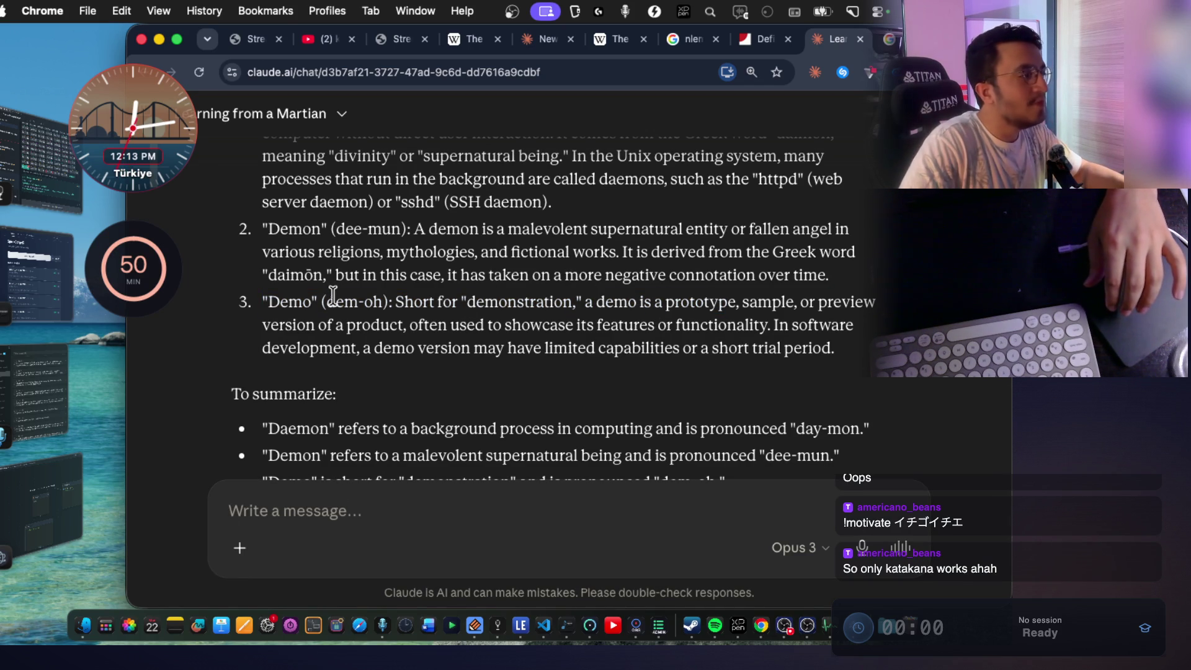
double_click(515, 301)
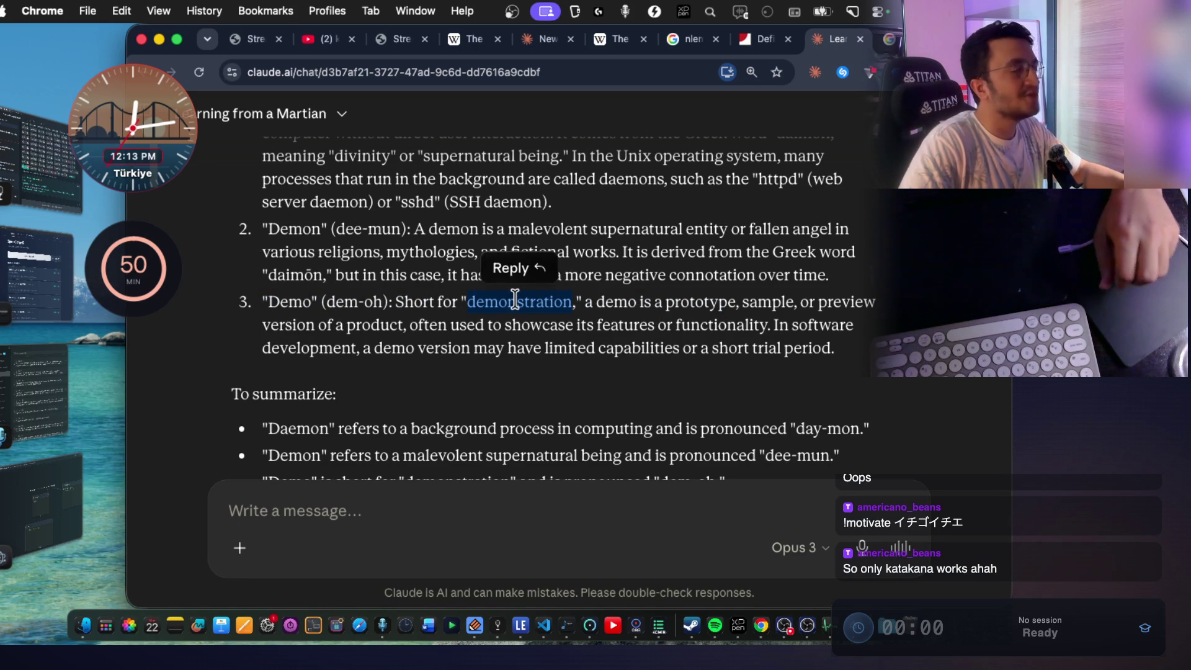
double_click(290, 302)
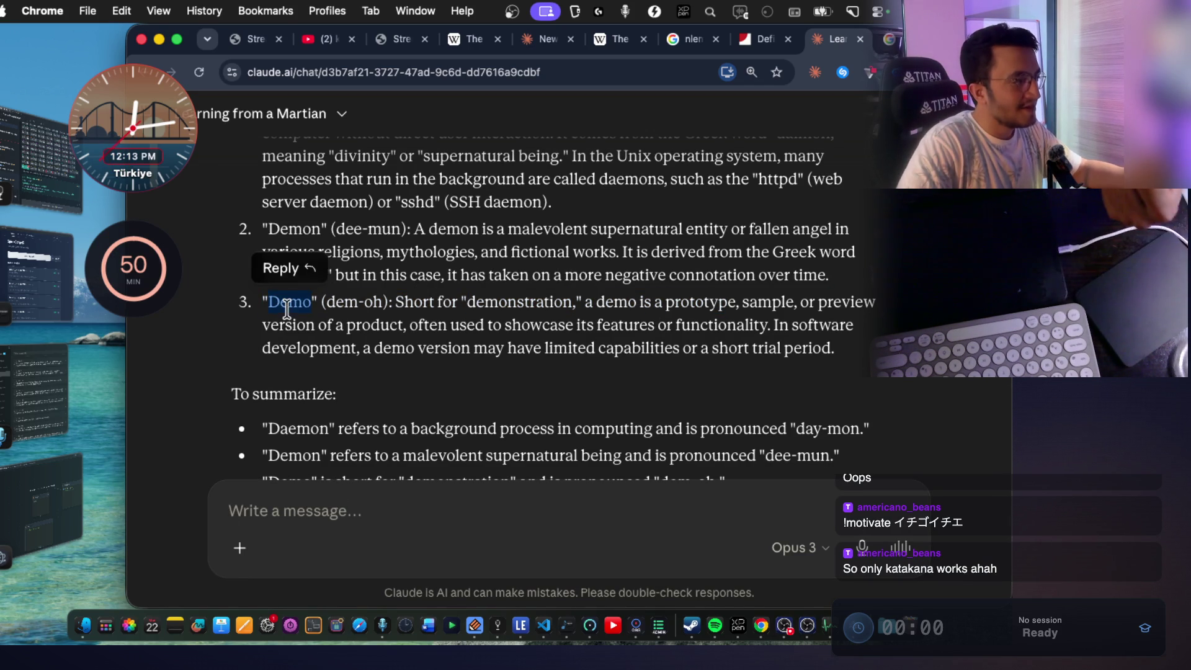
click(289, 305)
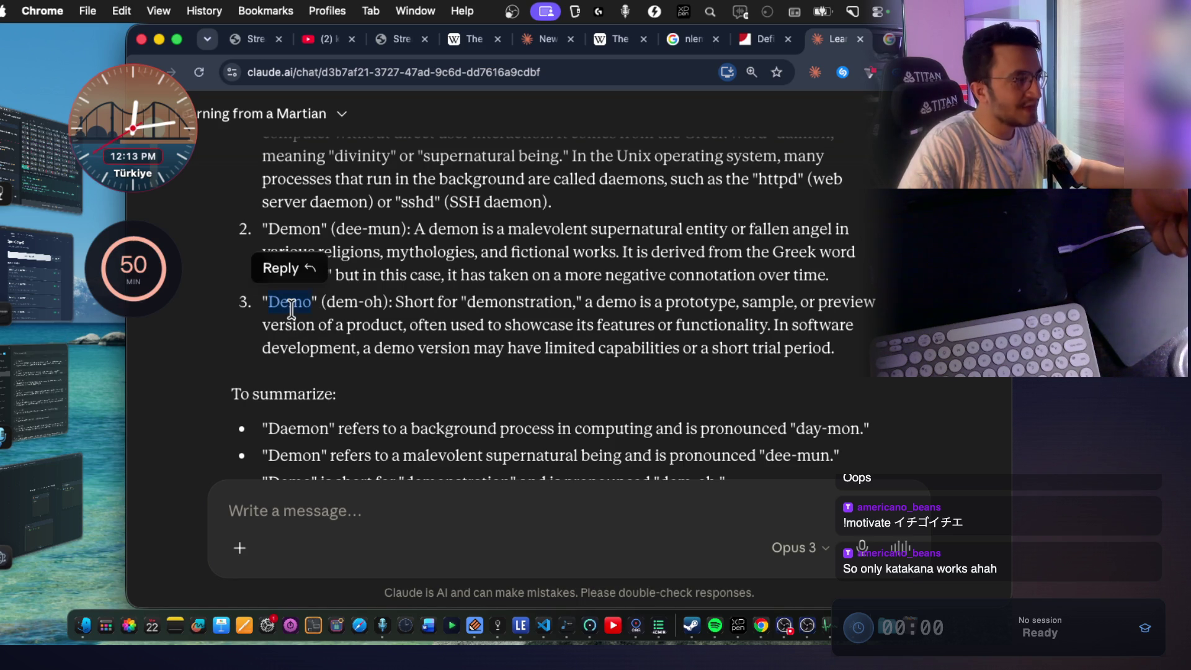
double_click(494, 303)
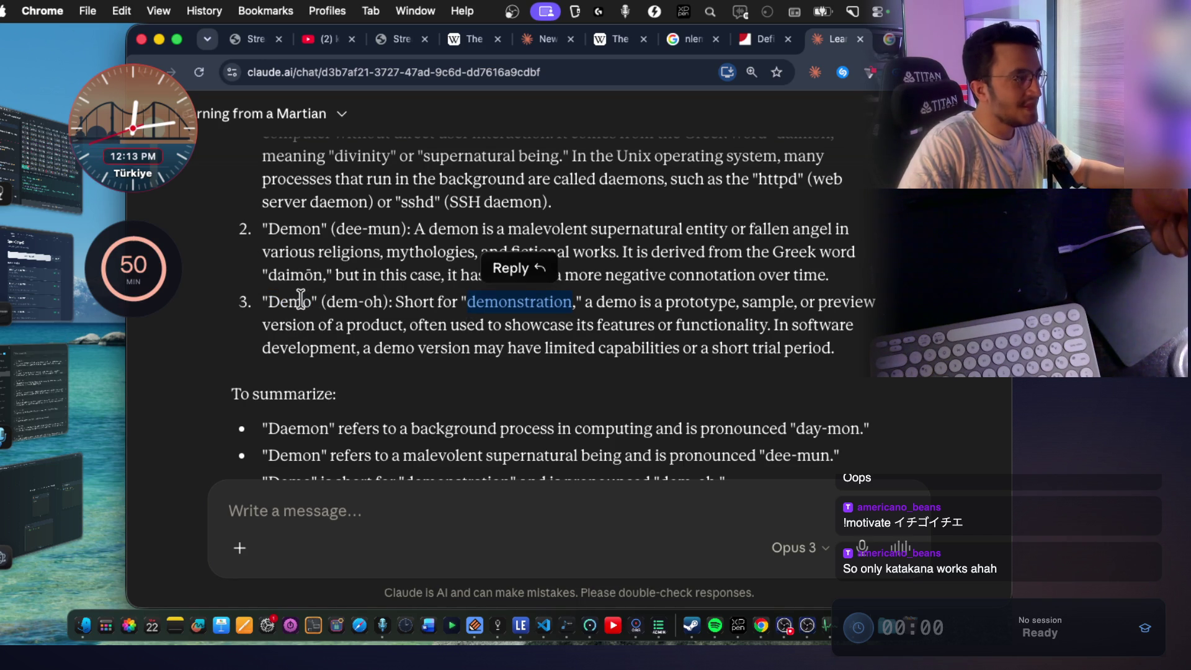
click(392, 319)
double_click(484, 305)
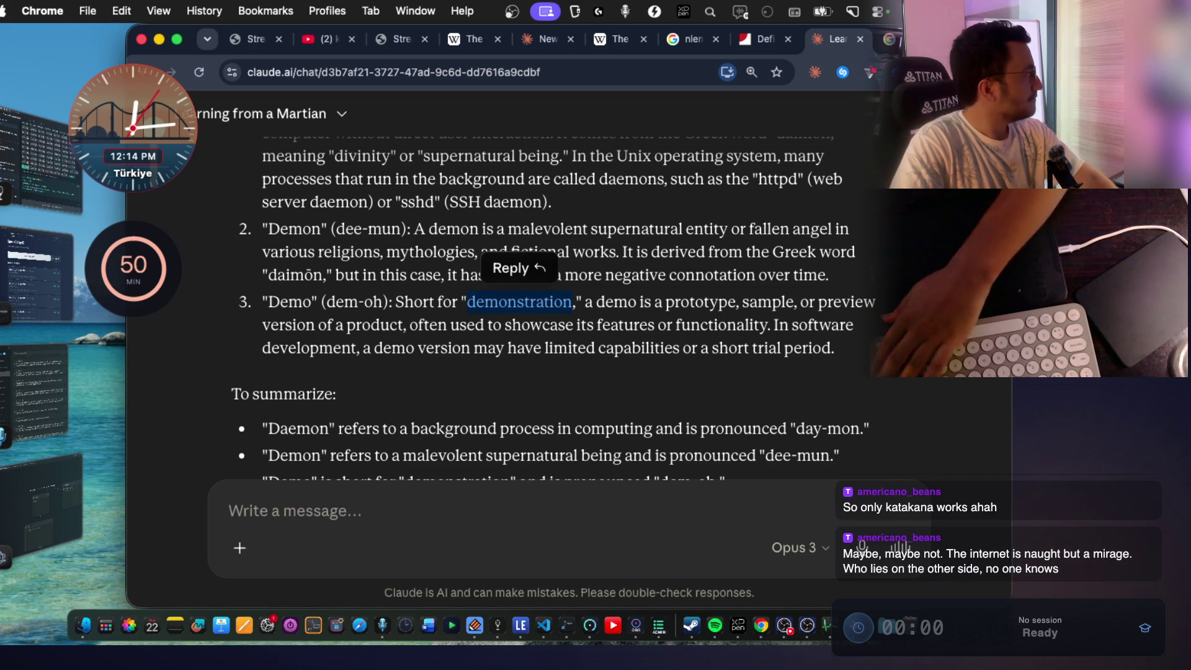
key(super+space)
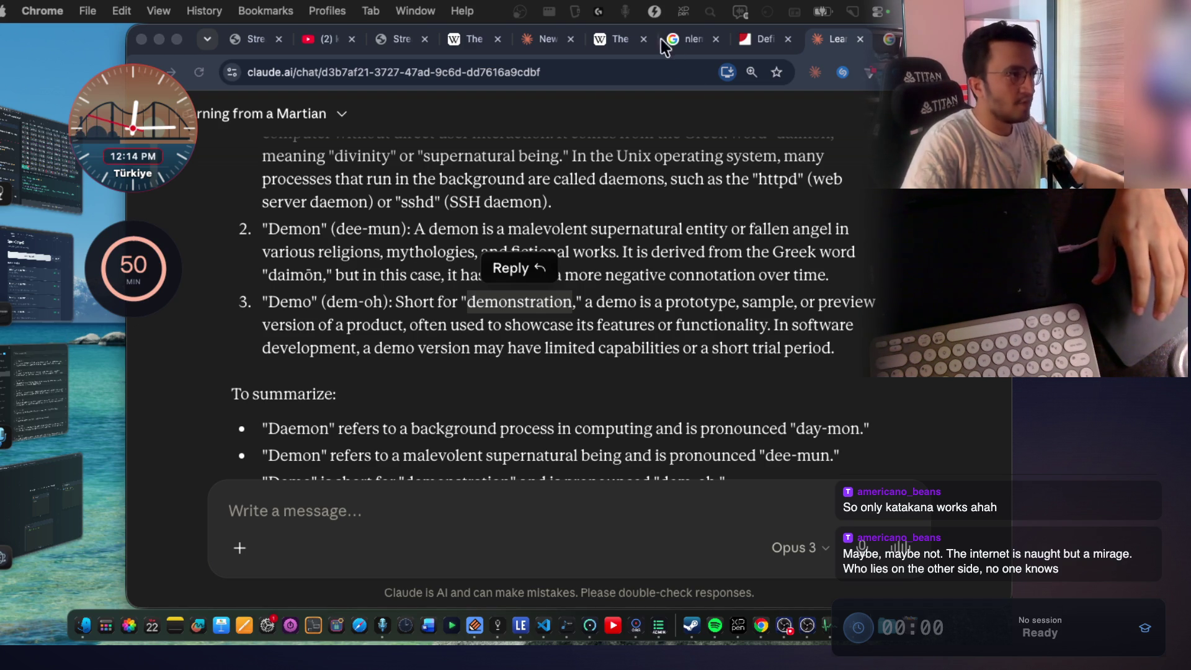
Switch Chrome tabs, then return to ThinkCanvas and drag the canvas up and left.
click(624, 43)
click(545, 42)
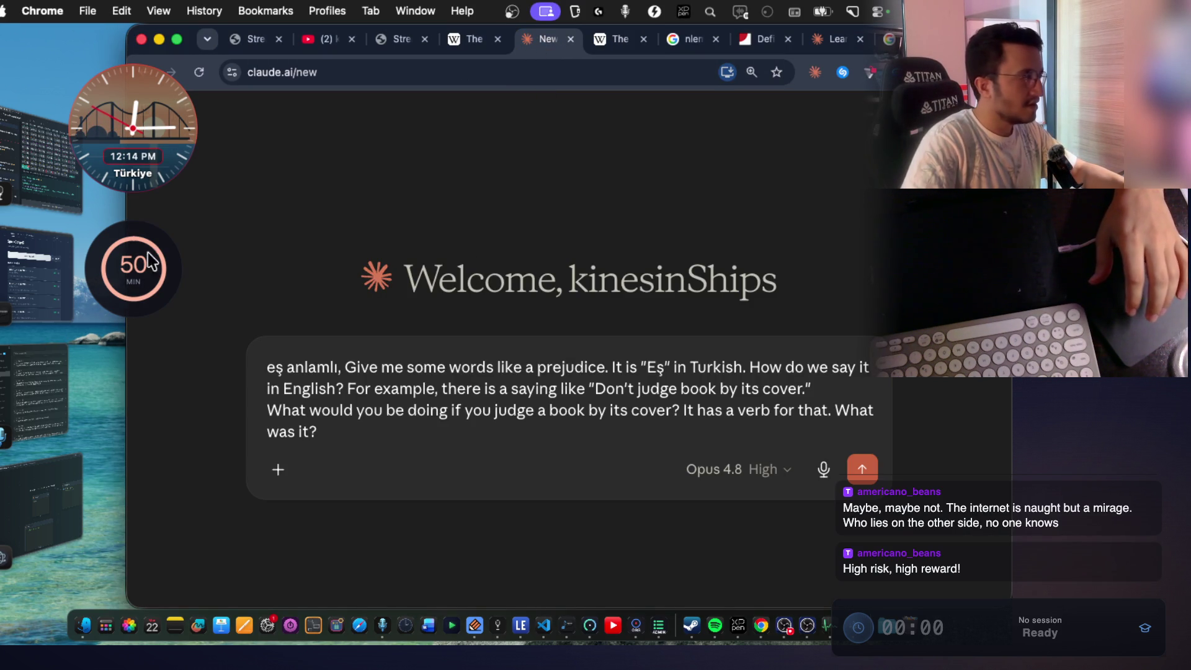
key(super+Tab)
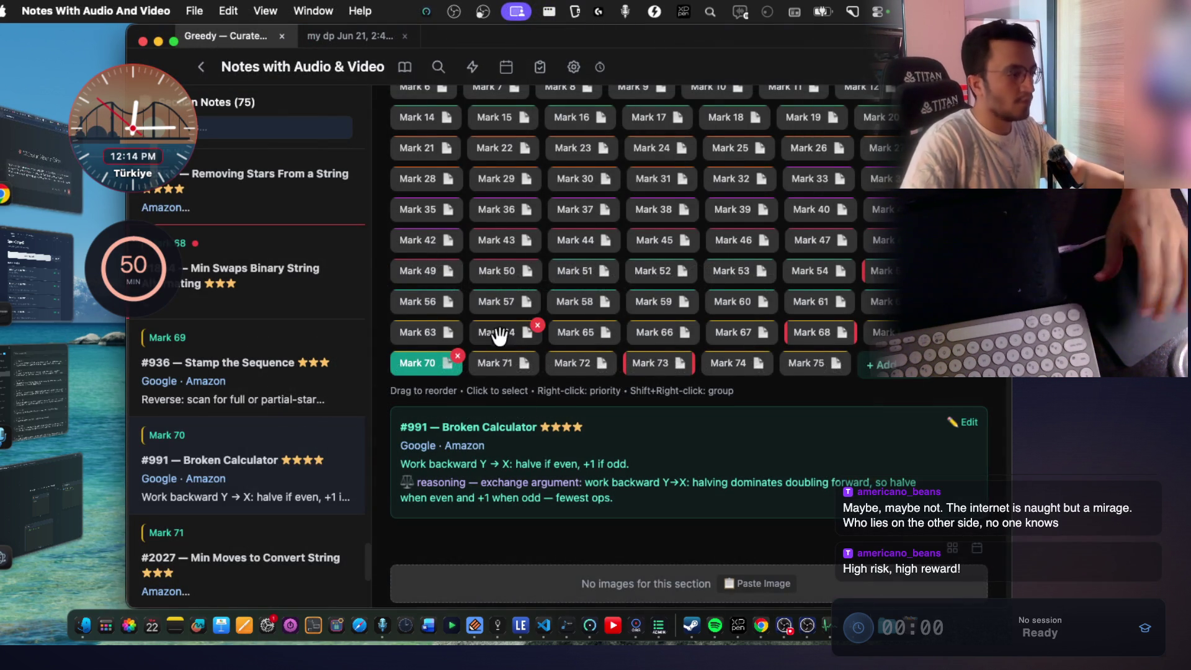
scroll(515, 378, down, 5)
key(super+Tab)
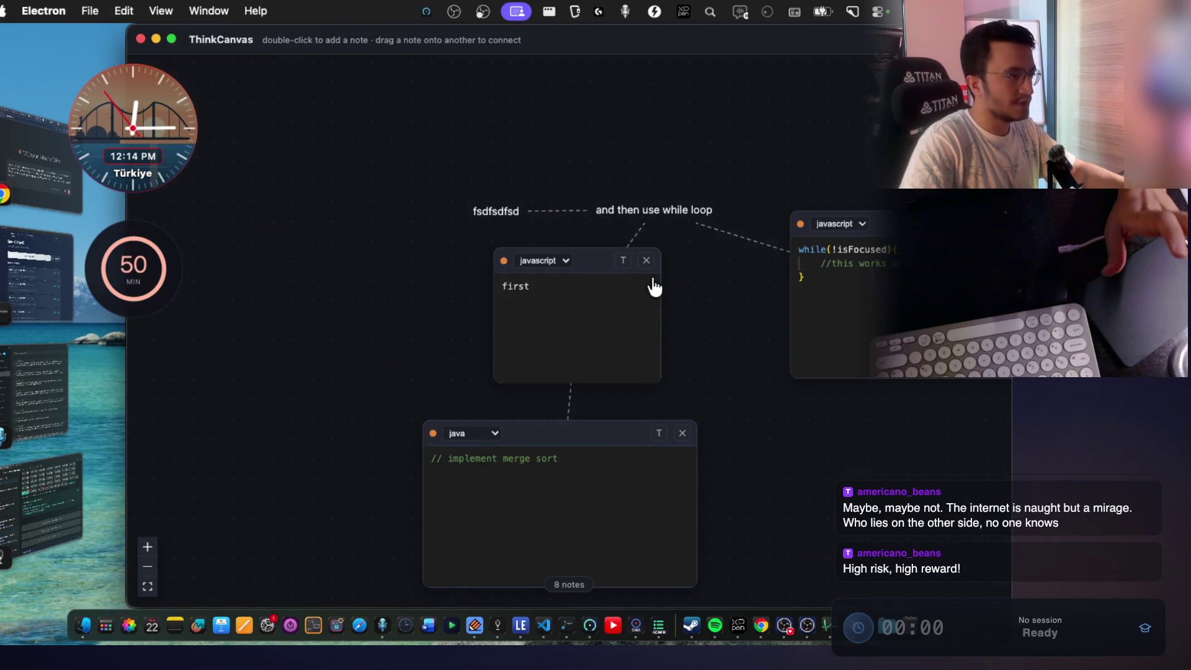
drag(744, 399, 511, 253)
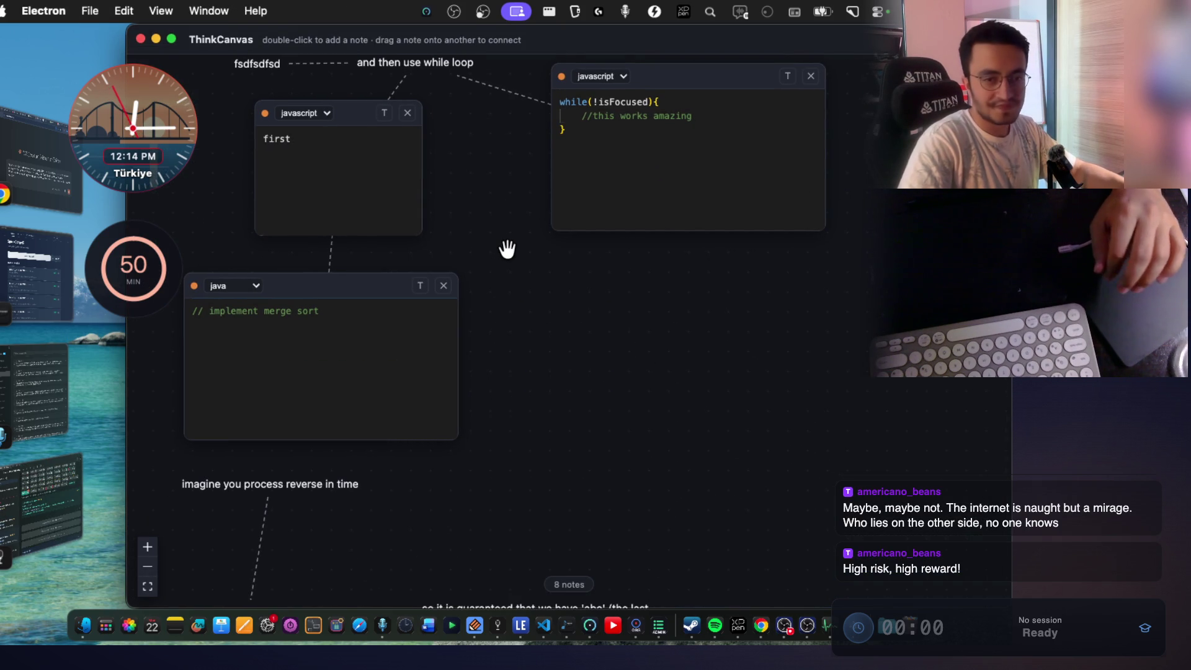